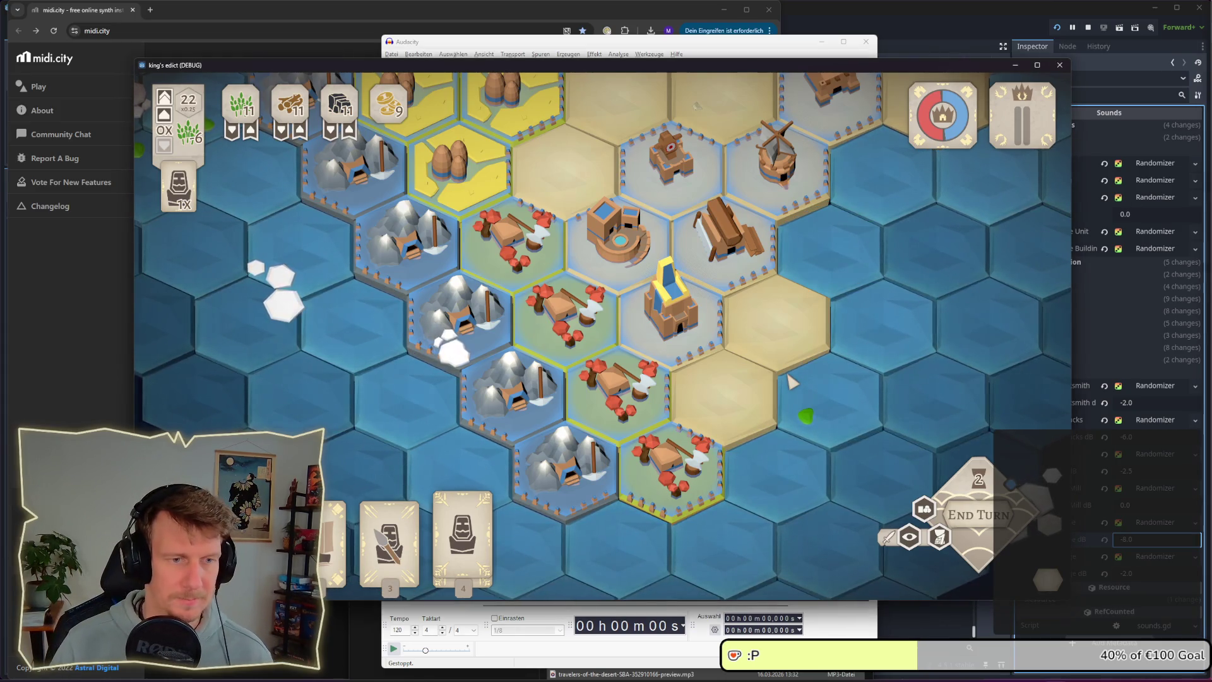
- Place the building card on the throne hex to see its dust puff, undo it, and return to Godot
{"action": "key", "text": "3"}
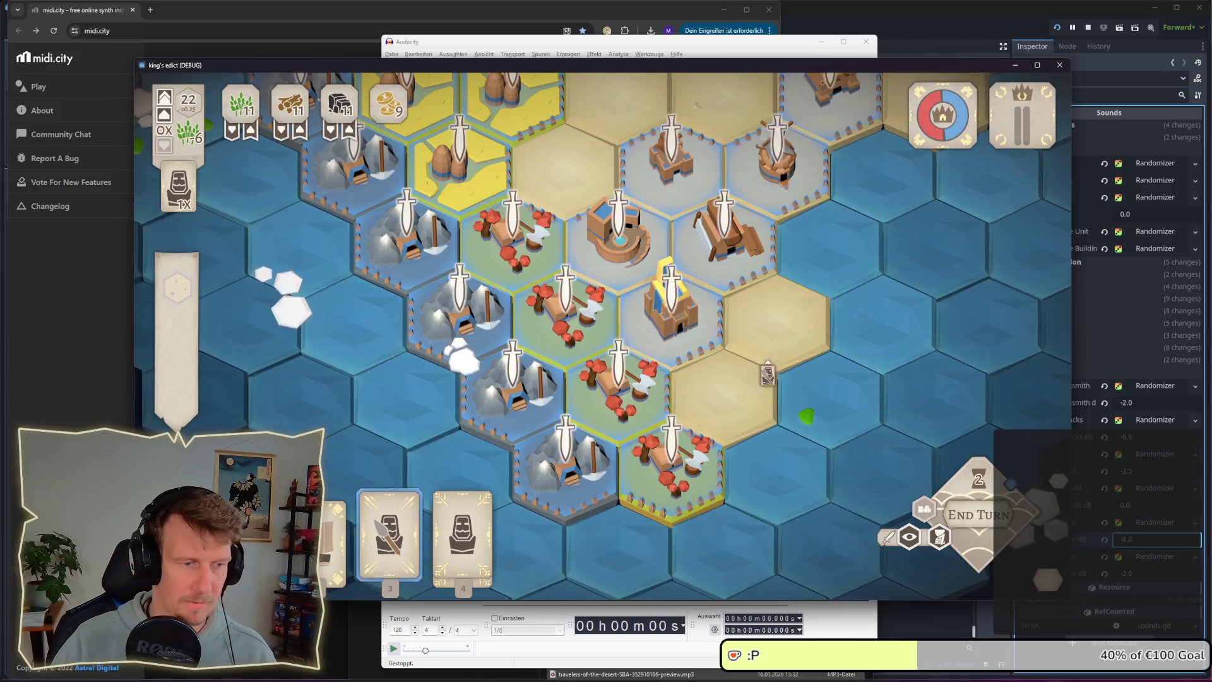
{"action": "key", "text": "4"}
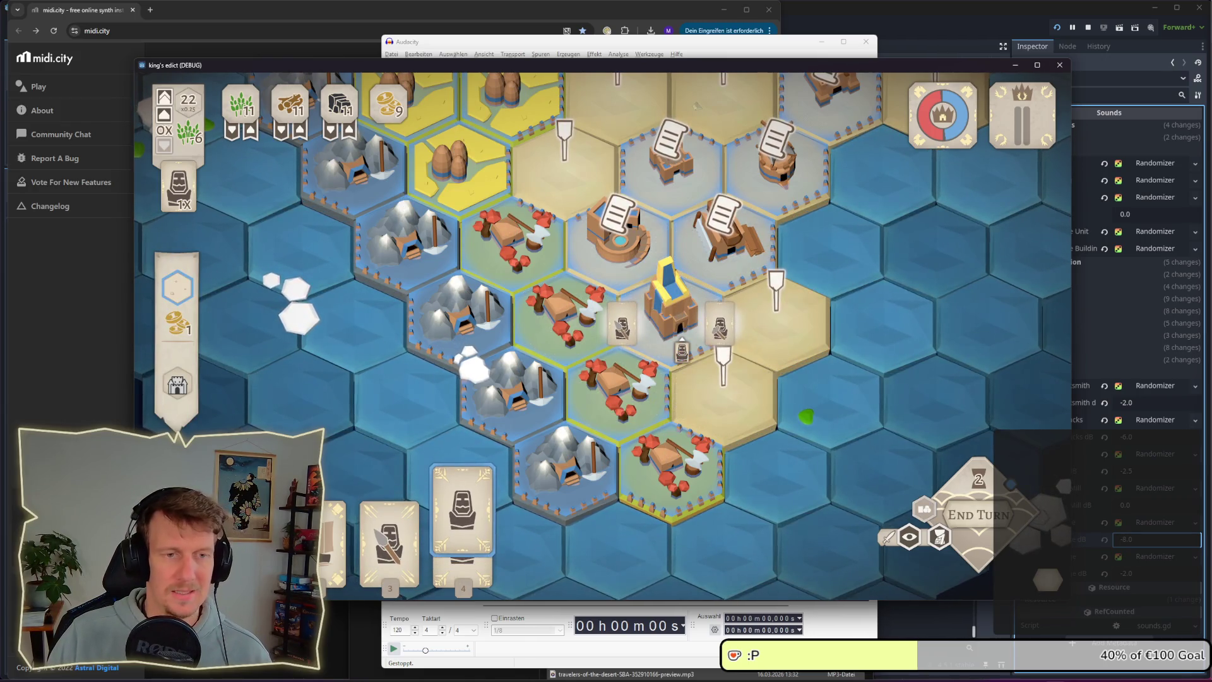
{"action": "left_click", "coordinate": [681, 351]}
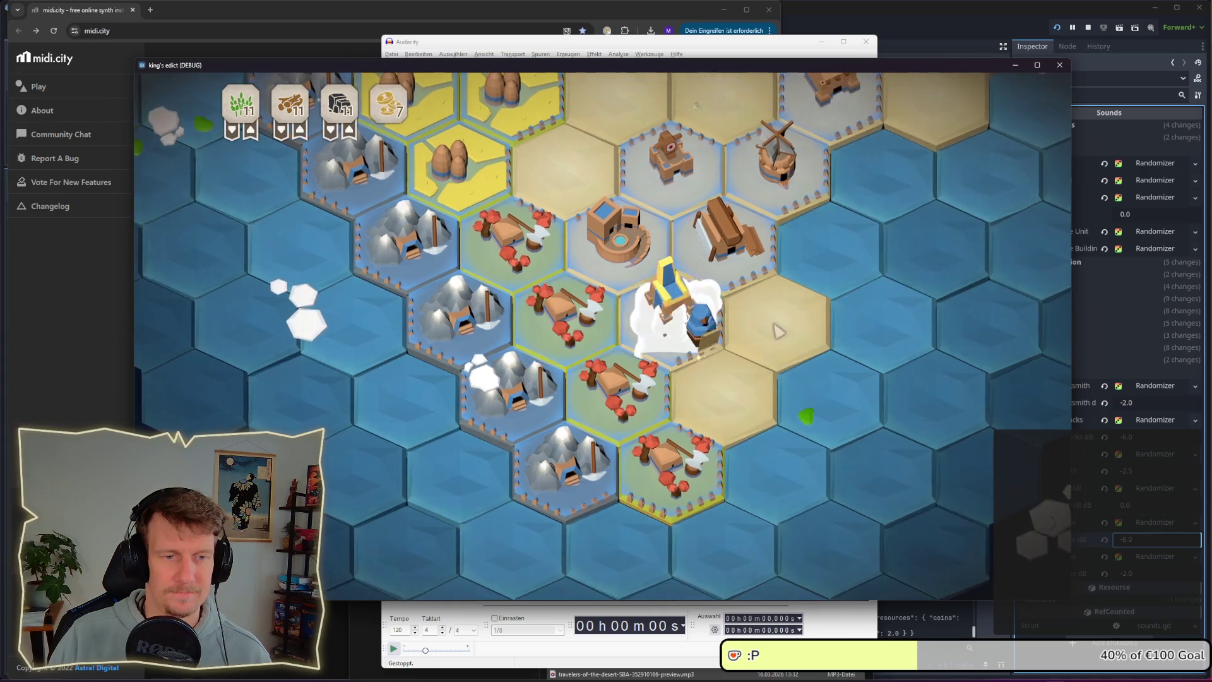
{"action": "key", "text": "ctrl+z"}
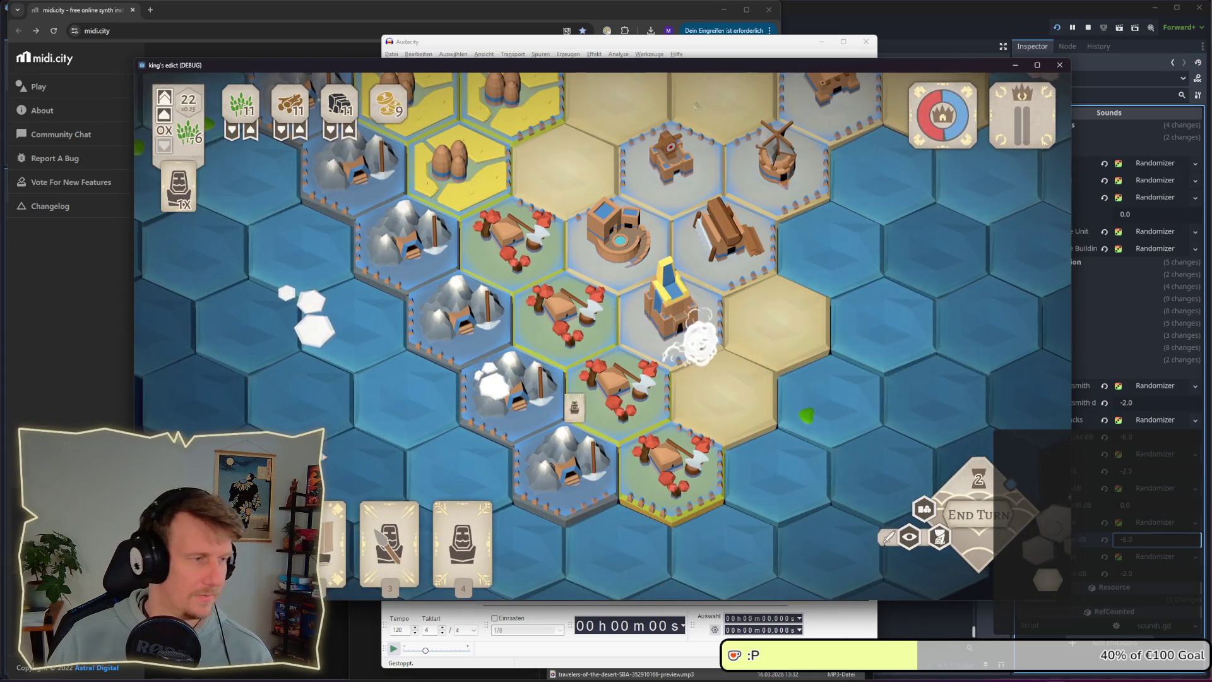
{"action": "left_click", "coordinate": [1043, 656]}
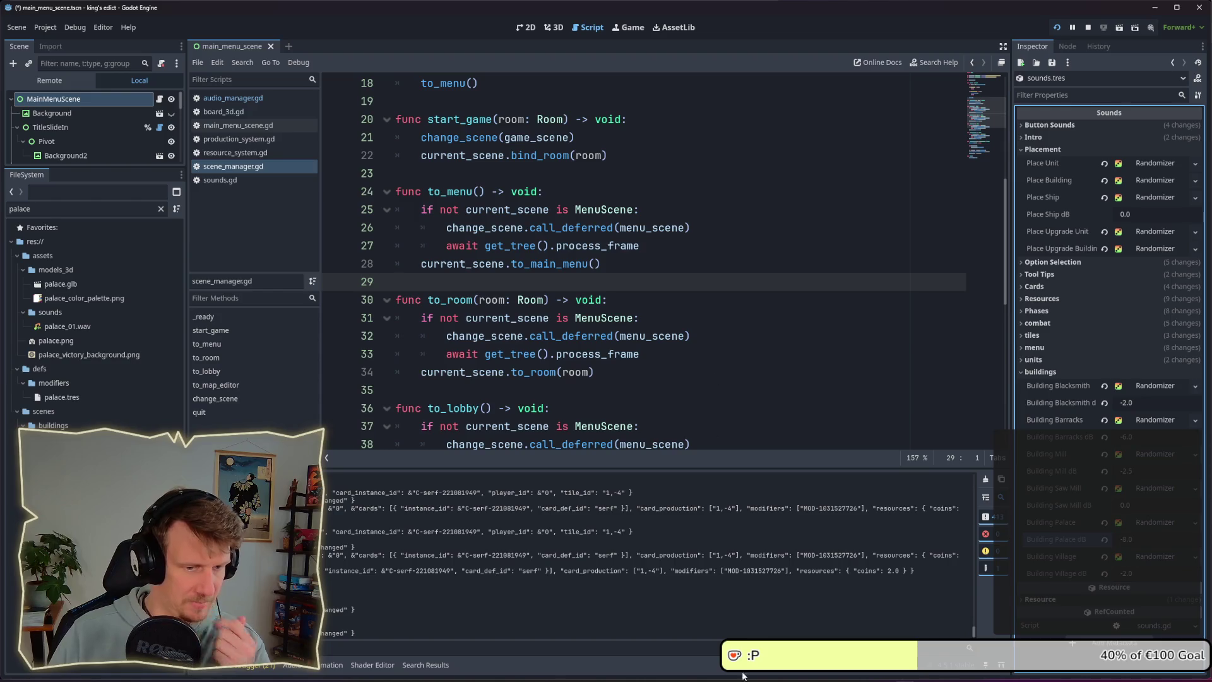
{"action": "mouse_move", "coordinate": [777, 670]}
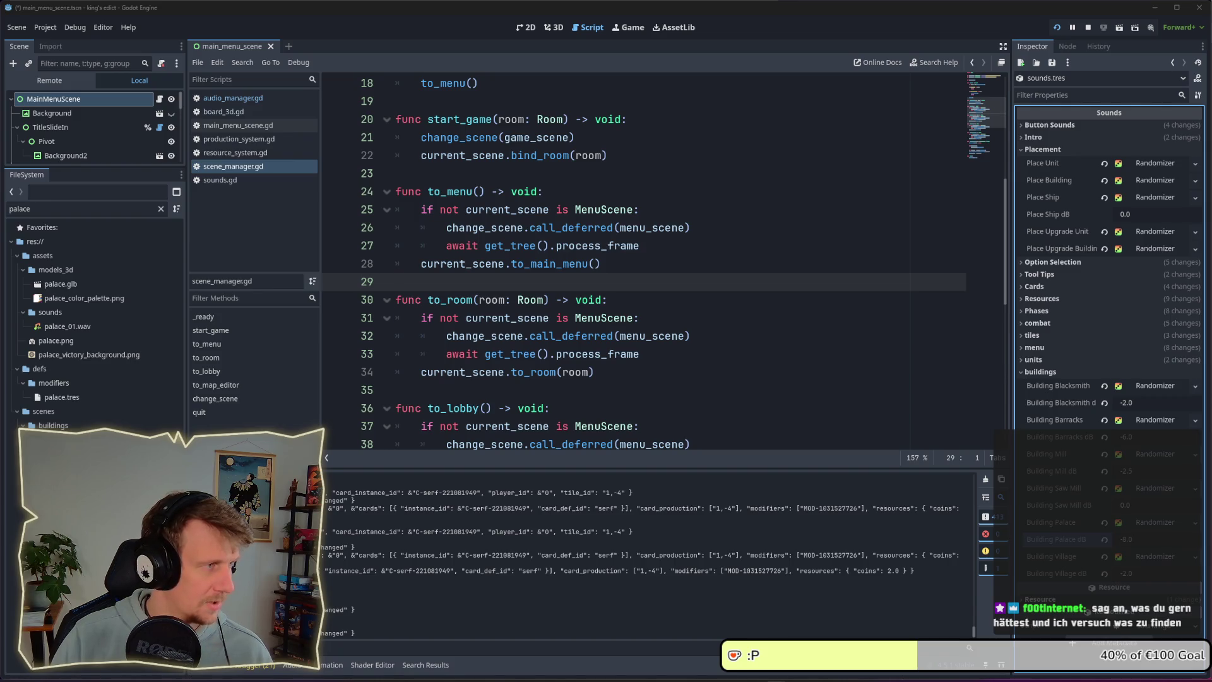
{"action": "left_click", "coordinate": [18, 383]}
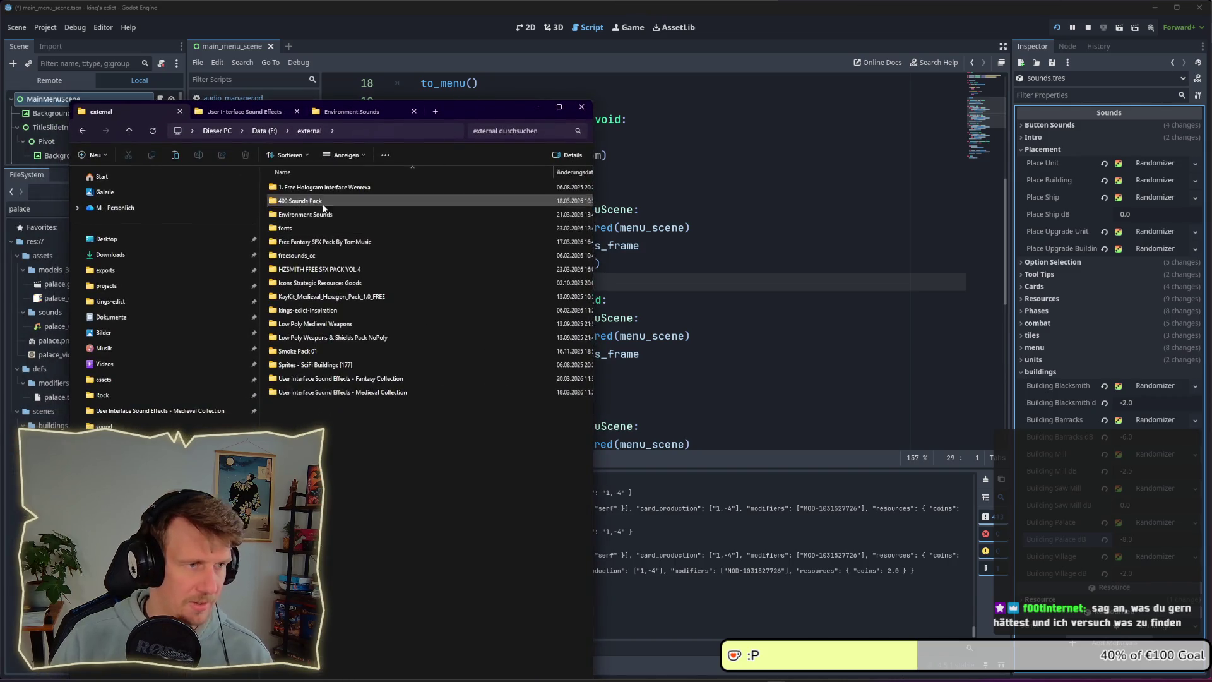
- Navigate to Data (E:) > exports > sounds and widen the Explorer window
{"action": "left_click", "coordinate": [259, 131]}
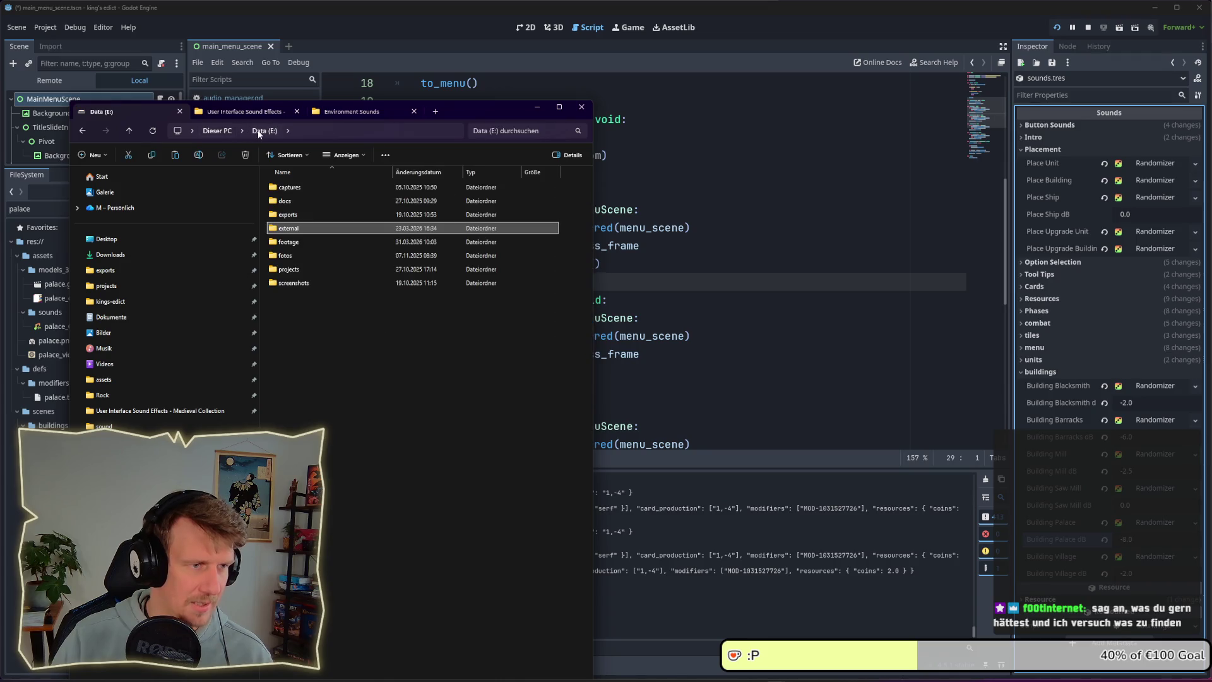
{"action": "double_click", "coordinate": [293, 216]}
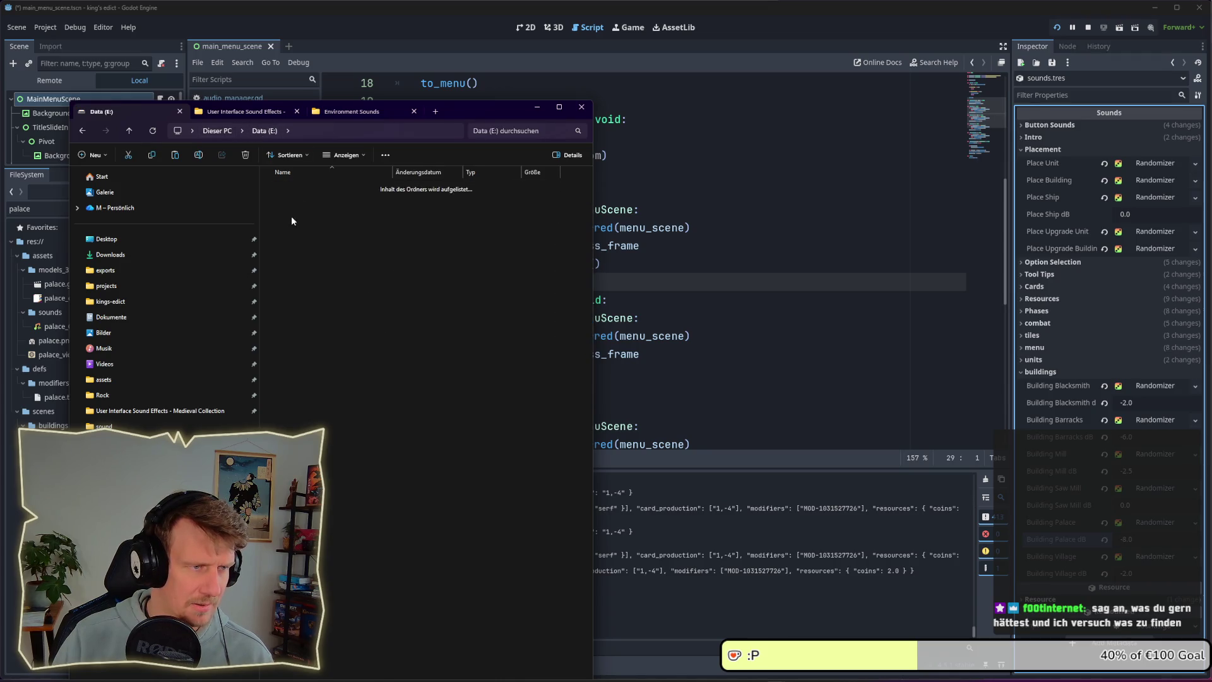
{"action": "double_click", "coordinate": [316, 270]}
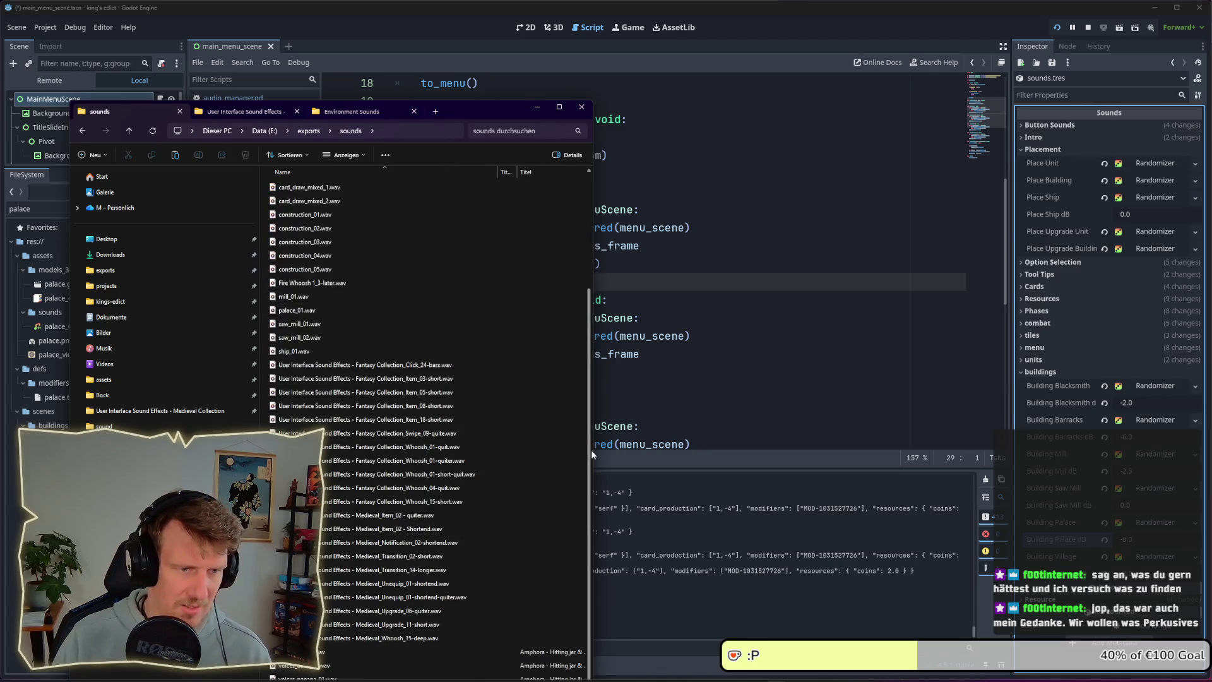
{"action": "left_click_drag", "start_coordinate": [755, 455], "coordinate": [766, 455]}
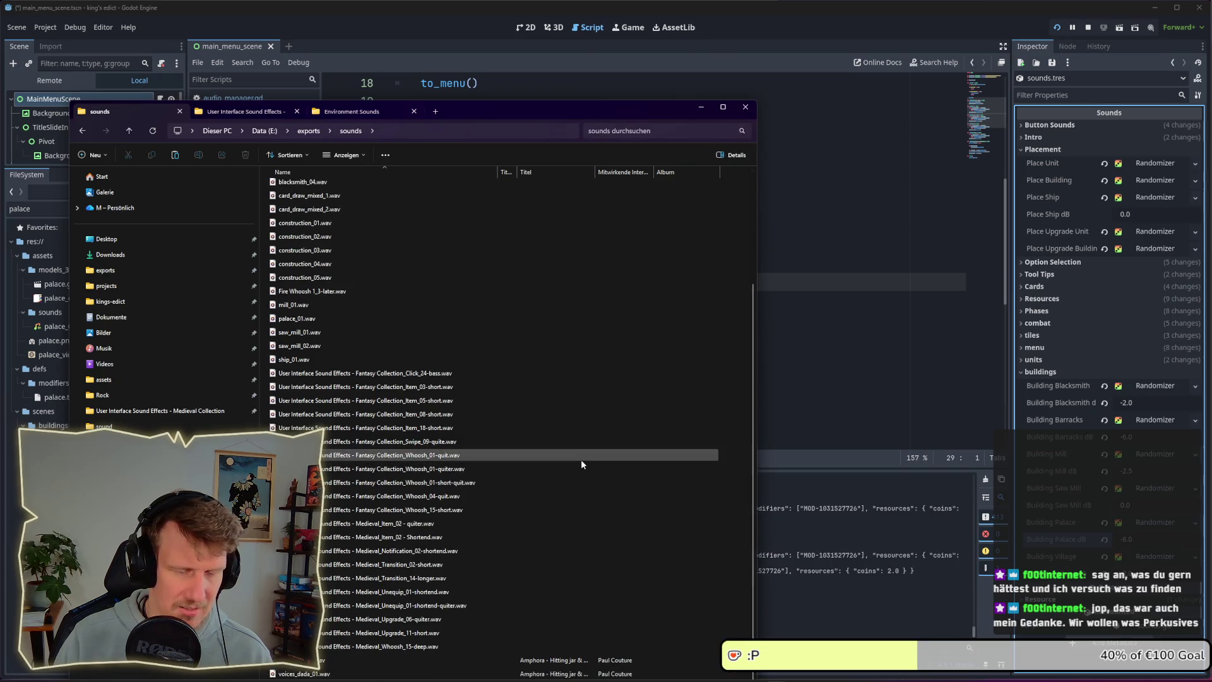
{"action": "scroll", "coordinate": [733, 593], "scroll_direction": "up", "scroll_amount": 3}
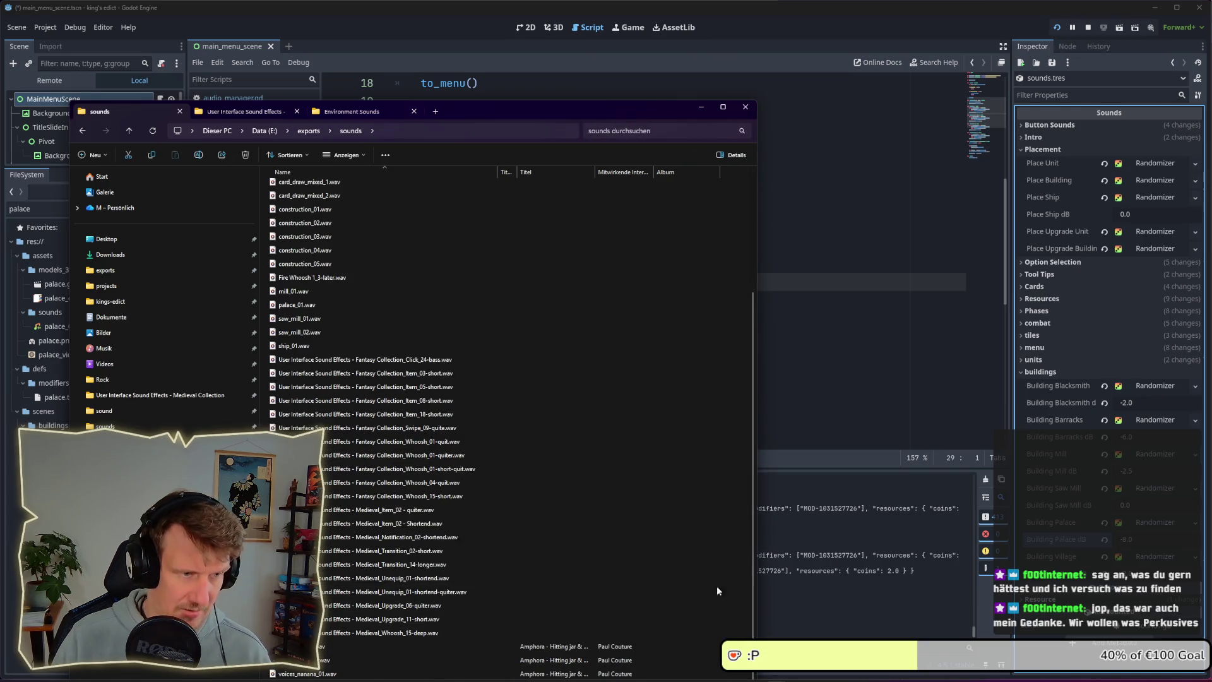
{"action": "left_click", "coordinate": [326, 354]}
{"action": "scroll", "coordinate": [326, 354], "scroll_direction": "down", "scroll_amount": 4}
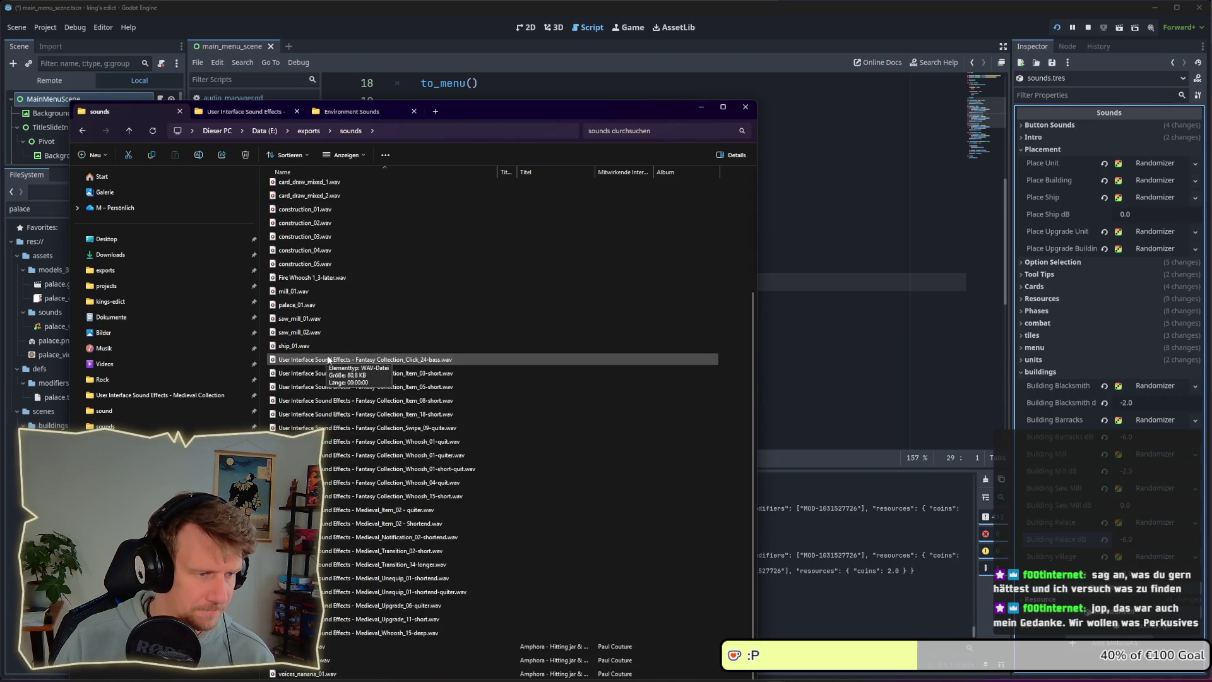
- Rename the sound file to palace_01.mp3 and select palace_01.wav
{"action": "left_click", "coordinate": [338, 618]}
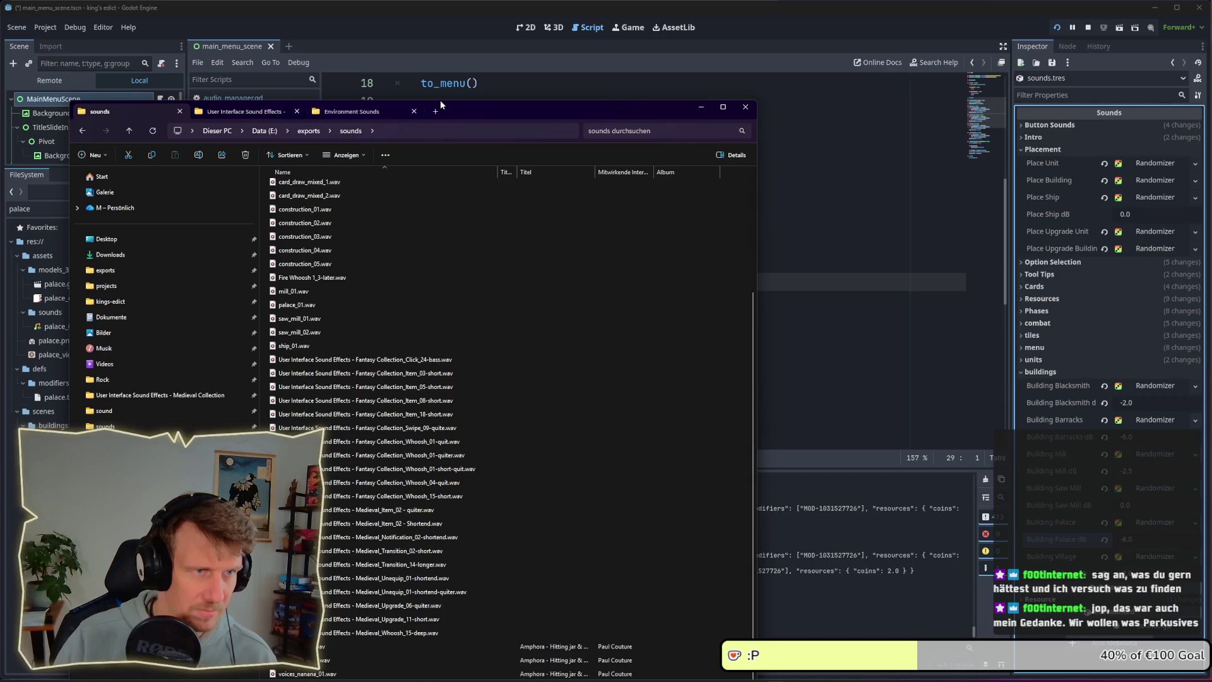
{"action": "mouse_move", "coordinate": [440, 99]}
{"action": "left_mouse_down"}
{"action": "mouse_move", "coordinate": [442, 151]}
{"action": "mouse_move", "coordinate": [490, 58]}
{"action": "mouse_move", "coordinate": [490, 70]}
{"action": "left_mouse_up"}
{"action": "scroll", "coordinate": [296, 362], "scroll_direction": "down", "scroll_amount": 2}
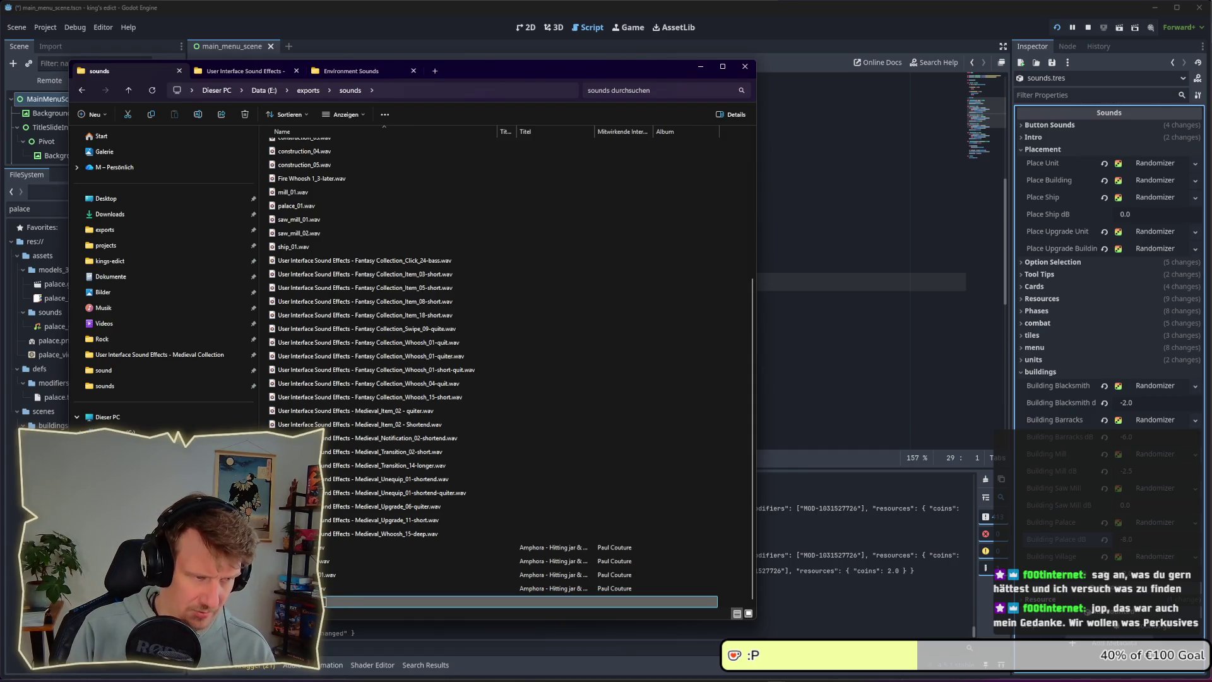
{"action": "key", "text": "Return"}
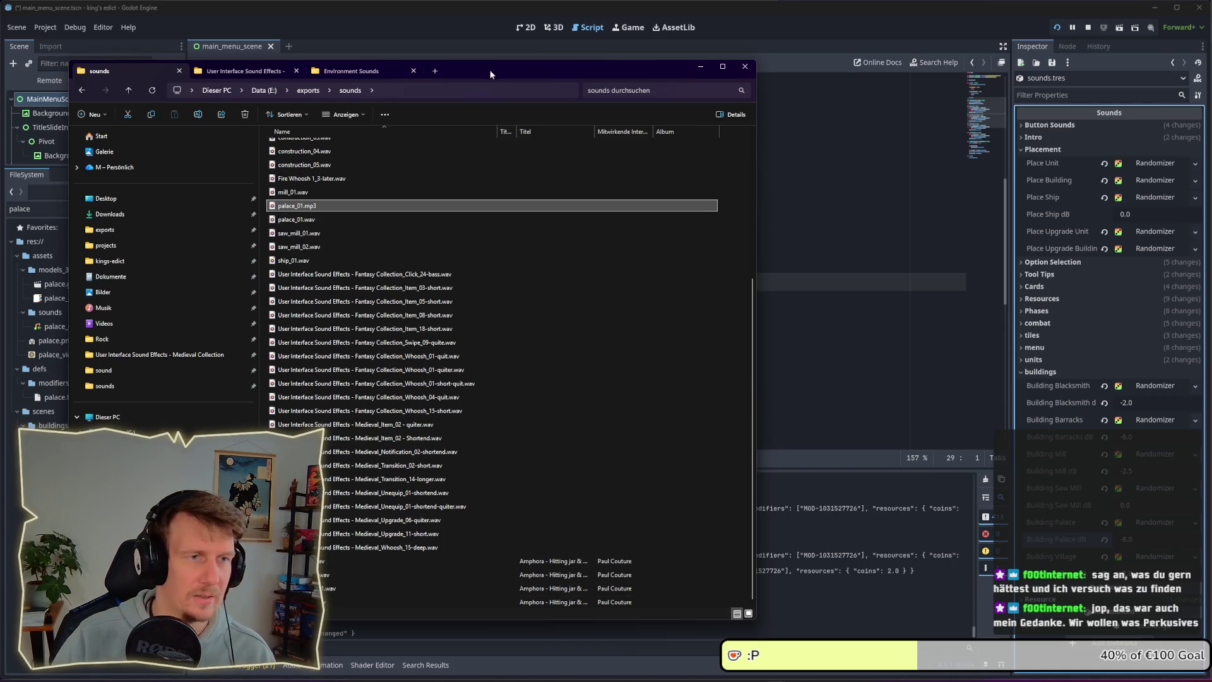
{"action": "key", "text": "Down"}
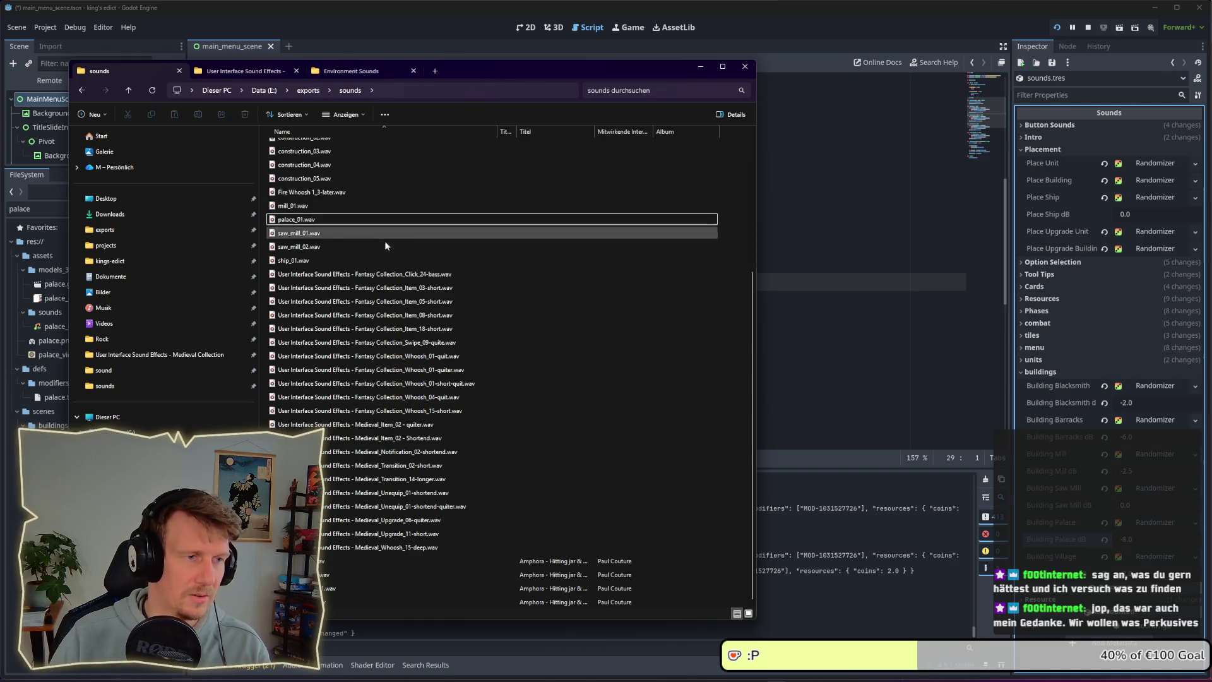
{"action": "key", "text": "super+Tab"}
{"action": "key", "text": "Right"}
{"action": "key", "text": "Right"}
{"action": "key", "text": "Right"}
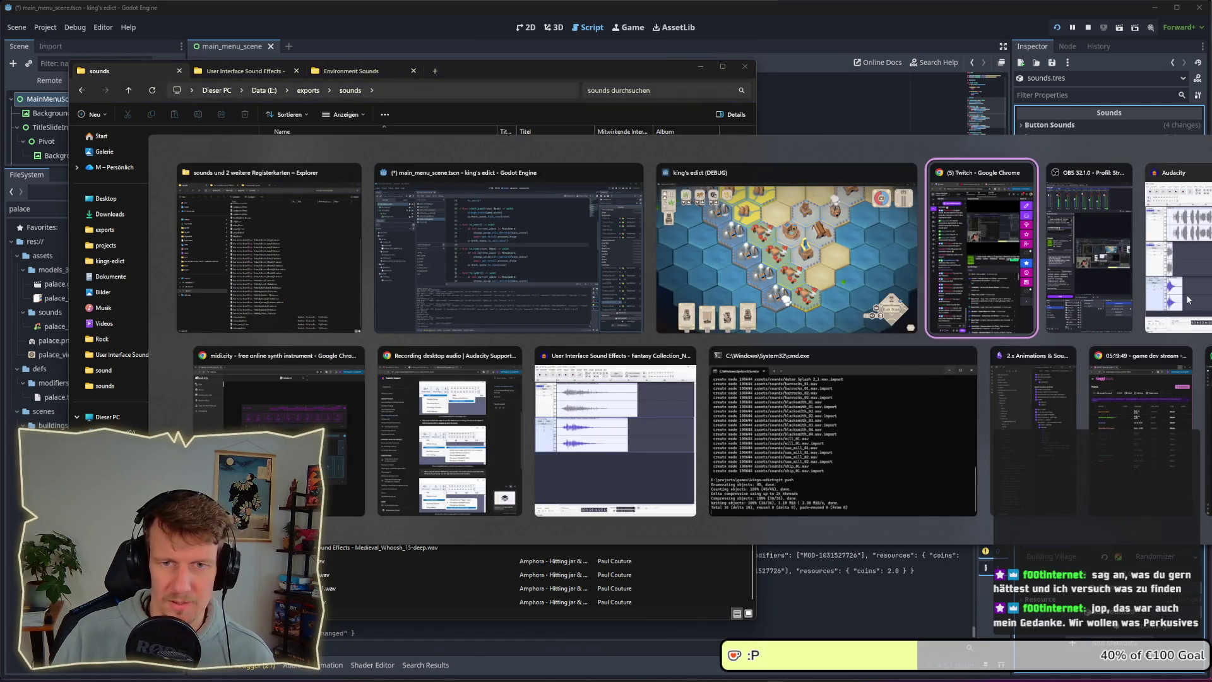
- Export the Audacity project as palace_02.wav into exports > sounds and select it in Explorer
{"action": "key", "text": "Return"}
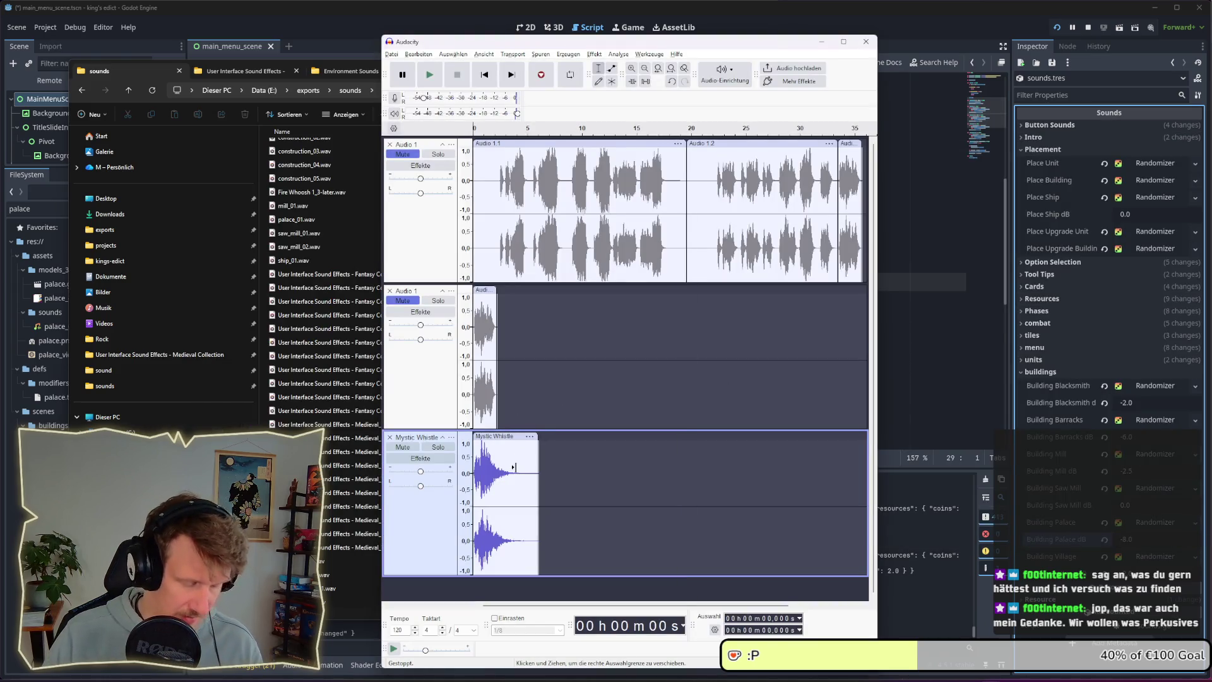
{"action": "key", "text": "ctrl+shift+e"}
{"action": "type", "text": "palace_02"}
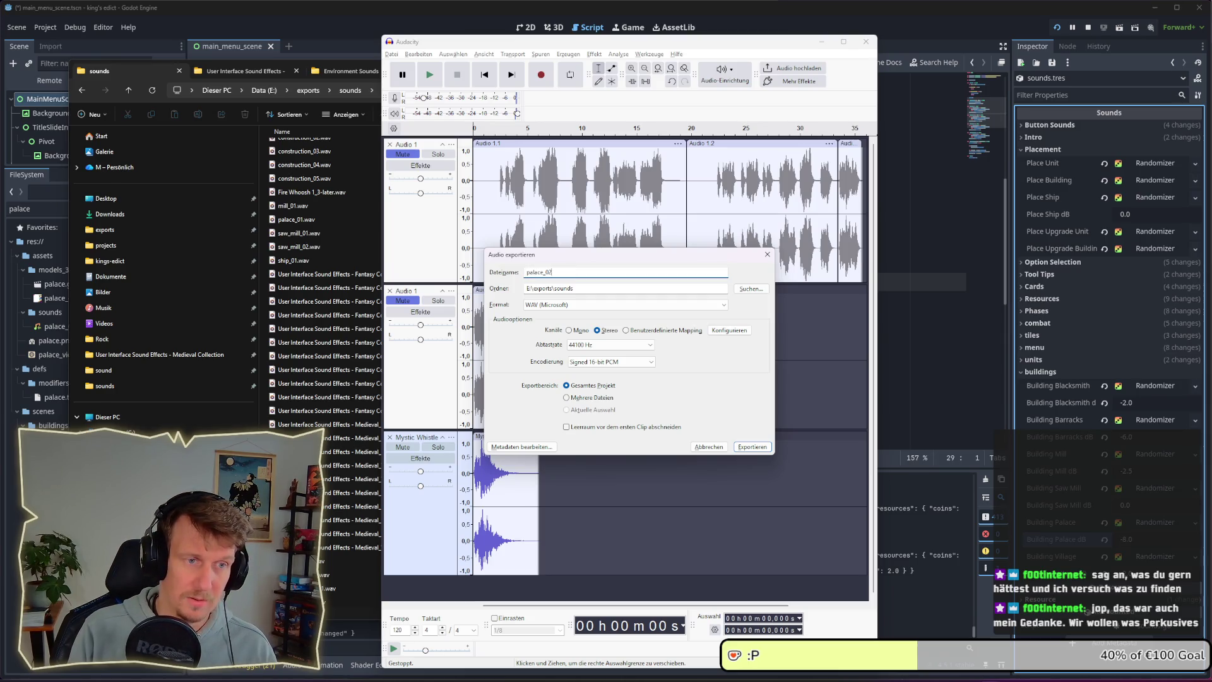
{"action": "key", "text": "Return"}
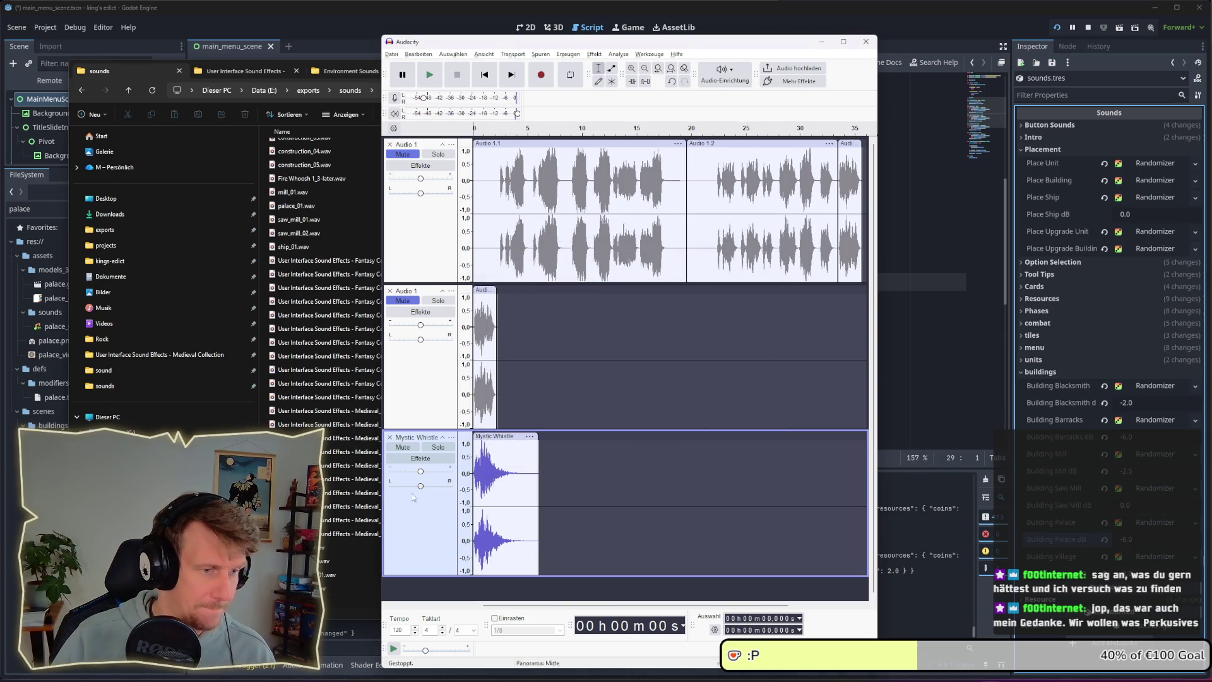
{"action": "key", "text": "alt+Tab"}
{"action": "left_click", "coordinate": [308, 219]}
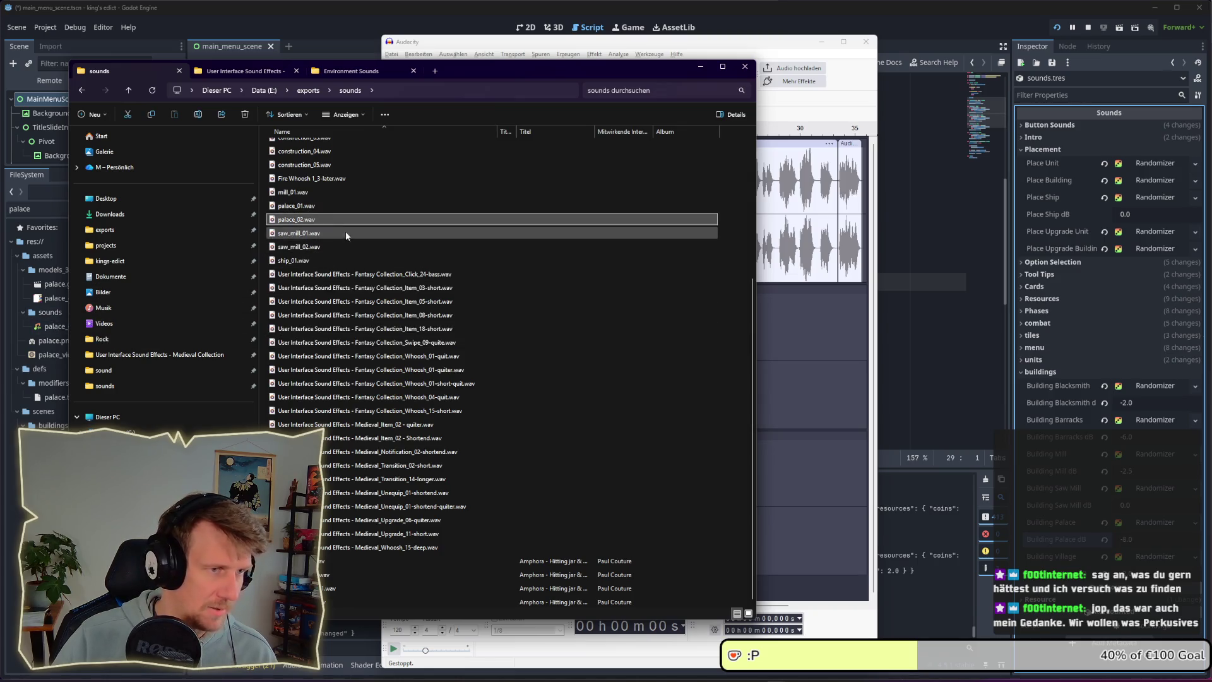
- Copy palace_02.wav into the project's res://assets/sounds folder
{"action": "left_click_drag", "start_coordinate": [341, 221], "coordinate": [48, 313]}
{"action": "left_click", "coordinate": [46, 310]}
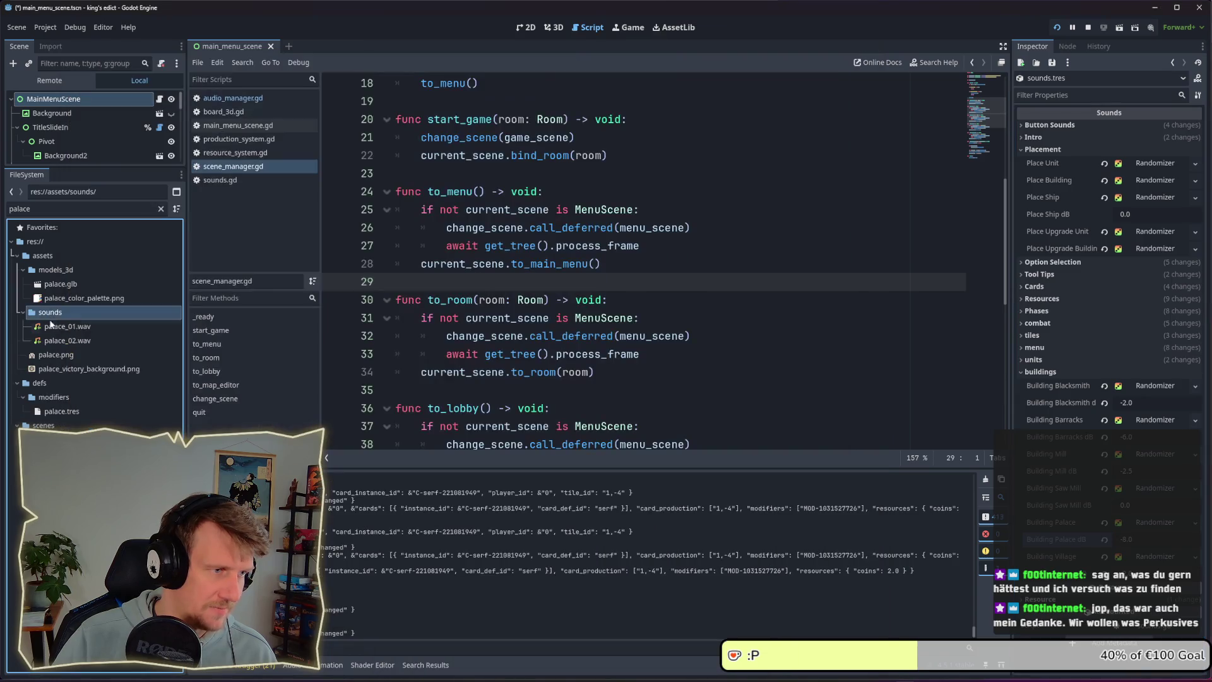
{"action": "mouse_move", "coordinate": [71, 339]}
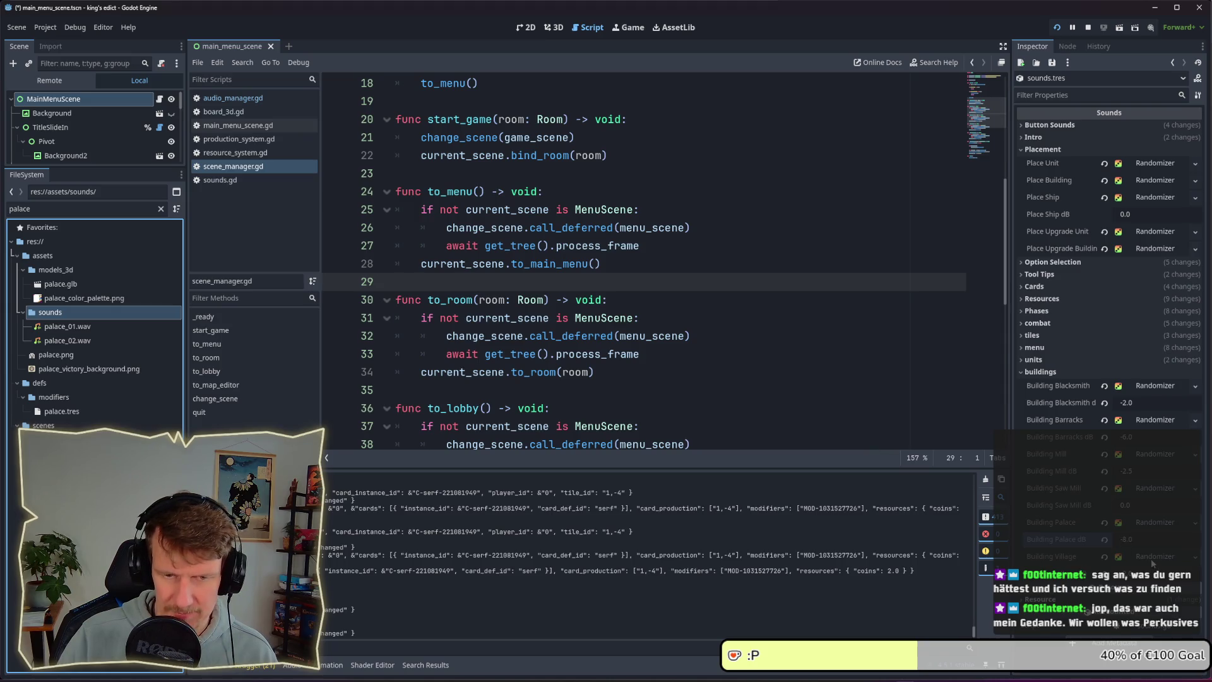
- Set palace_02.wav as the Building Palace stream in sounds.tres and save
{"action": "left_click", "coordinate": [1146, 524]}
{"action": "scroll", "coordinate": [1139, 562], "scroll_direction": "down", "scroll_amount": 2}
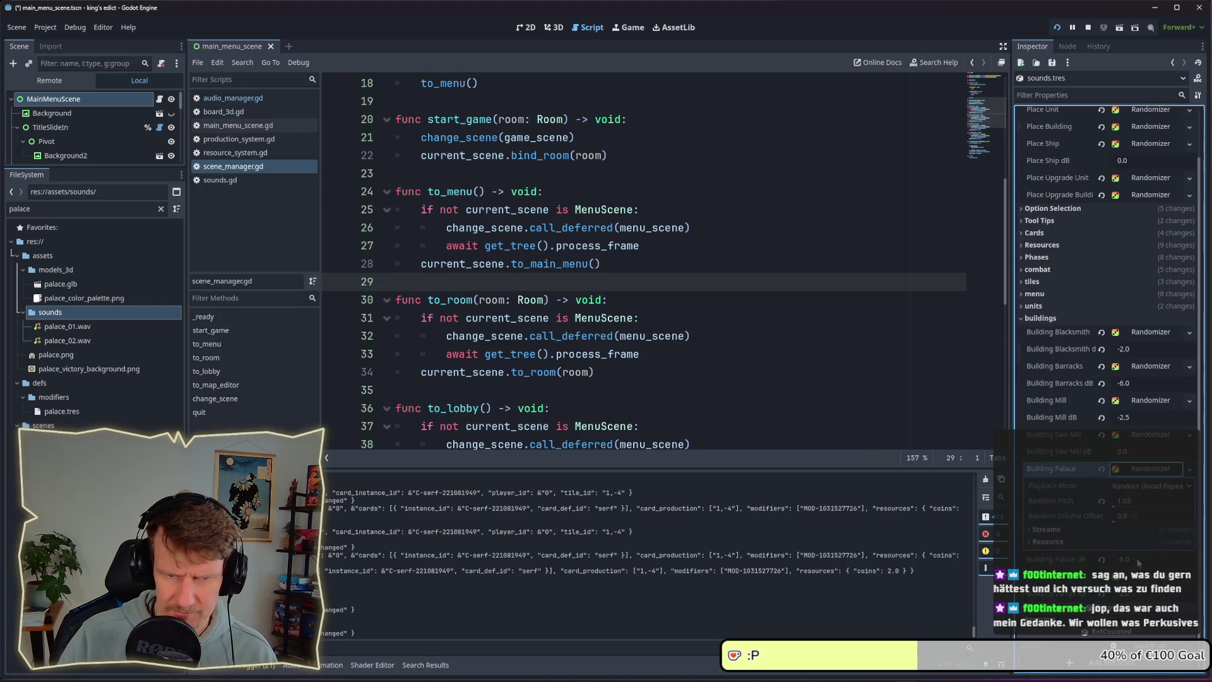
{"action": "left_click", "coordinate": [1072, 532]}
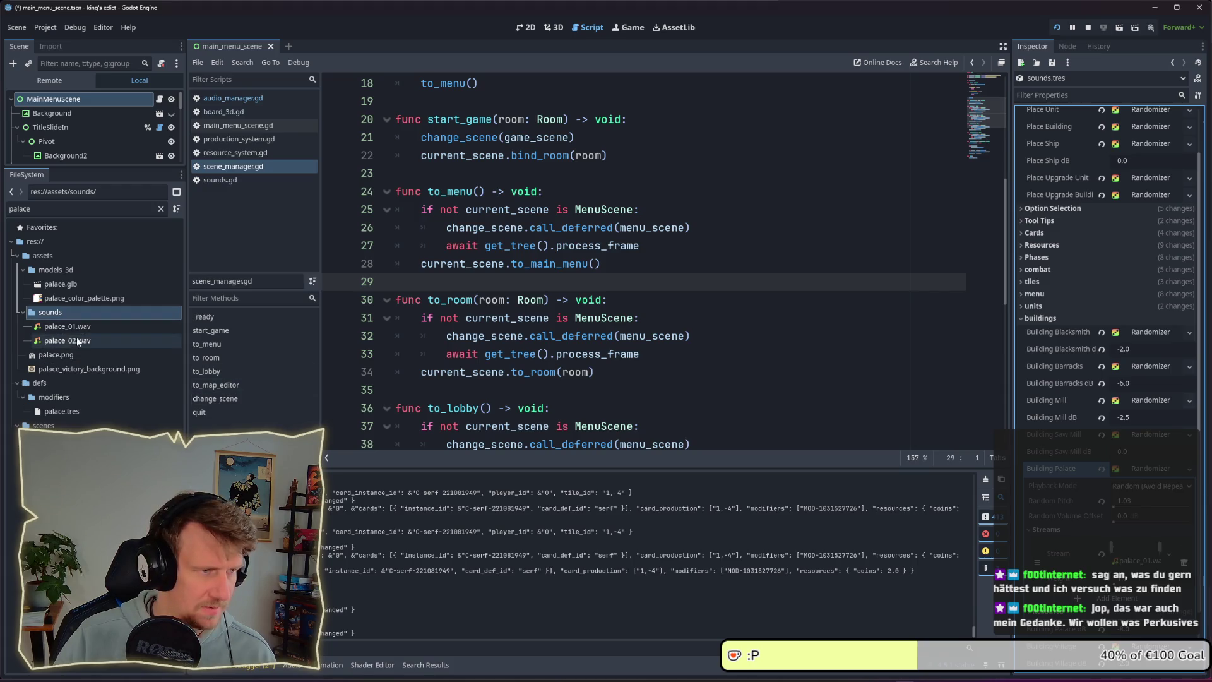
{"action": "left_click_drag", "start_coordinate": [77, 337], "coordinate": [979, 484]}
{"action": "left_click_drag", "start_coordinate": [1128, 558], "coordinate": [1130, 561]}
{"action": "key", "text": "ctrl+s"}
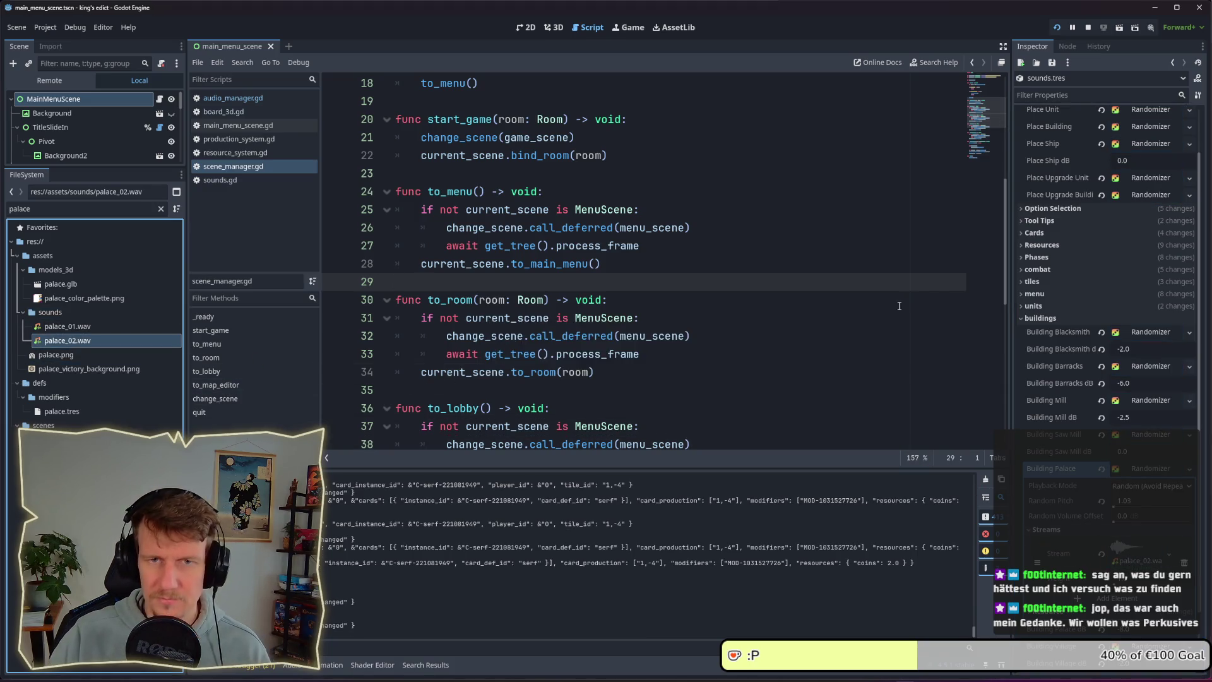
{"action": "key", "text": "alt+Tab"}
{"action": "key", "text": "Tab"}
{"action": "key", "text": "Tab"}
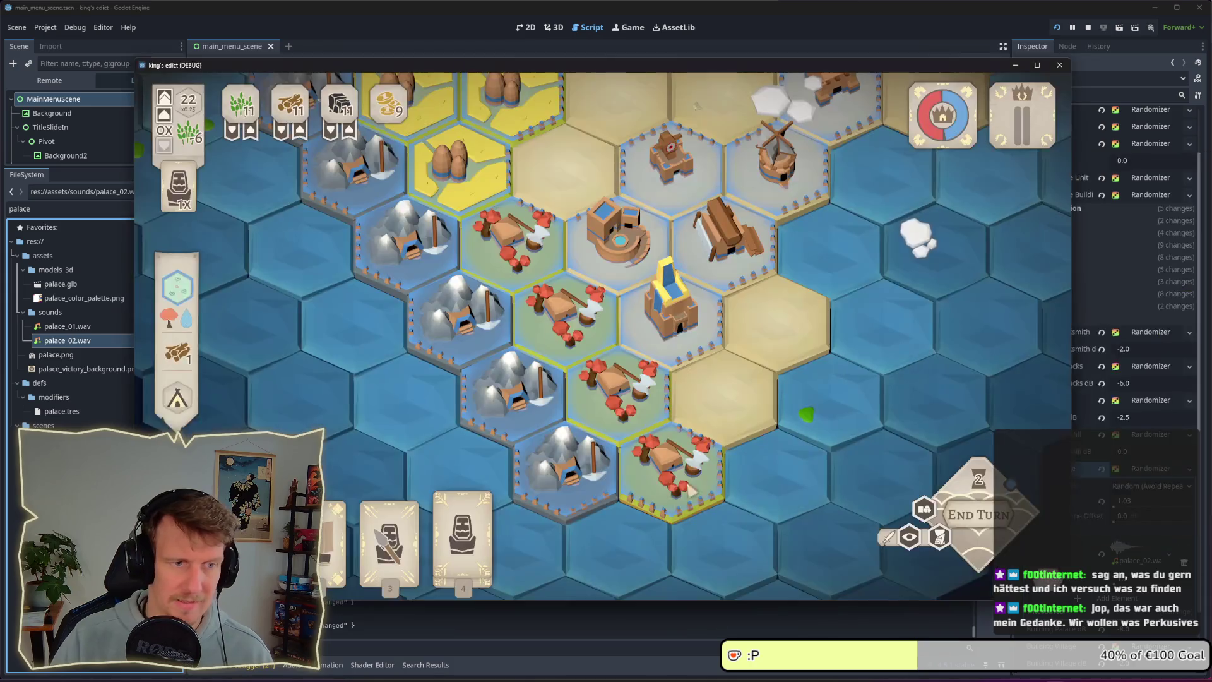
- Place a building on the centre hex and the builder on a board hex, then end the turn
{"action": "left_click", "coordinate": [620, 328]}
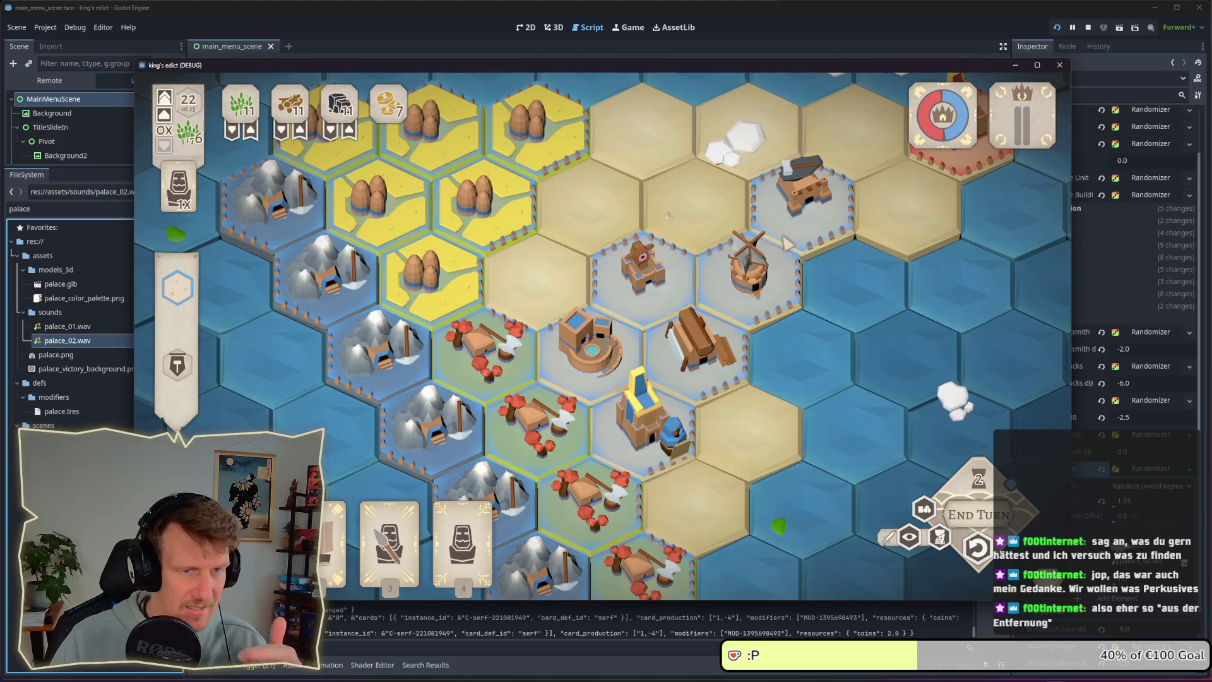
{"action": "scroll", "coordinate": [753, 358], "scroll_direction": "down", "scroll_amount": 3}
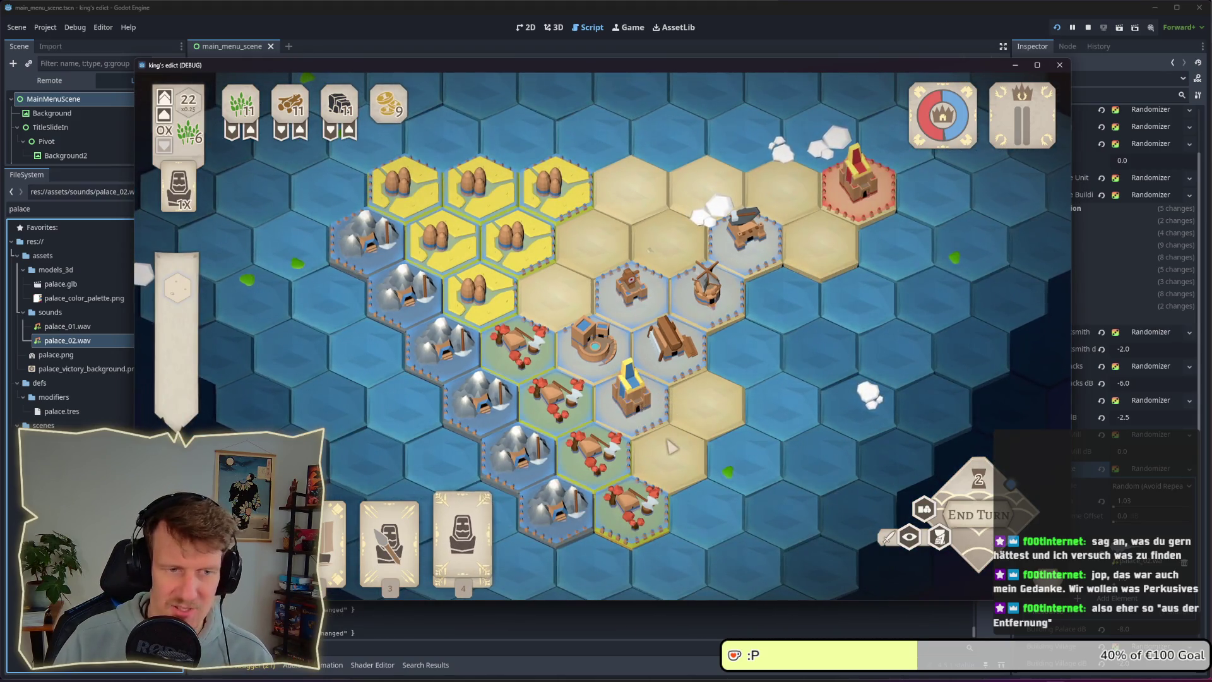
{"action": "left_click", "coordinate": [463, 524]}
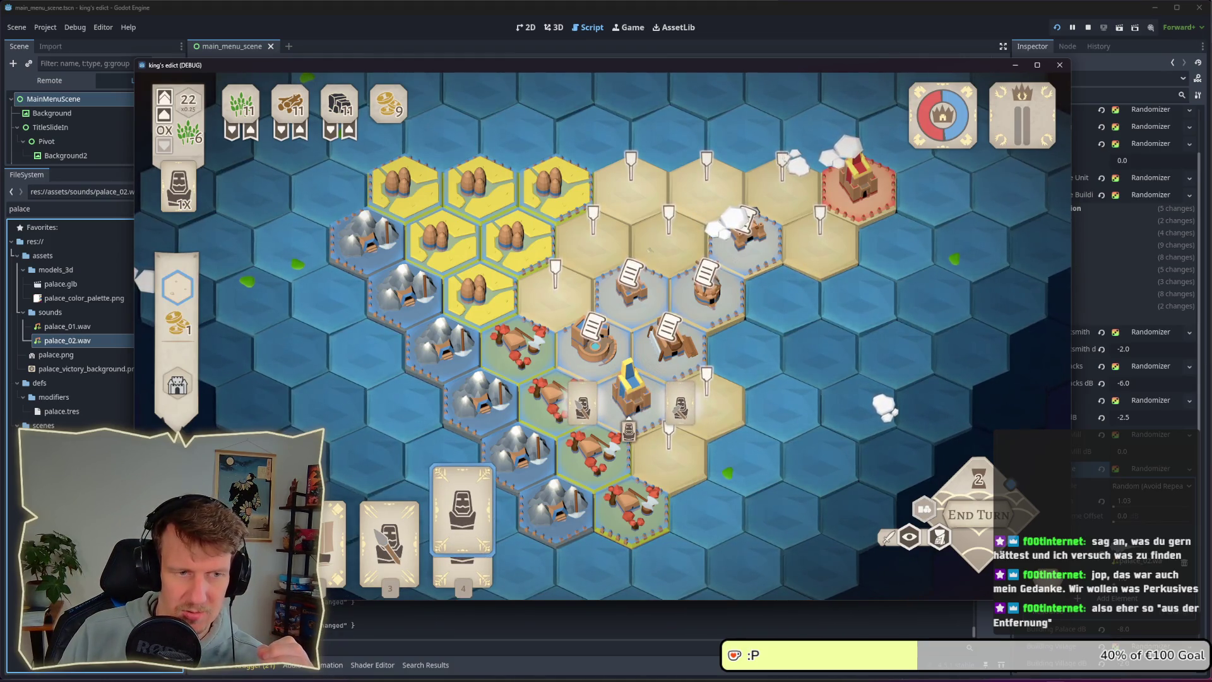
{"action": "left_click", "coordinate": [631, 394]}
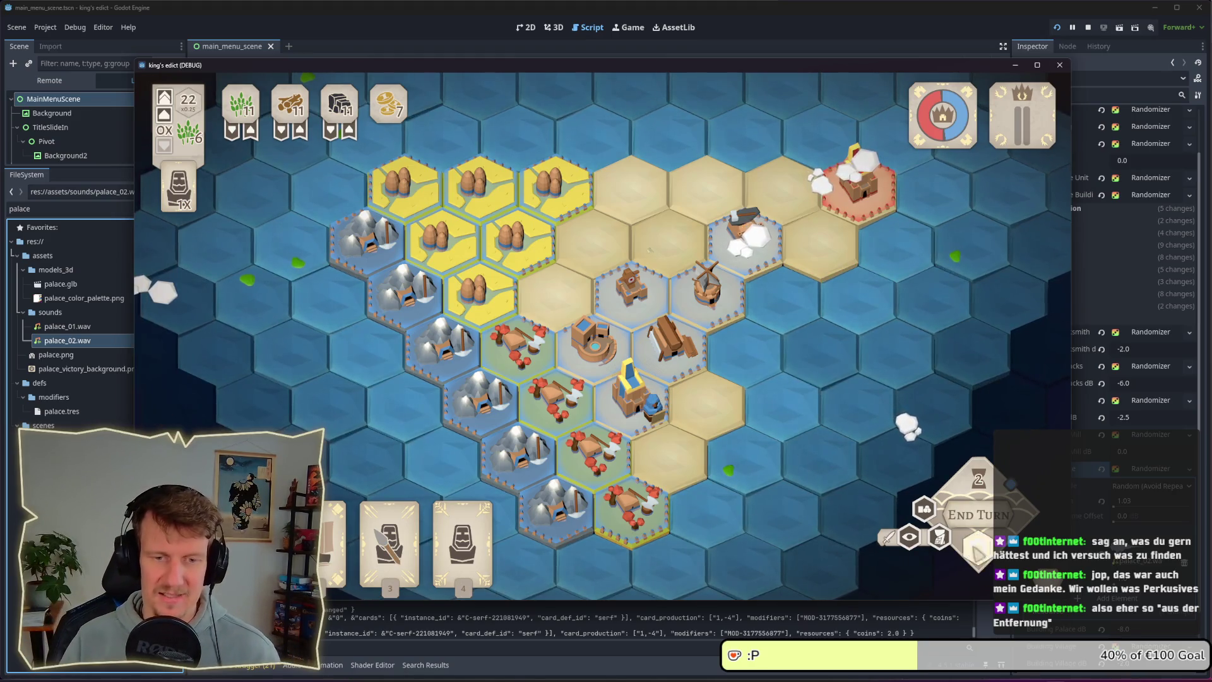
{"action": "left_click", "coordinate": [463, 537]}
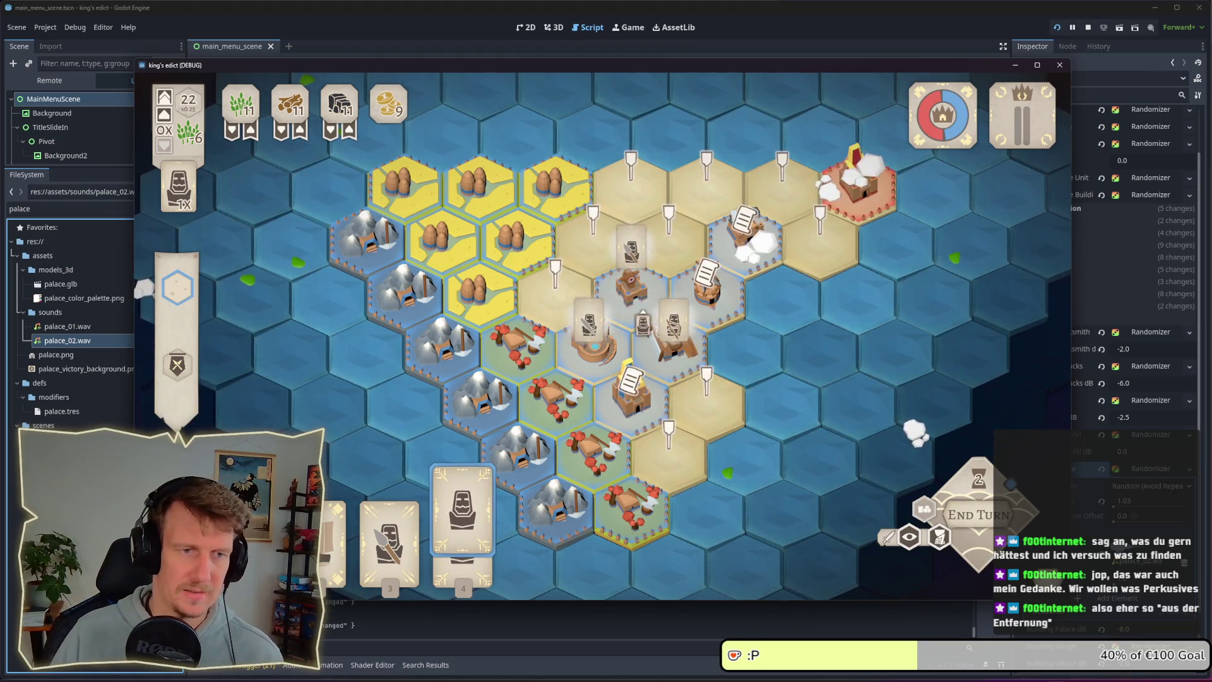
{"action": "key", "text": "space"}
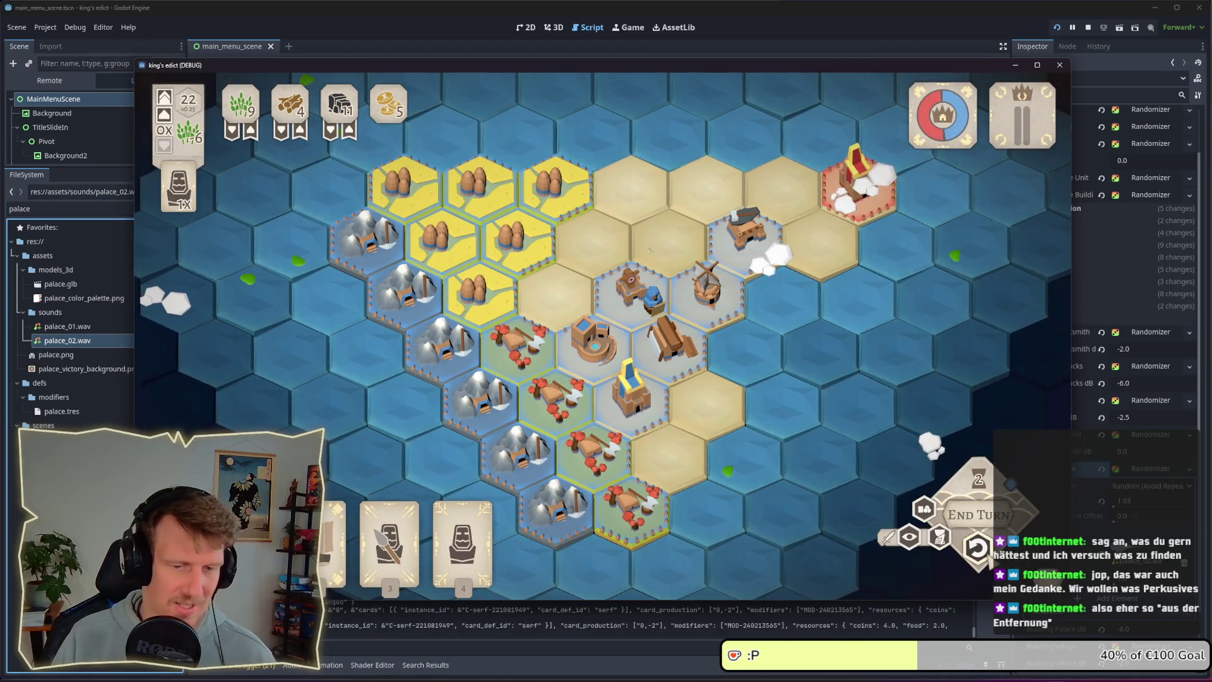
- Play two spearmen cards onto the hex by the windmill and end the turn
{"action": "key", "text": "3"}
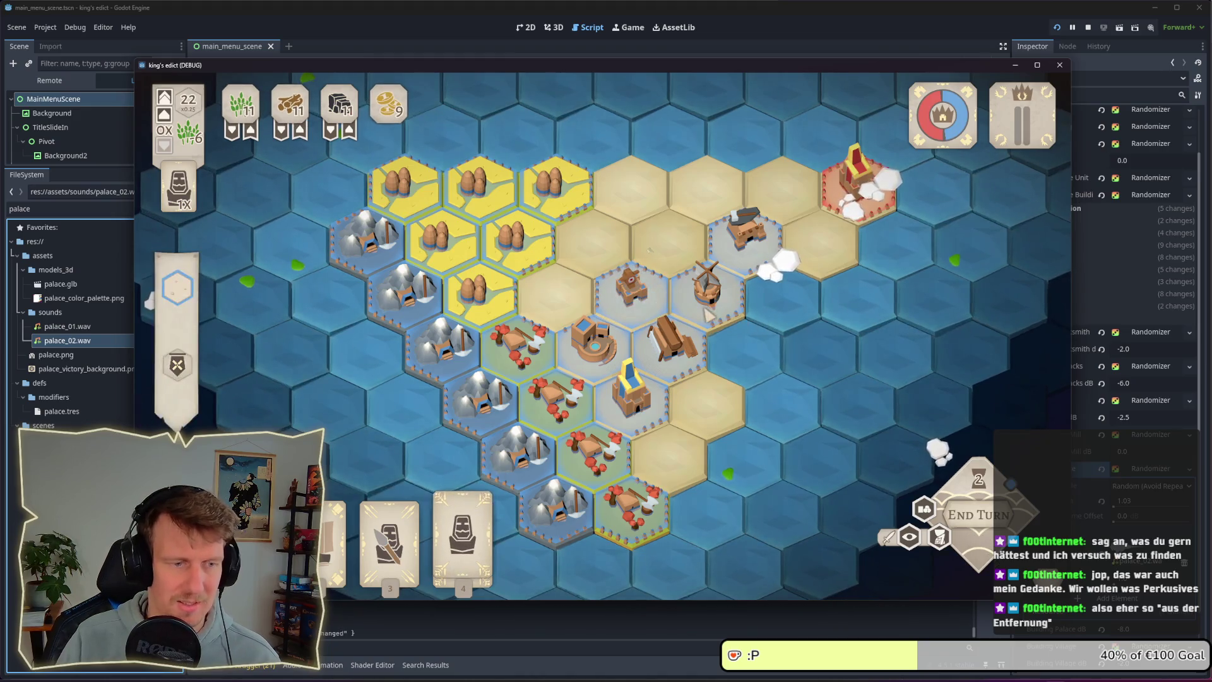
{"action": "left_click", "coordinate": [711, 284]}
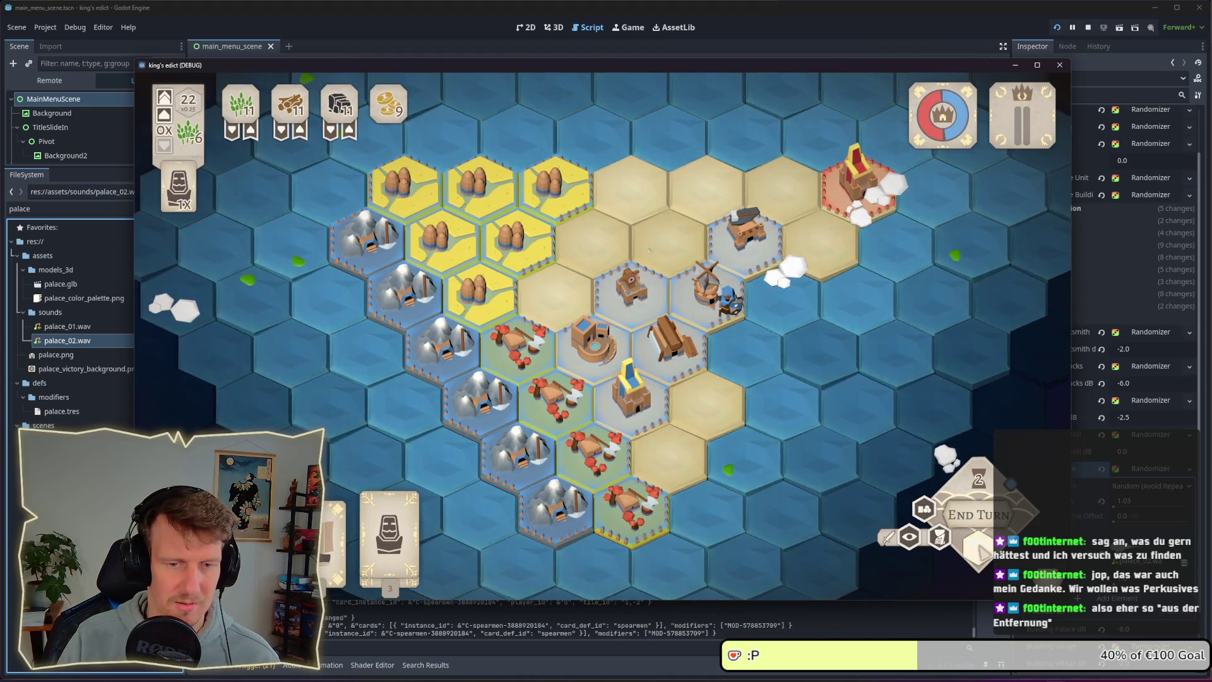
{"action": "key", "text": "3"}
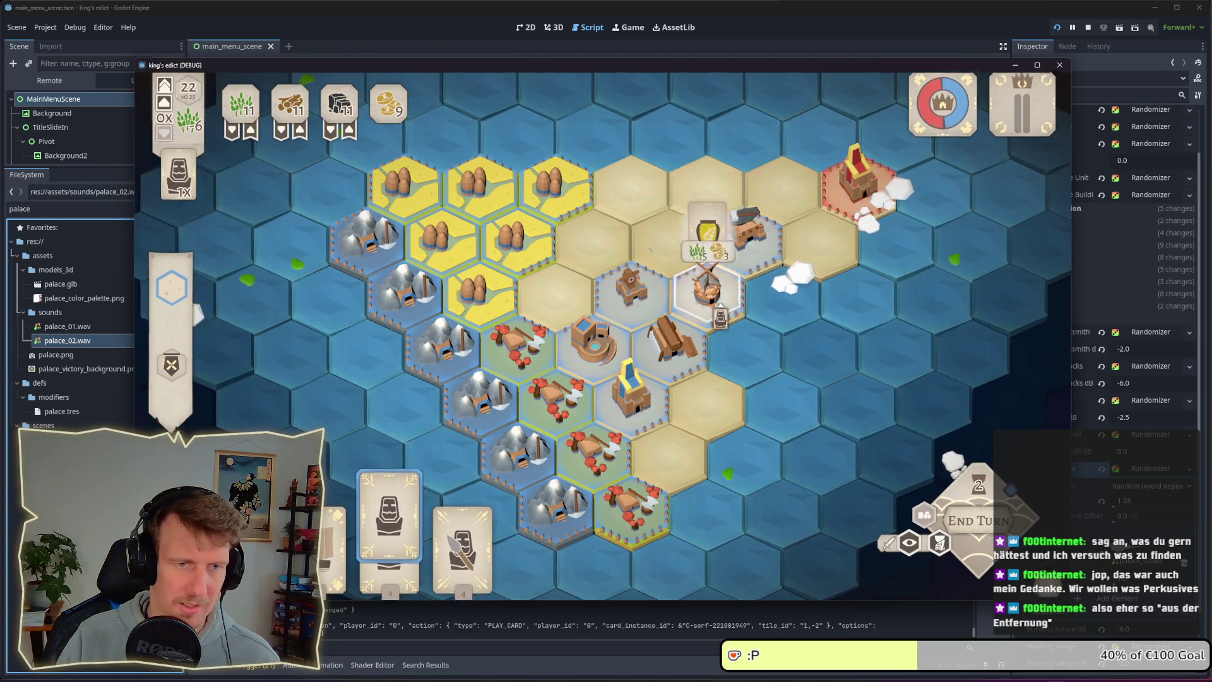
{"action": "left_click", "coordinate": [710, 285]}
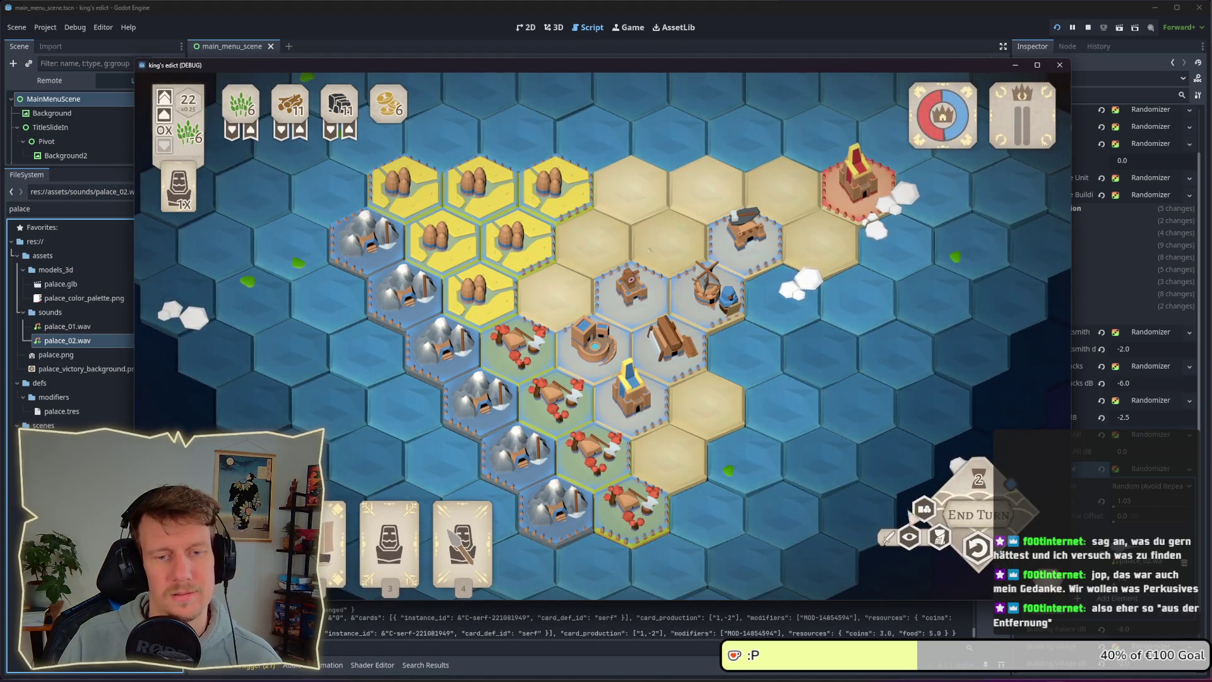
{"action": "left_click", "coordinate": [978, 544]}
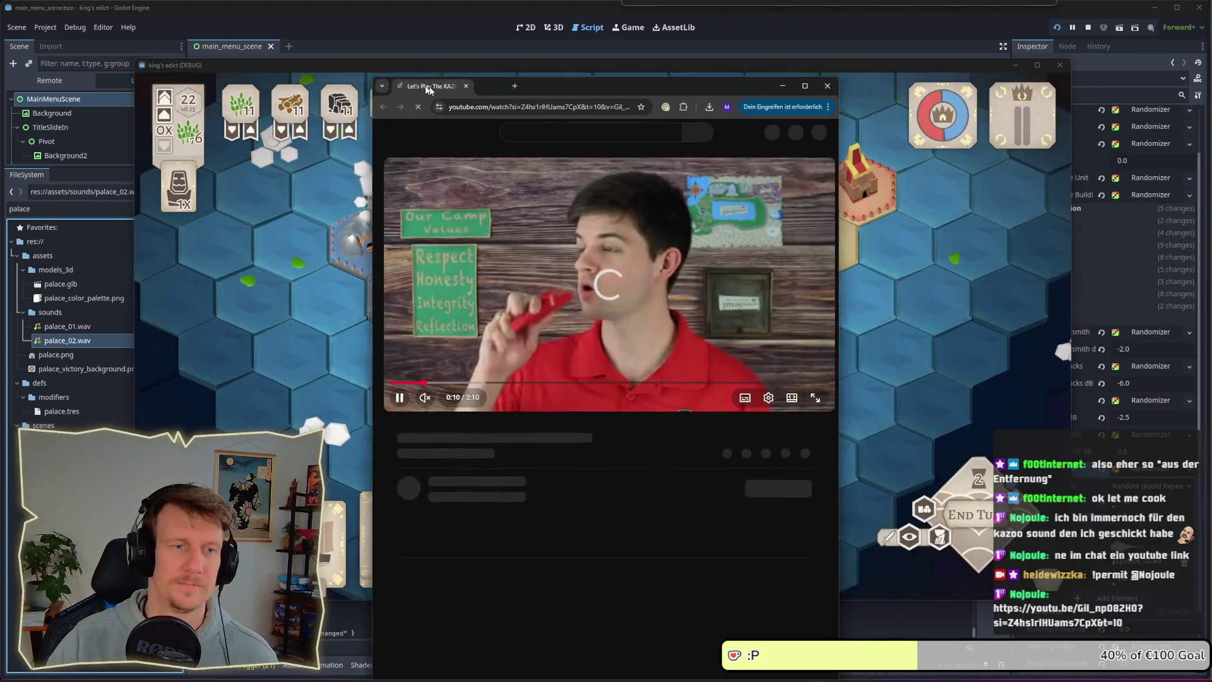
{"action": "left_click_drag", "start_coordinate": [438, 76], "coordinate": [297, 61]}
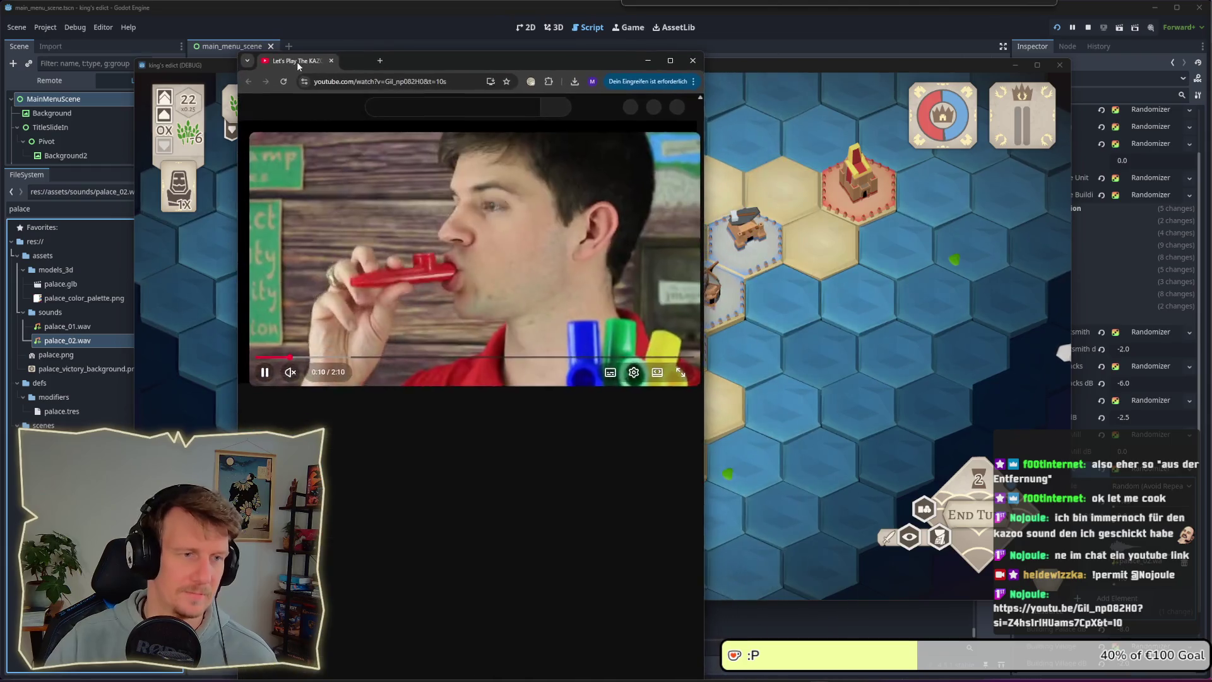
- Unmute the kazoo video, restart it near the beginning, then pause it and close the window
{"action": "left_click", "coordinate": [292, 370]}
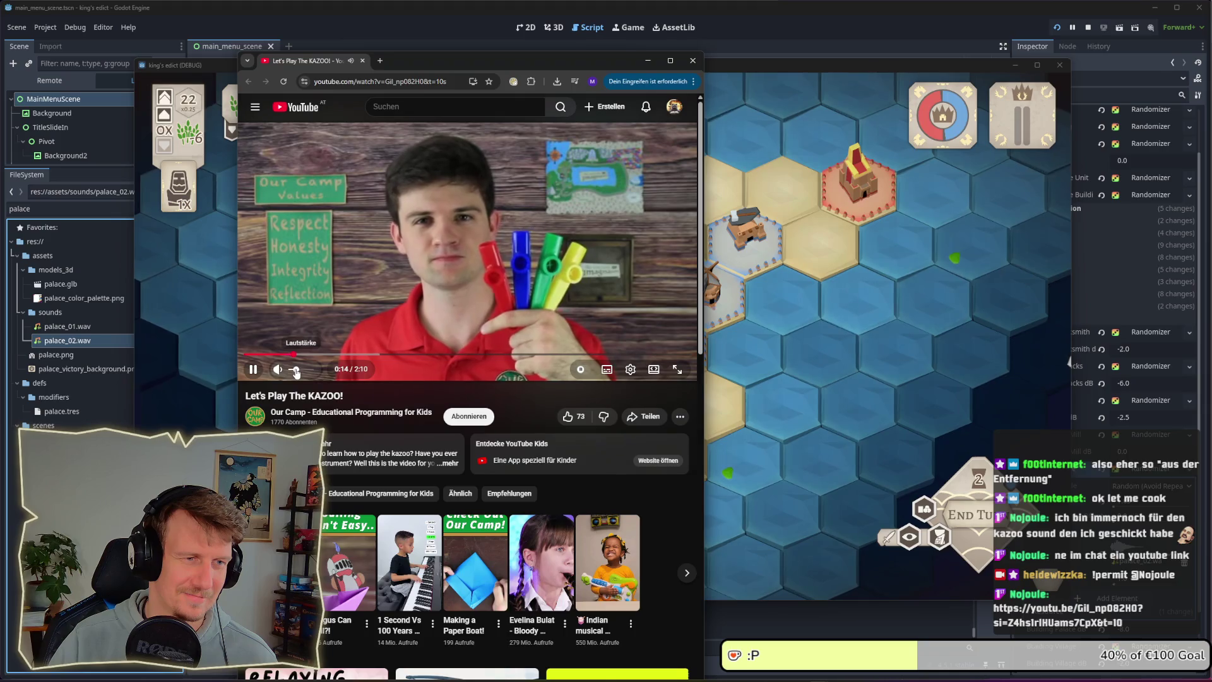
{"action": "left_click", "coordinate": [262, 355]}
{"action": "left_click", "coordinate": [259, 354]}
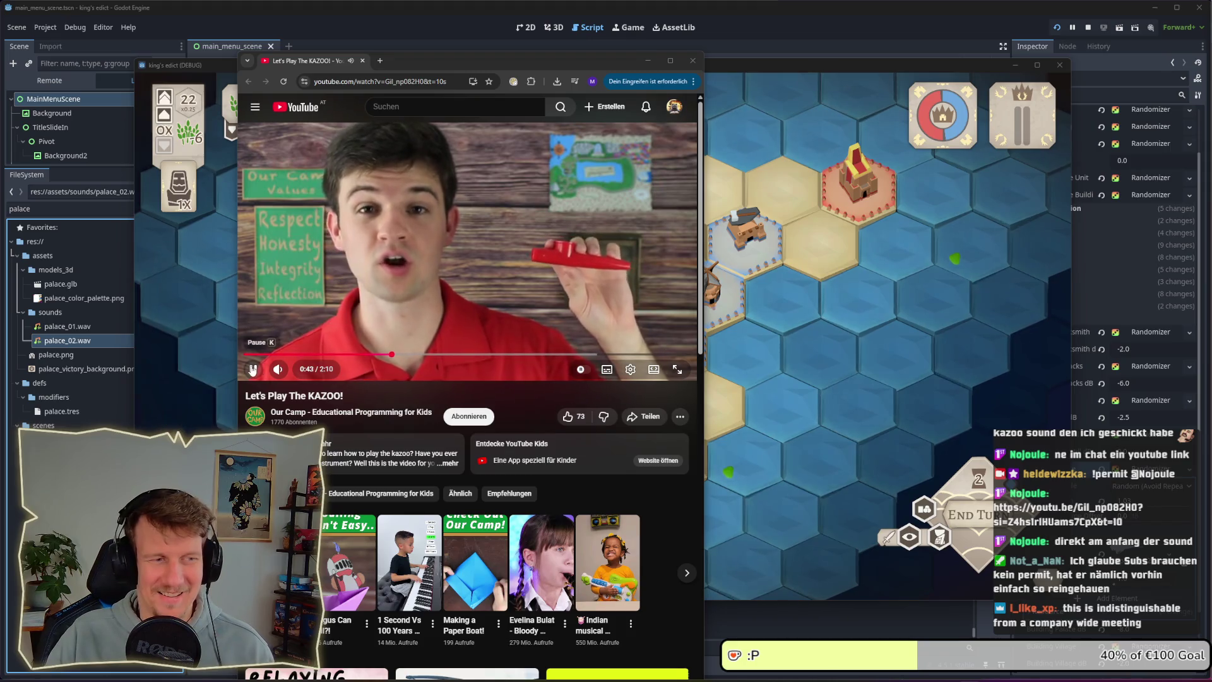
{"action": "left_click", "coordinate": [352, 341]}
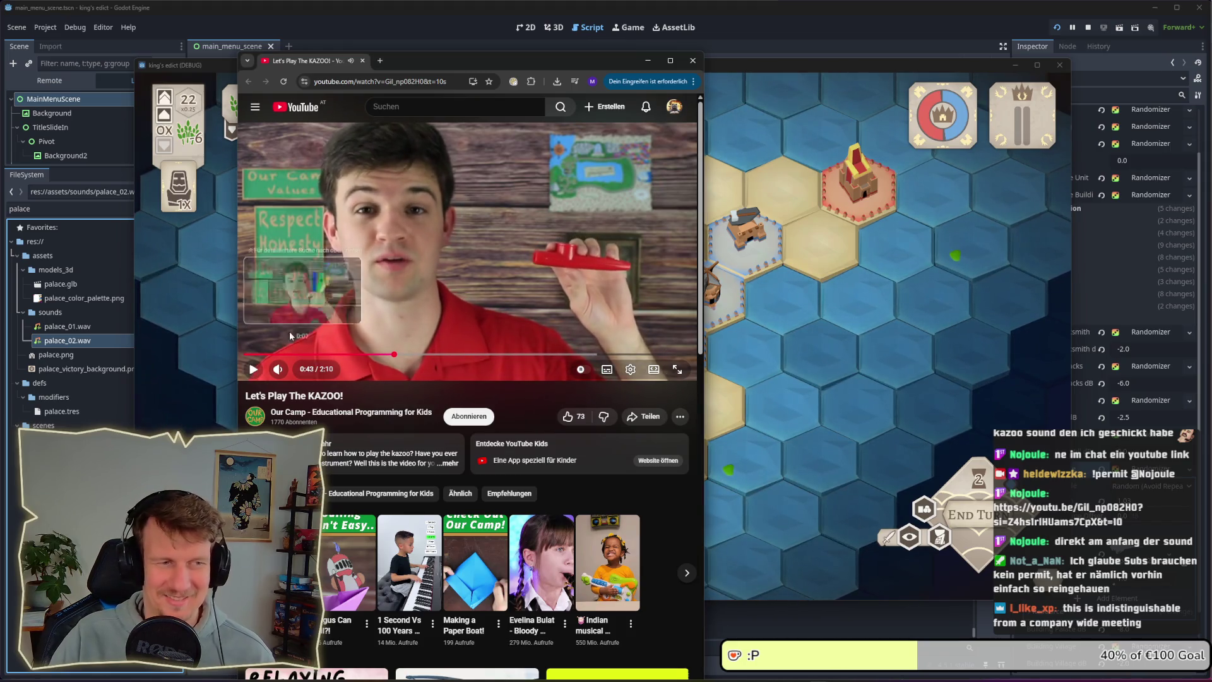
{"action": "left_click", "coordinate": [693, 60]}
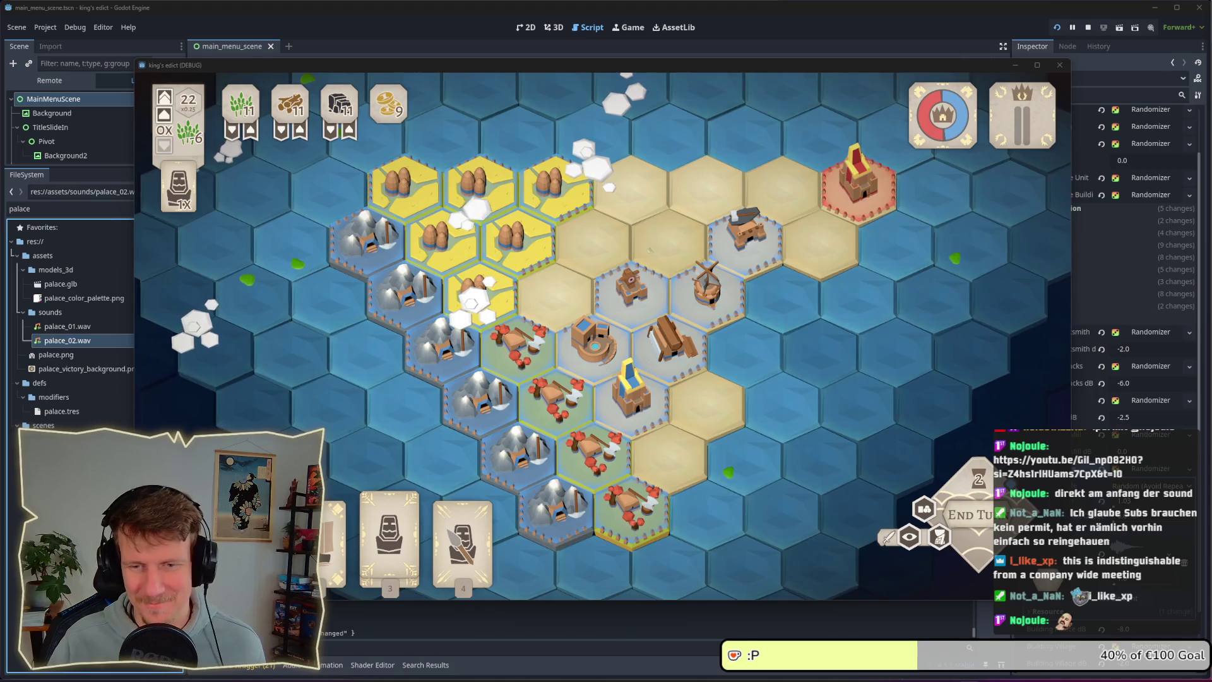
{"action": "mouse_move", "coordinate": [718, 440]}
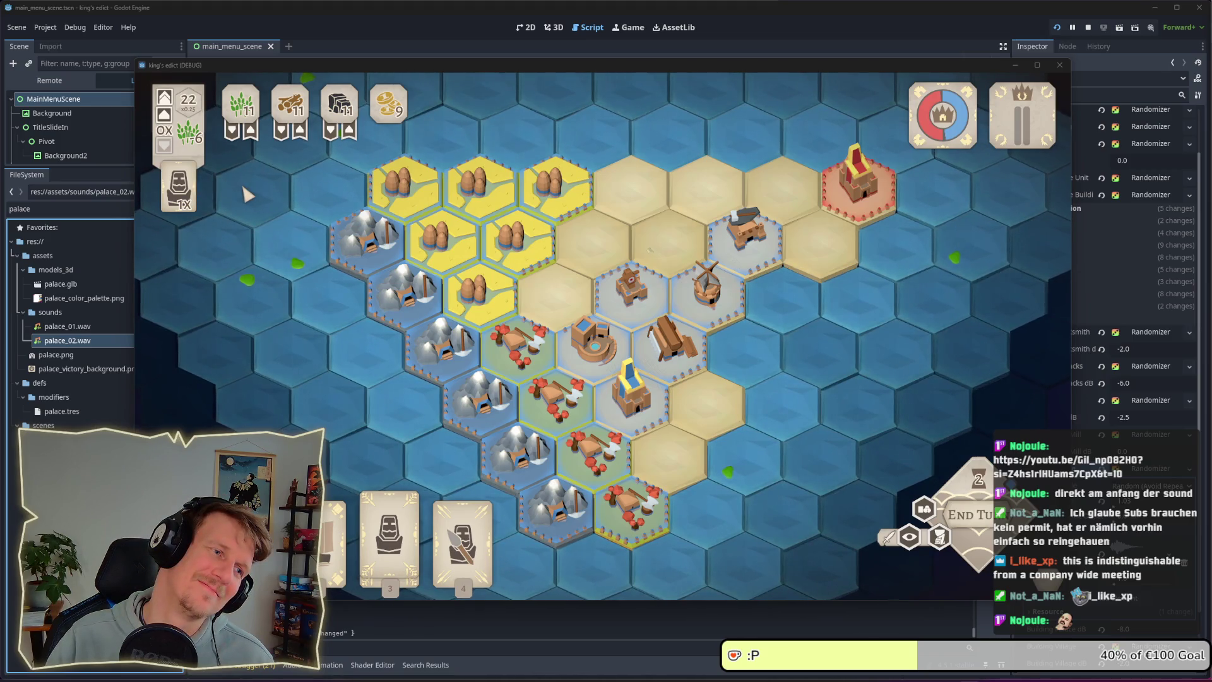
{"action": "mouse_move", "coordinate": [379, 284]}
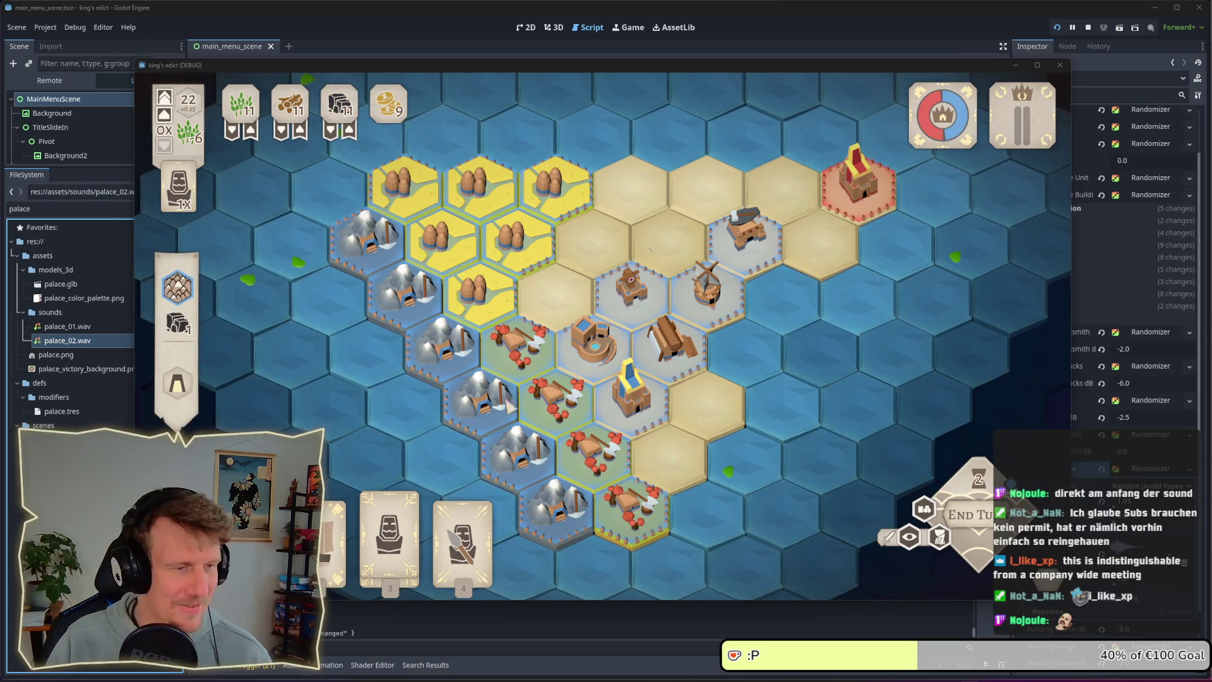
{"action": "mouse_move", "coordinate": [950, 656]}
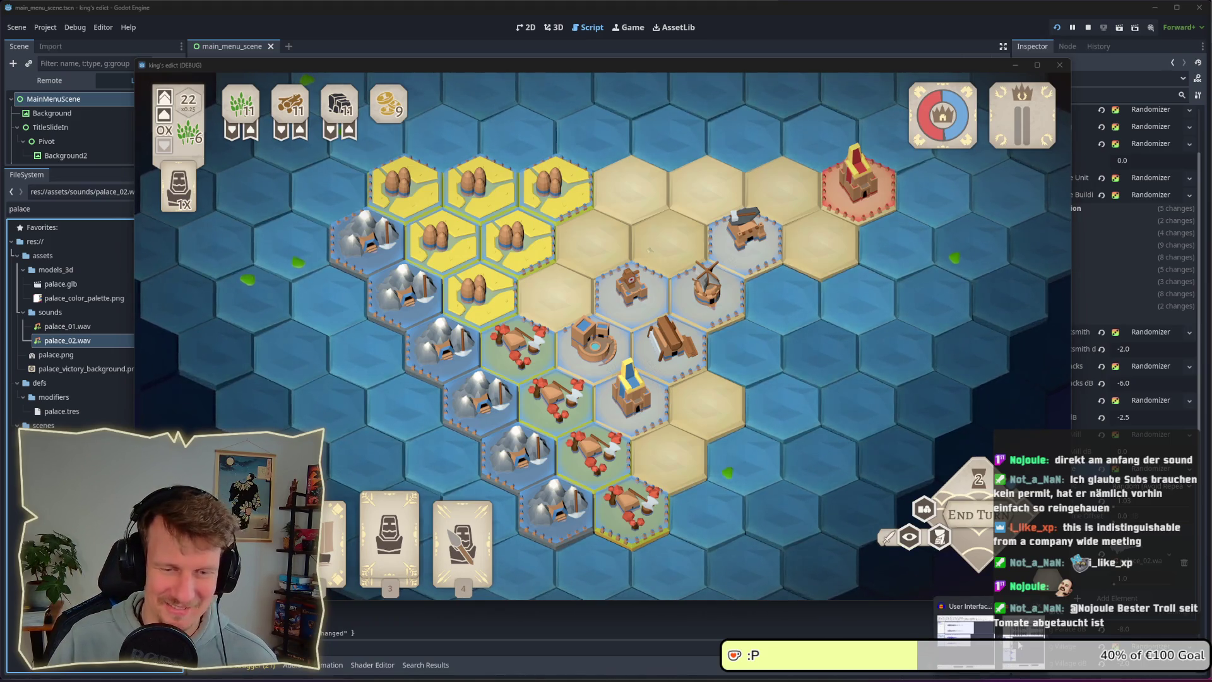
{"action": "key", "text": "alt+Tab"}
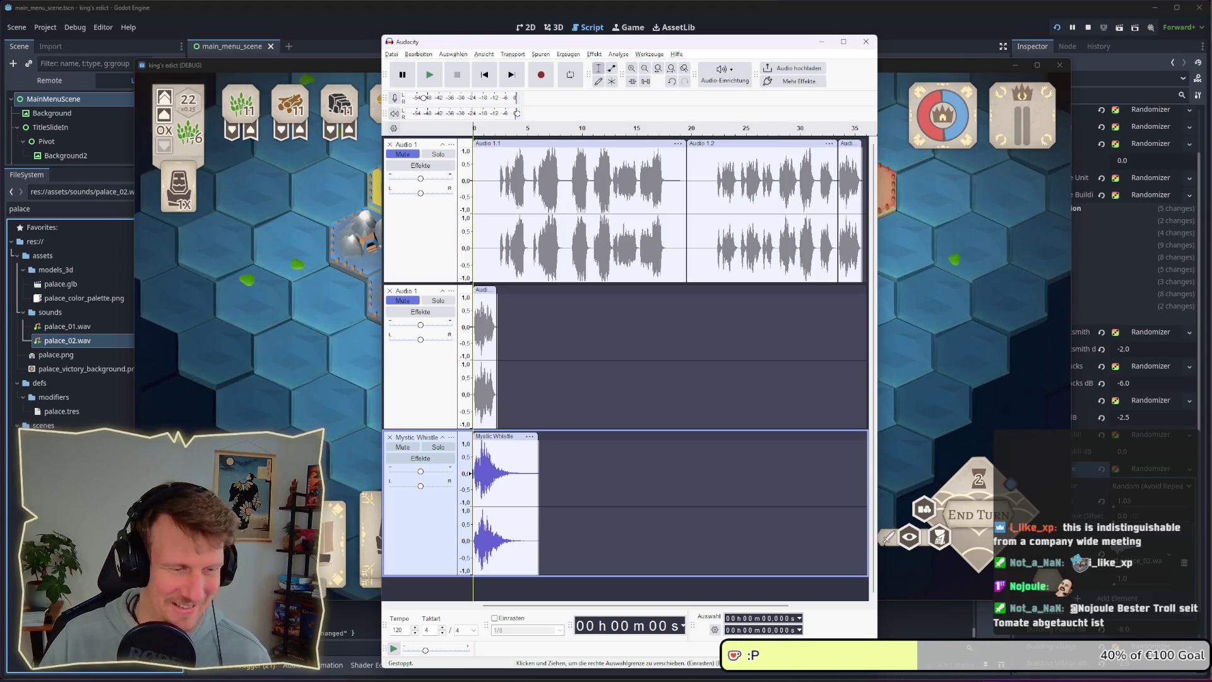
{"action": "key", "text": "space"}
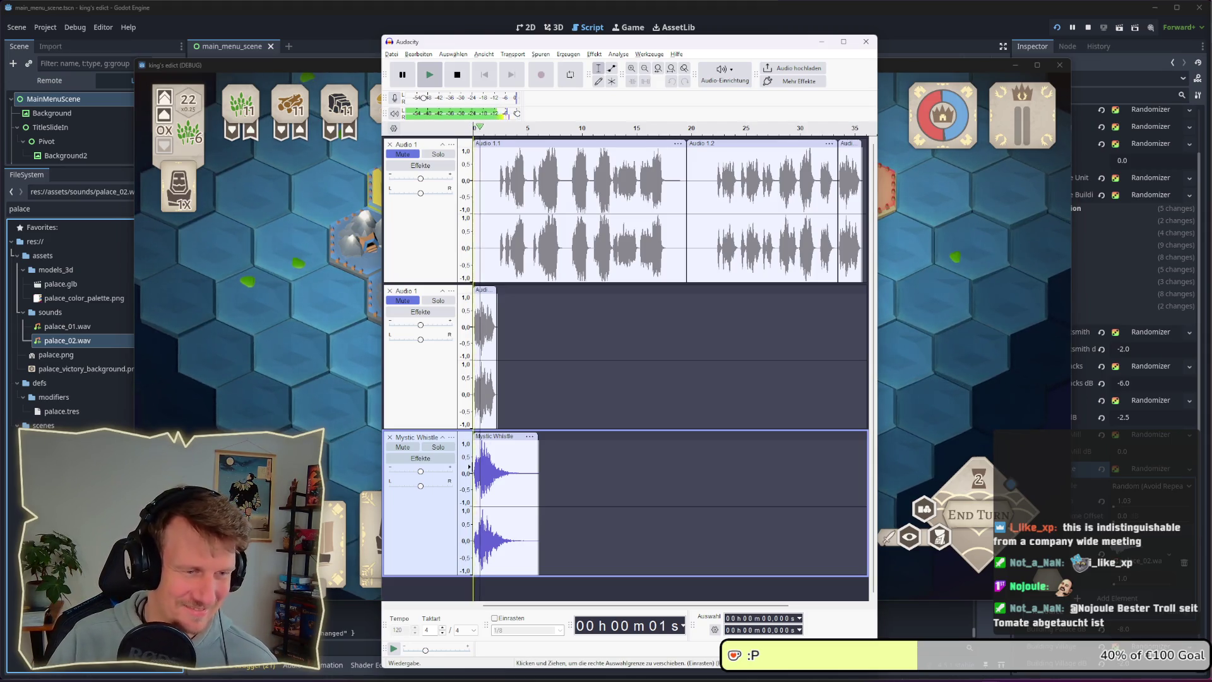
{"action": "key", "text": "space"}
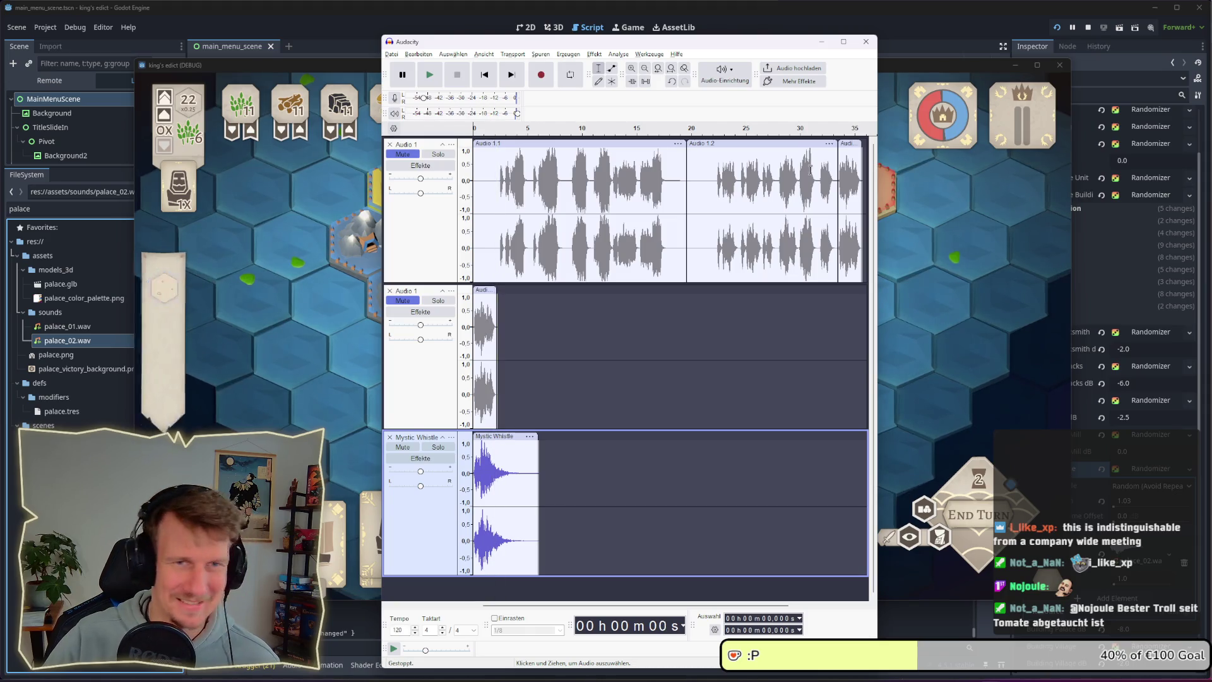
{"action": "left_click", "coordinate": [821, 41]}
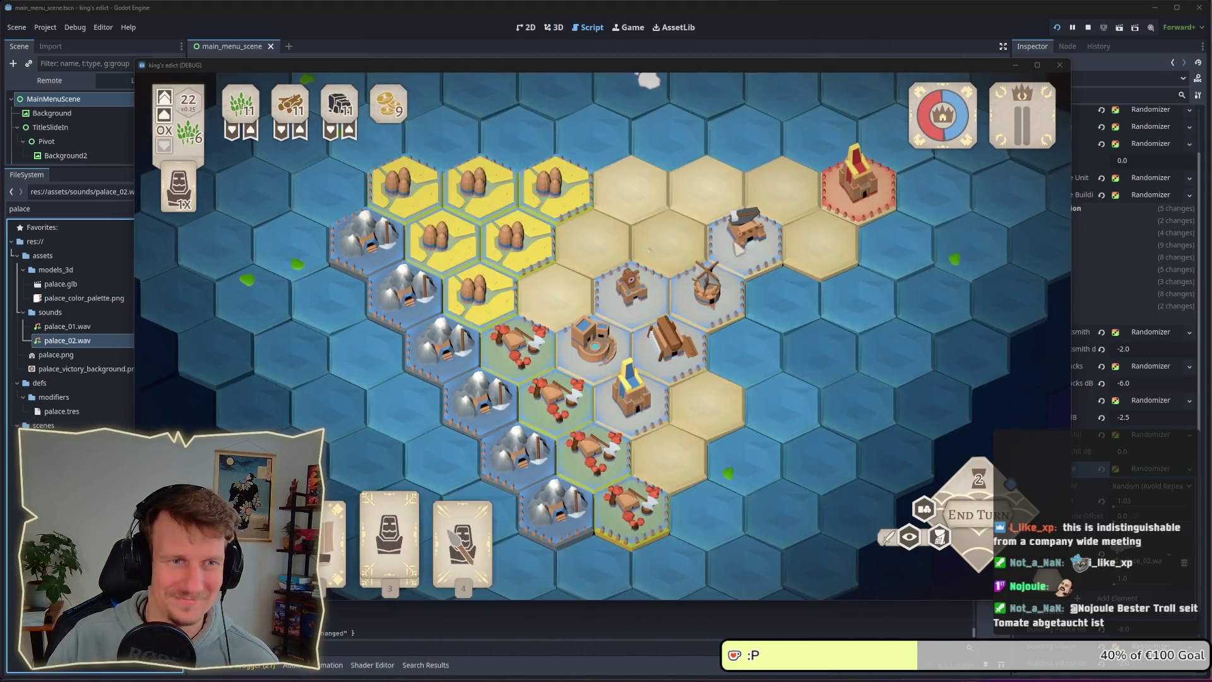
{"action": "left_click", "coordinate": [598, 361]}
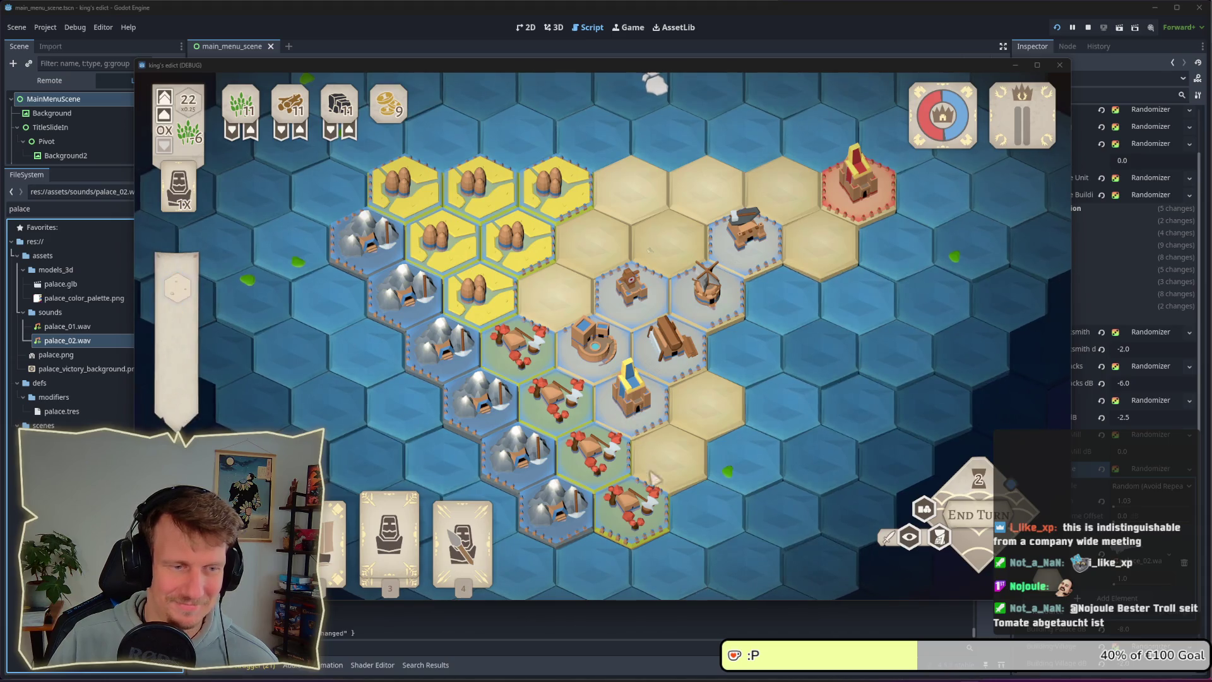
{"action": "left_click", "coordinate": [389, 530]}
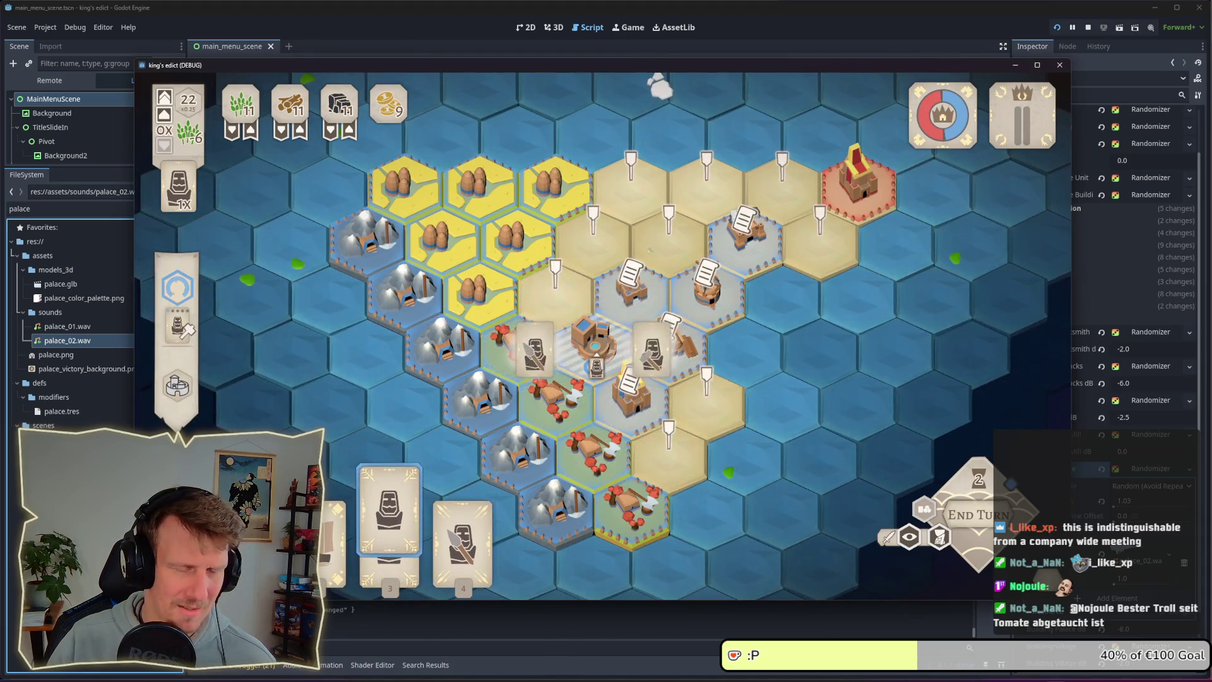
{"action": "left_click", "coordinate": [657, 350]}
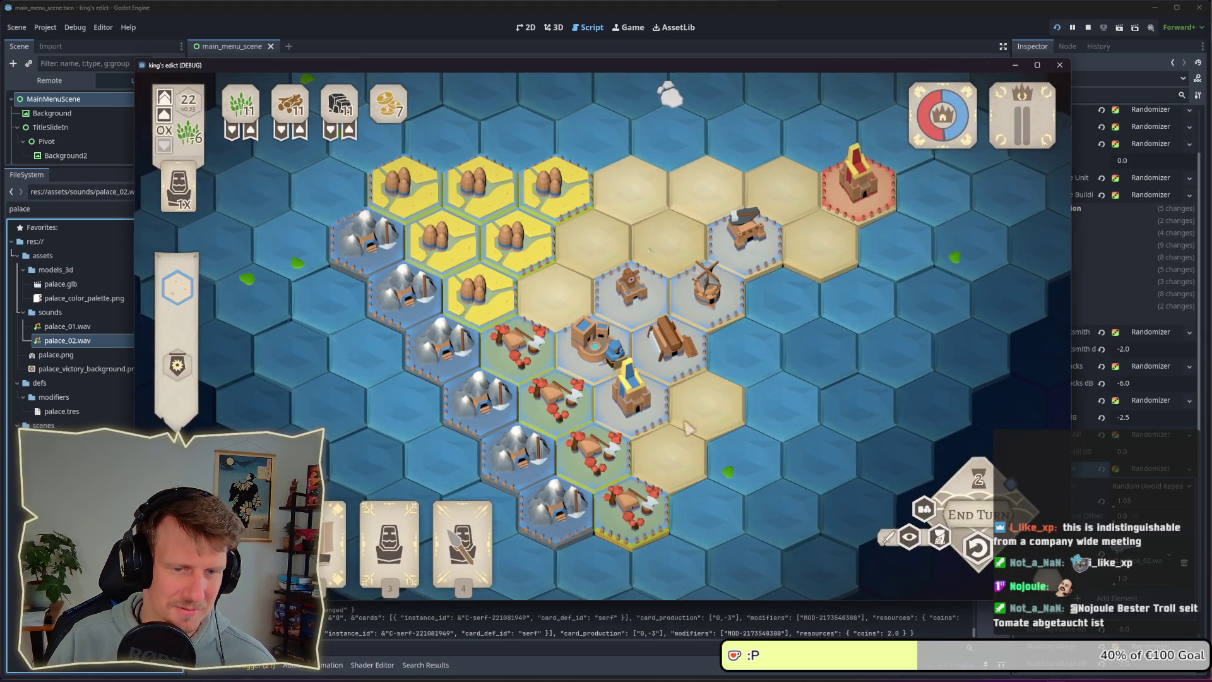
{"action": "left_click", "coordinate": [978, 546]}
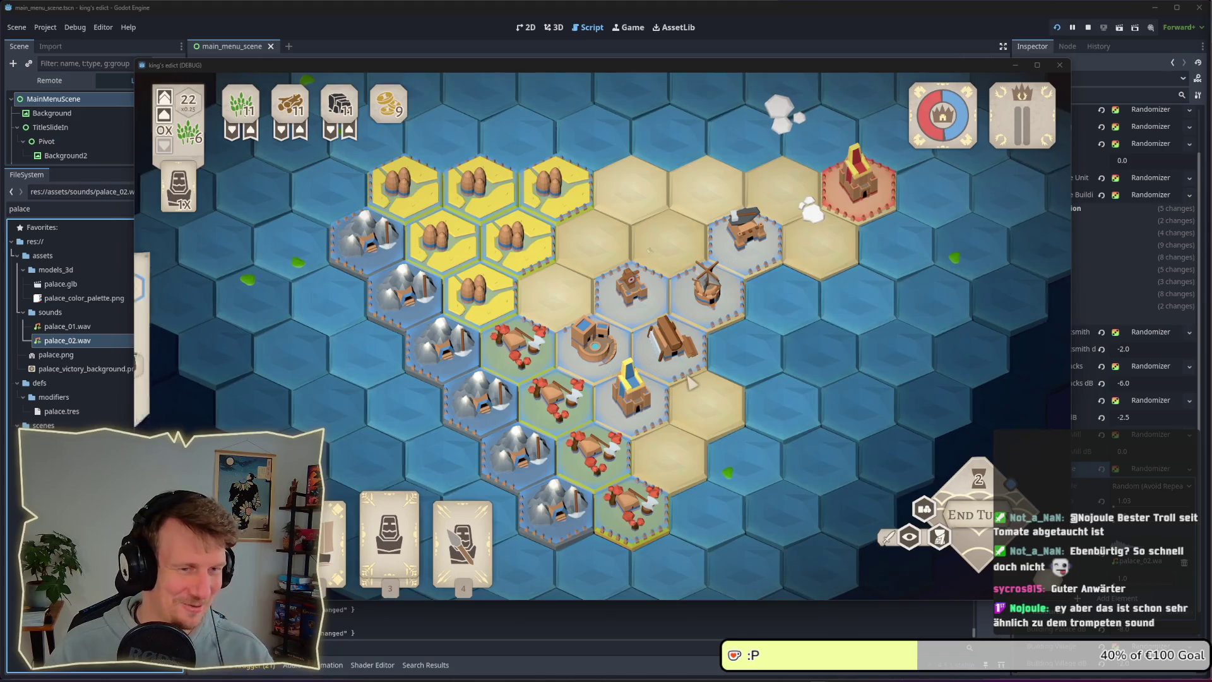
- Play two card-3 units onto board tiles, then briefly view and minimize the midi.city page
{"action": "mouse_move", "coordinate": [691, 381]}
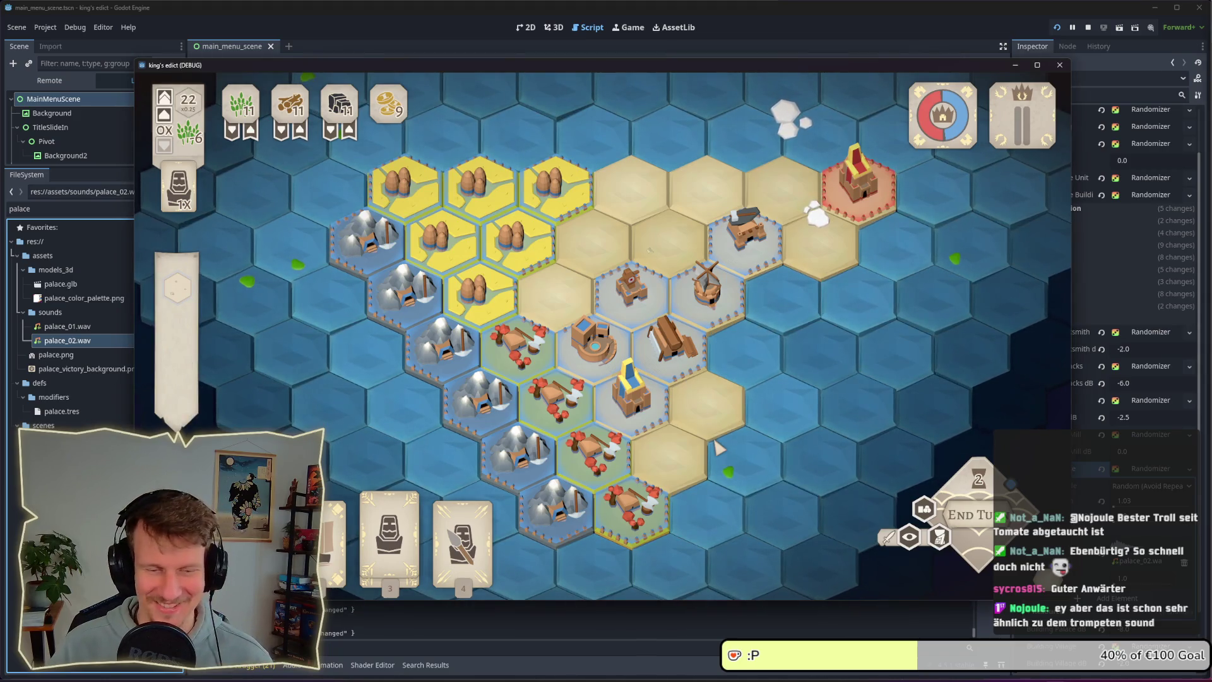
{"action": "key", "text": "3"}
{"action": "left_click", "coordinate": [594, 313]}
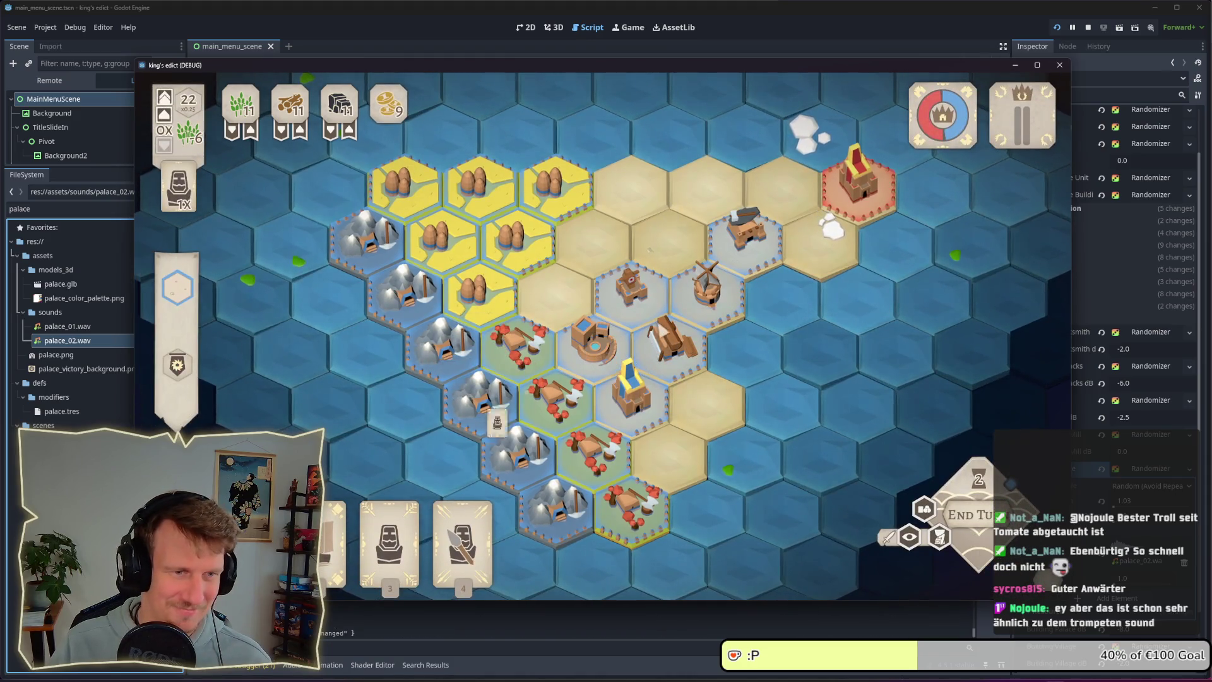
{"action": "key", "text": "3"}
{"action": "left_click", "coordinate": [631, 292]}
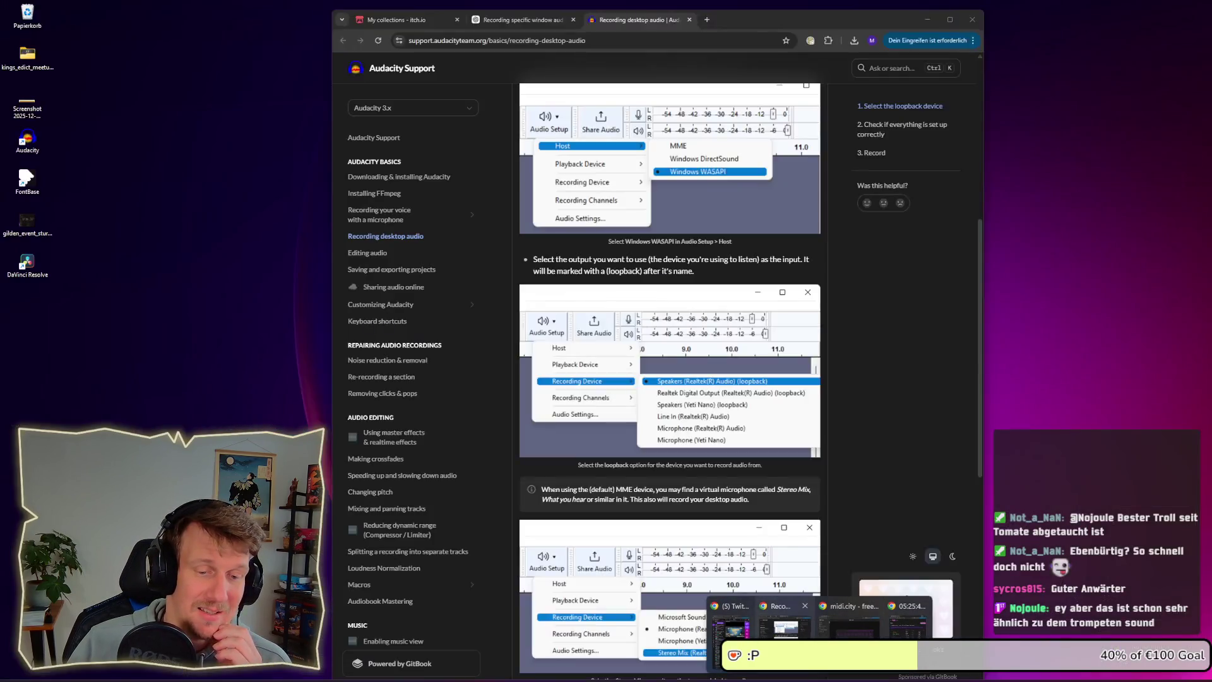
{"action": "left_click", "coordinate": [745, 632]}
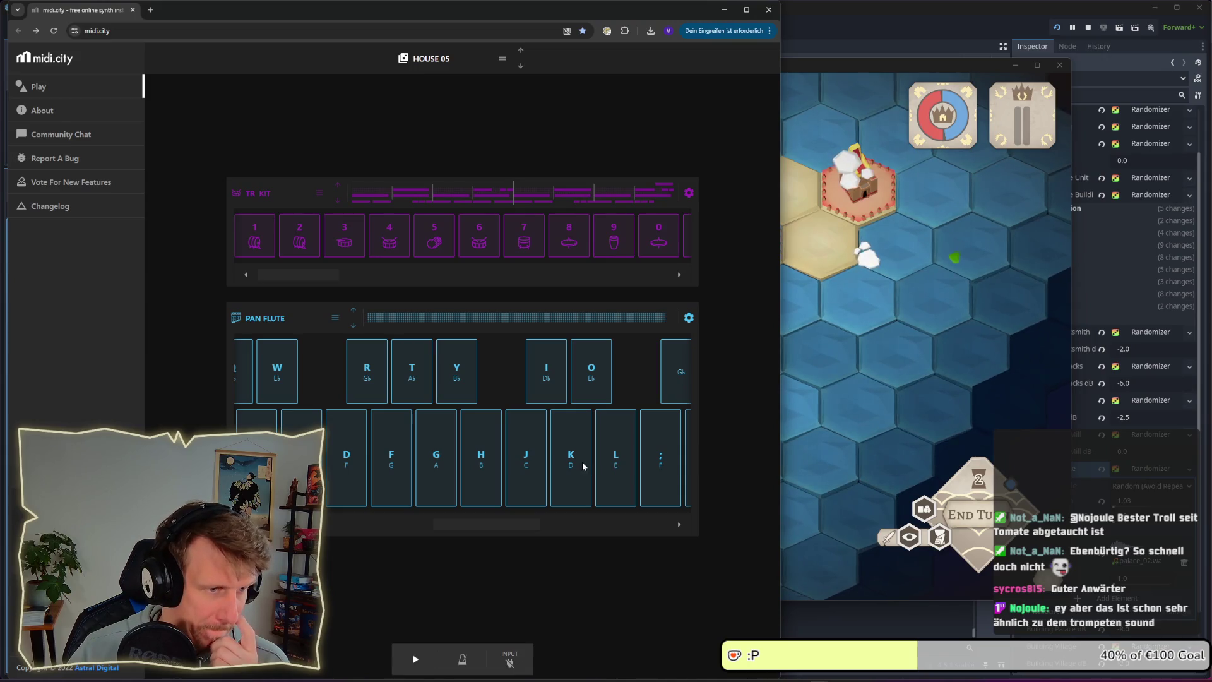
{"action": "left_click", "coordinate": [724, 10]}
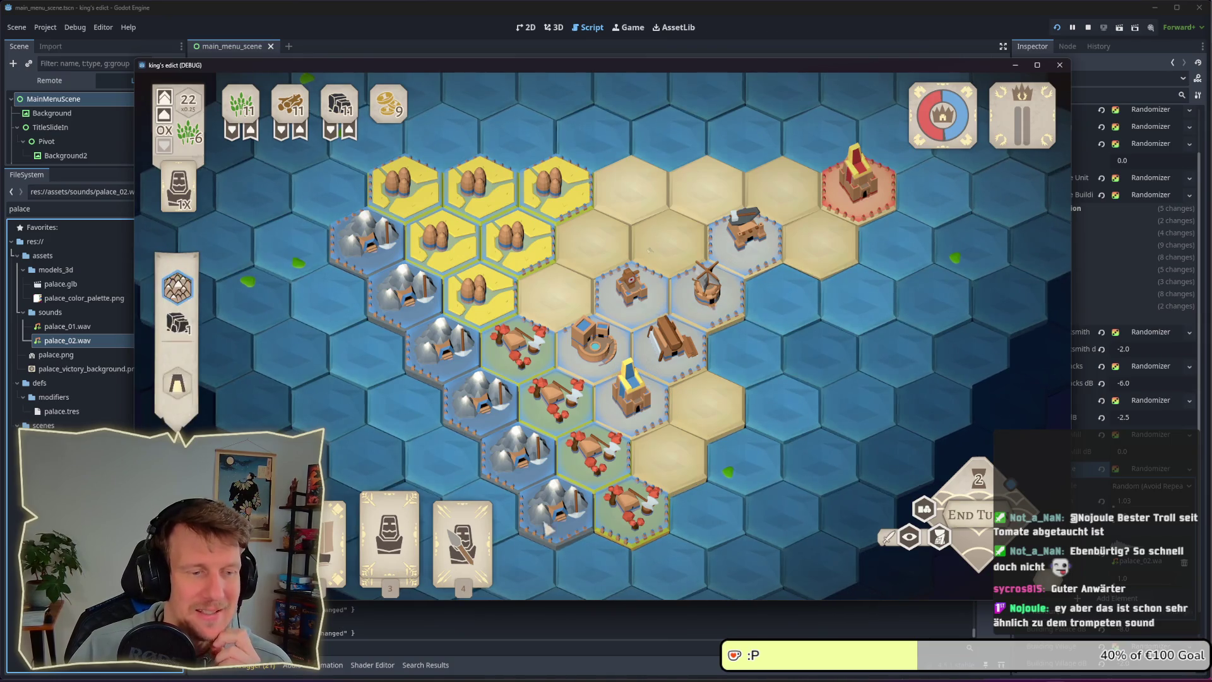
- Place the Servant on a building tile, train it, undo the training, and replay the card
{"action": "left_click", "coordinate": [392, 537]}
{"action": "left_click", "coordinate": [631, 287]}
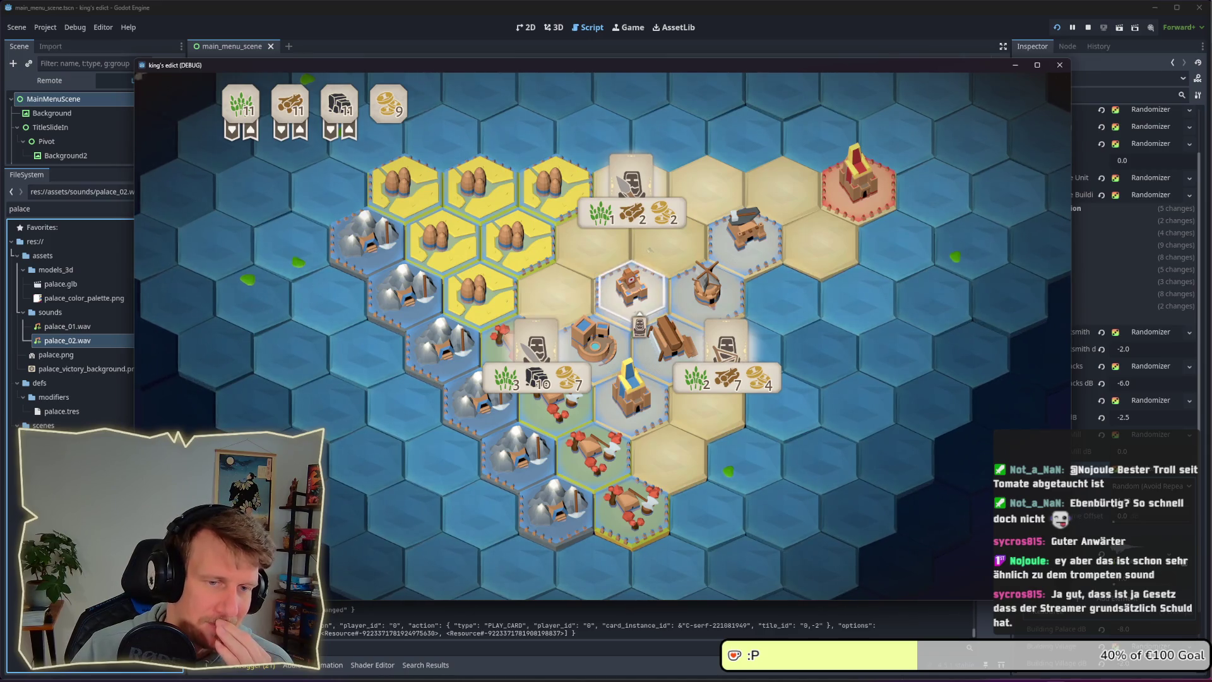
{"action": "left_click", "coordinate": [712, 337]}
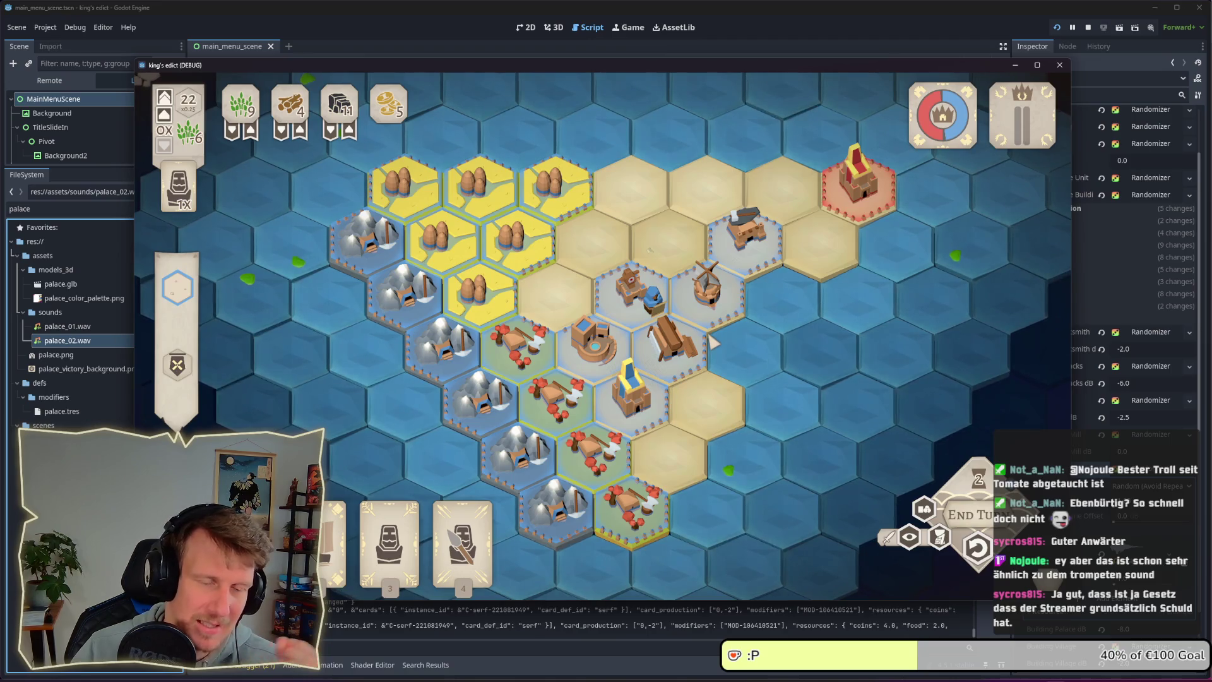
{"action": "left_click", "coordinate": [978, 548]}
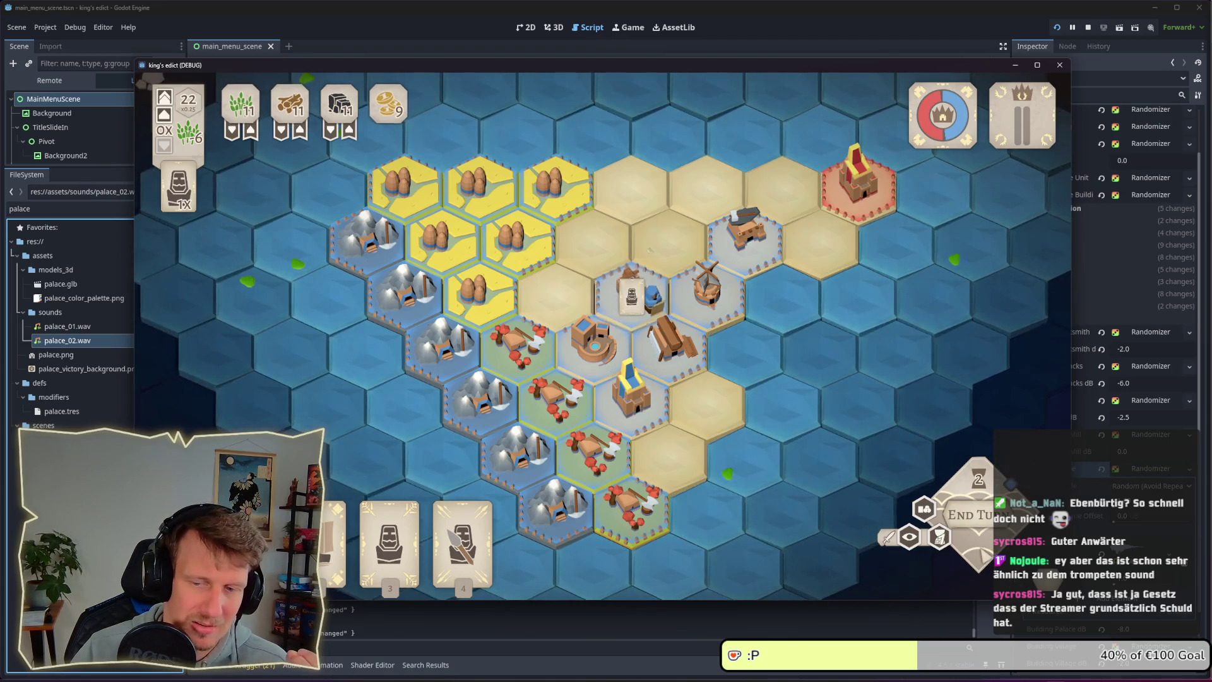
{"action": "mouse_move", "coordinate": [413, 554]}
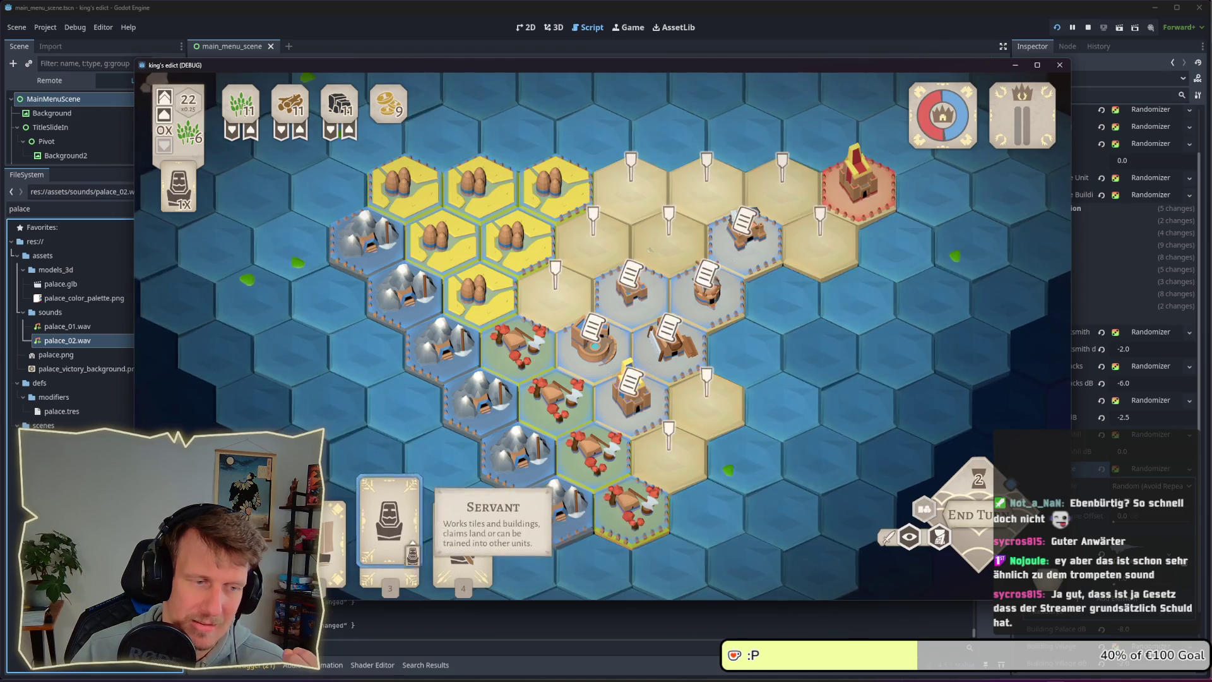
{"action": "mouse_move", "coordinate": [412, 555]}
{"action": "left_mouse_down"}
{"action": "mouse_move", "coordinate": [676, 398]}
{"action": "mouse_move", "coordinate": [638, 398]}
{"action": "left_mouse_up"}
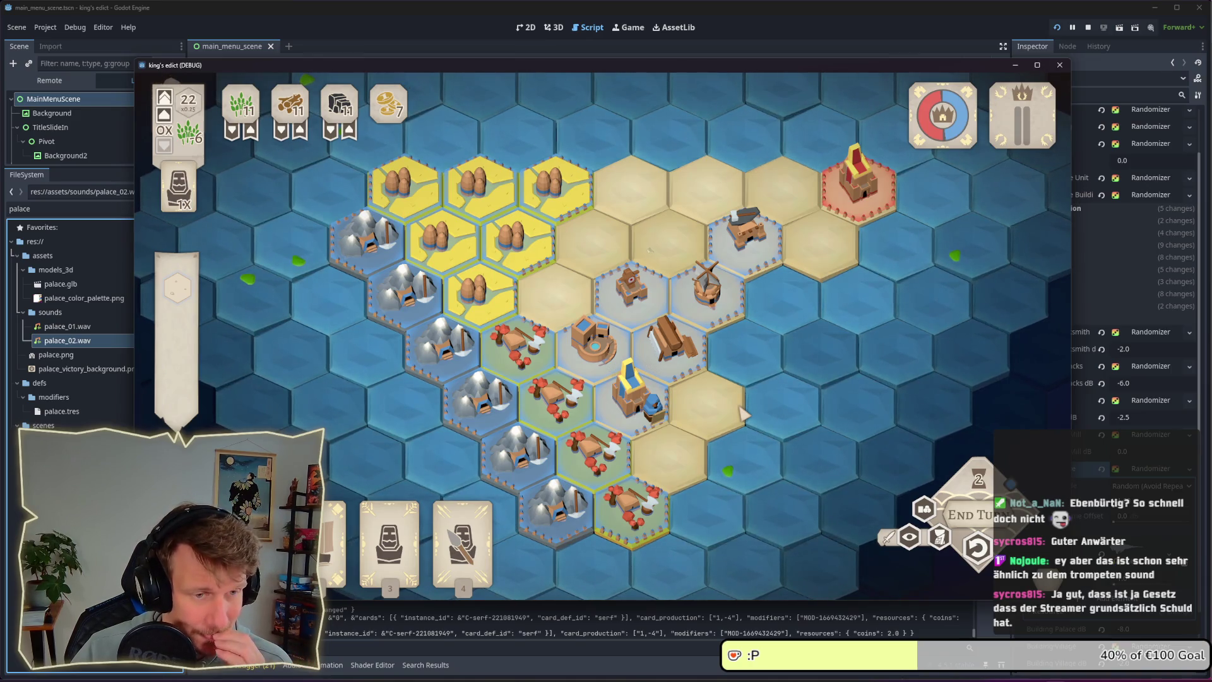
- Take back the spearman, then place and undo the Builder and a serf on the centre hex
{"action": "right_click", "coordinate": [638, 409]}
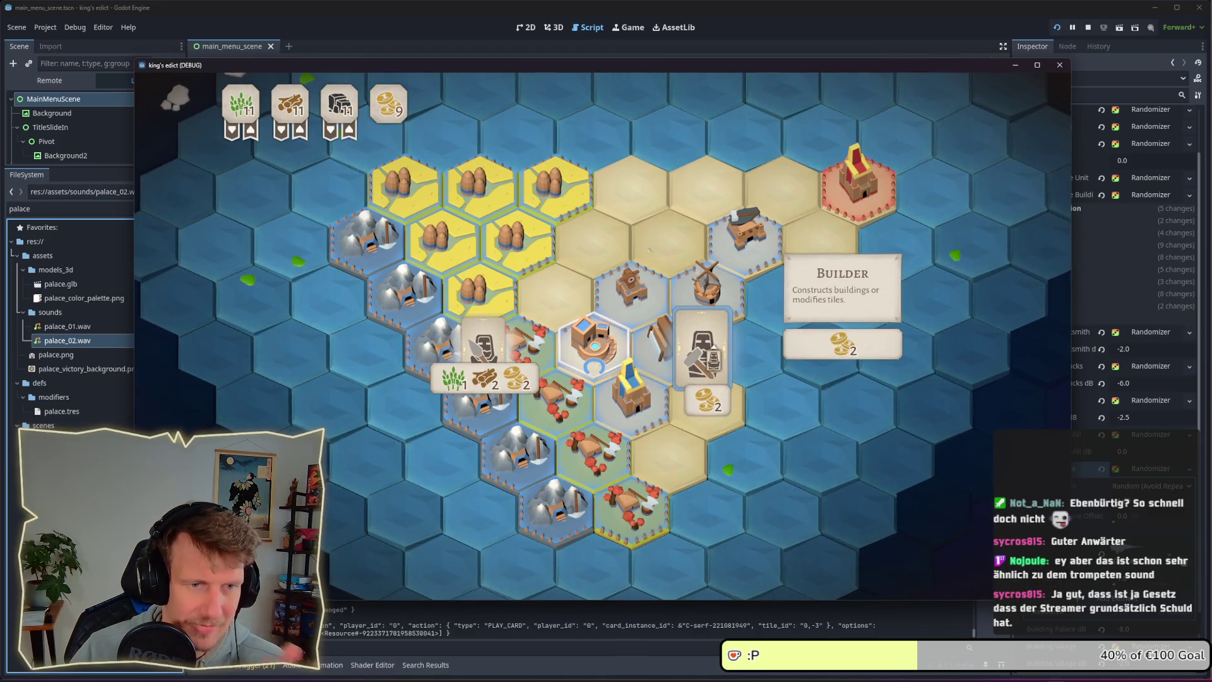
{"action": "left_click", "coordinate": [720, 354]}
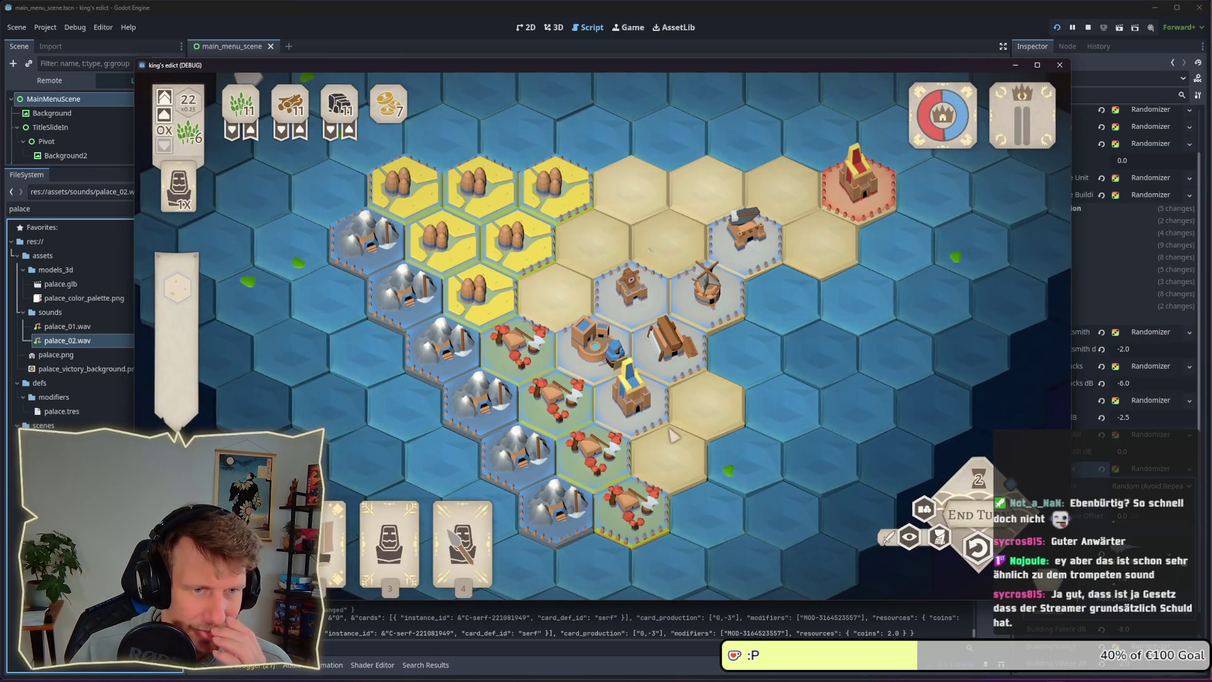
{"action": "left_click", "coordinate": [614, 349]}
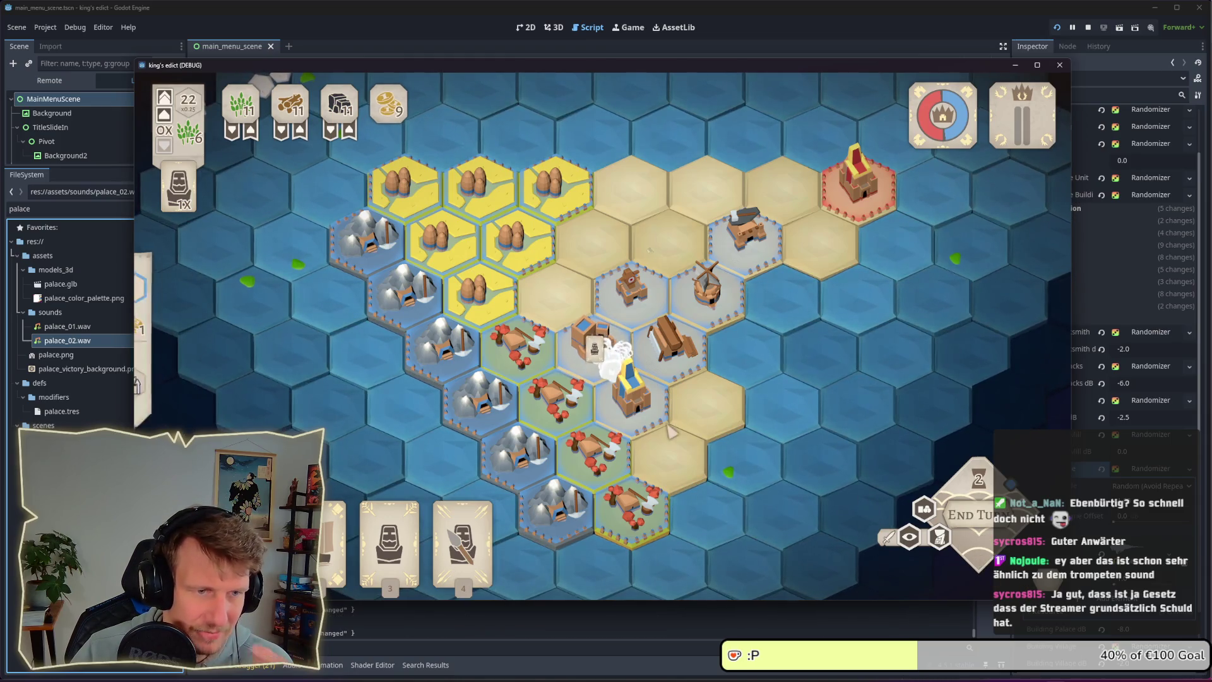
{"action": "left_click", "coordinate": [389, 524]}
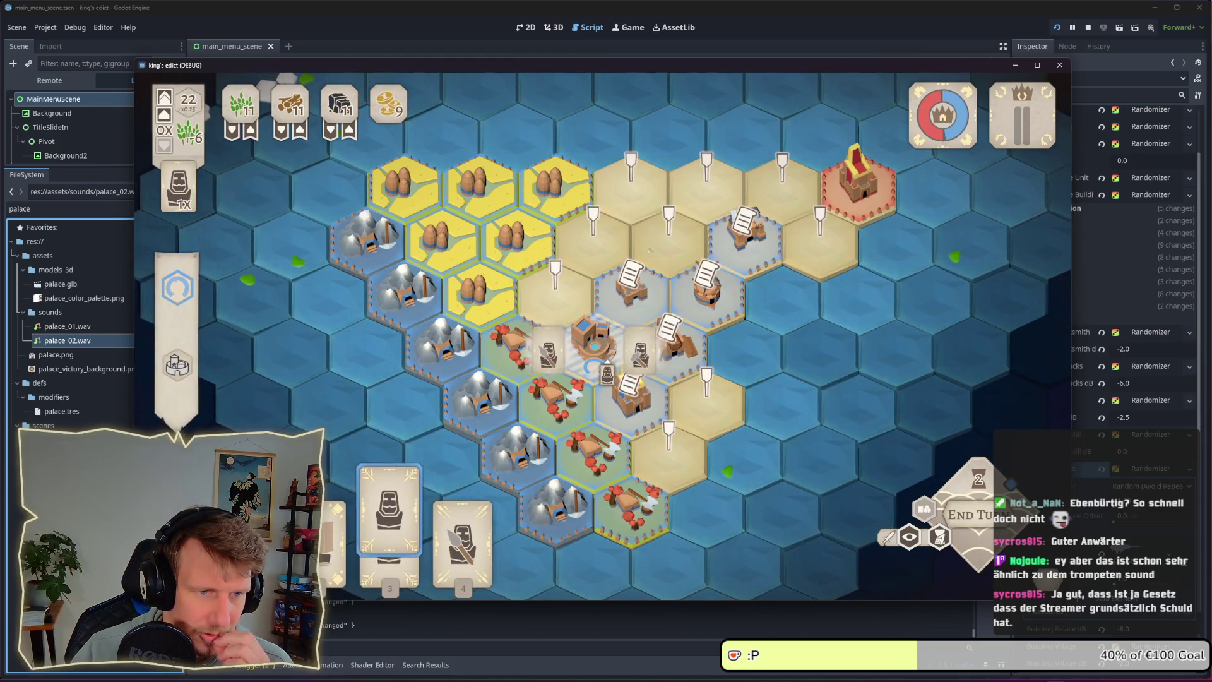
{"action": "left_click", "coordinate": [606, 354]}
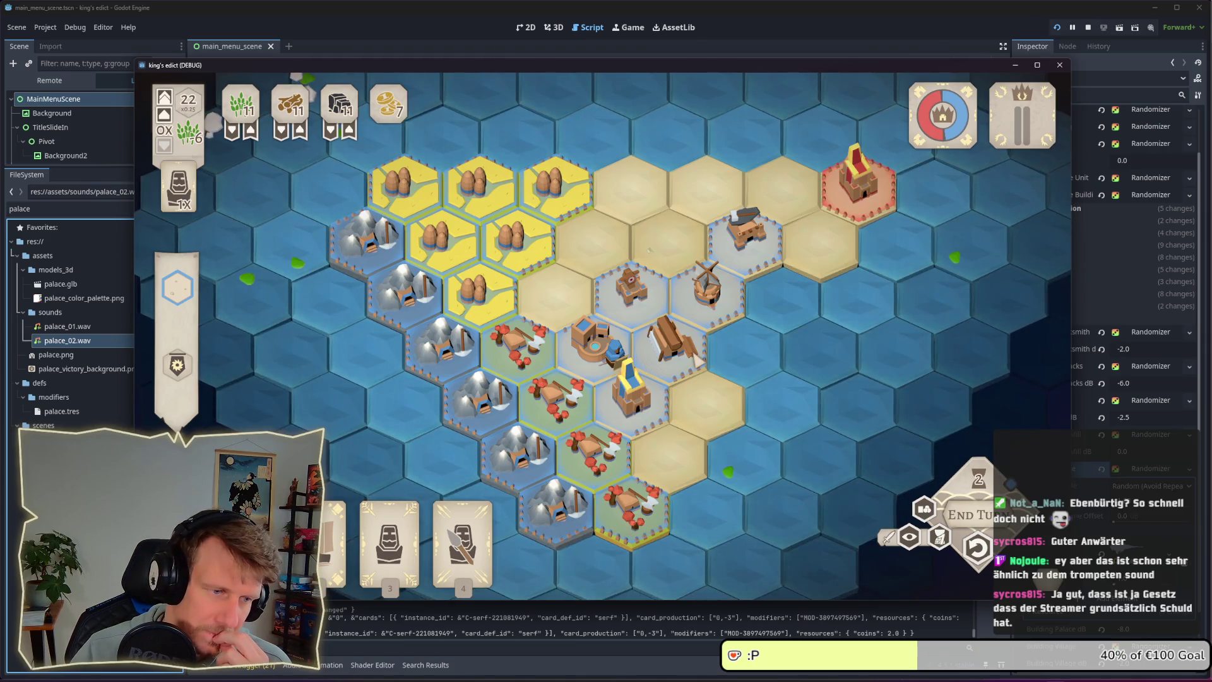
{"action": "left_click", "coordinate": [977, 546]}
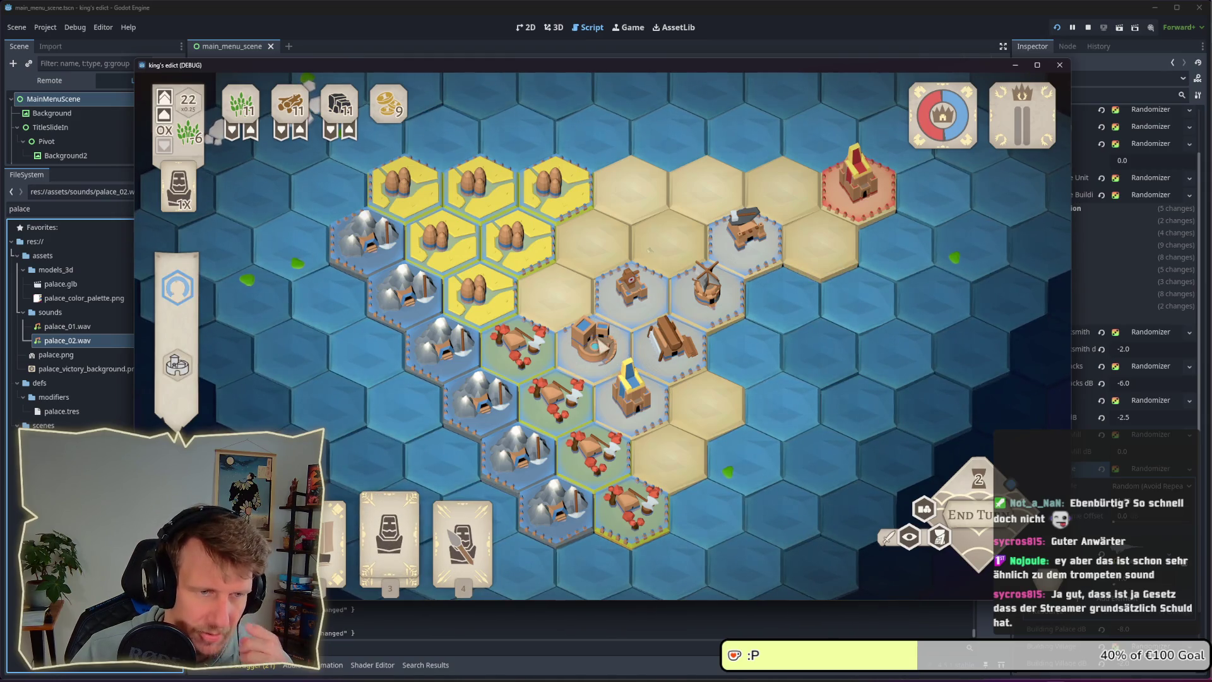
- Place the serf on the palace hex, end the turn, and stop the run with F8
{"action": "left_click", "coordinate": [389, 537]}
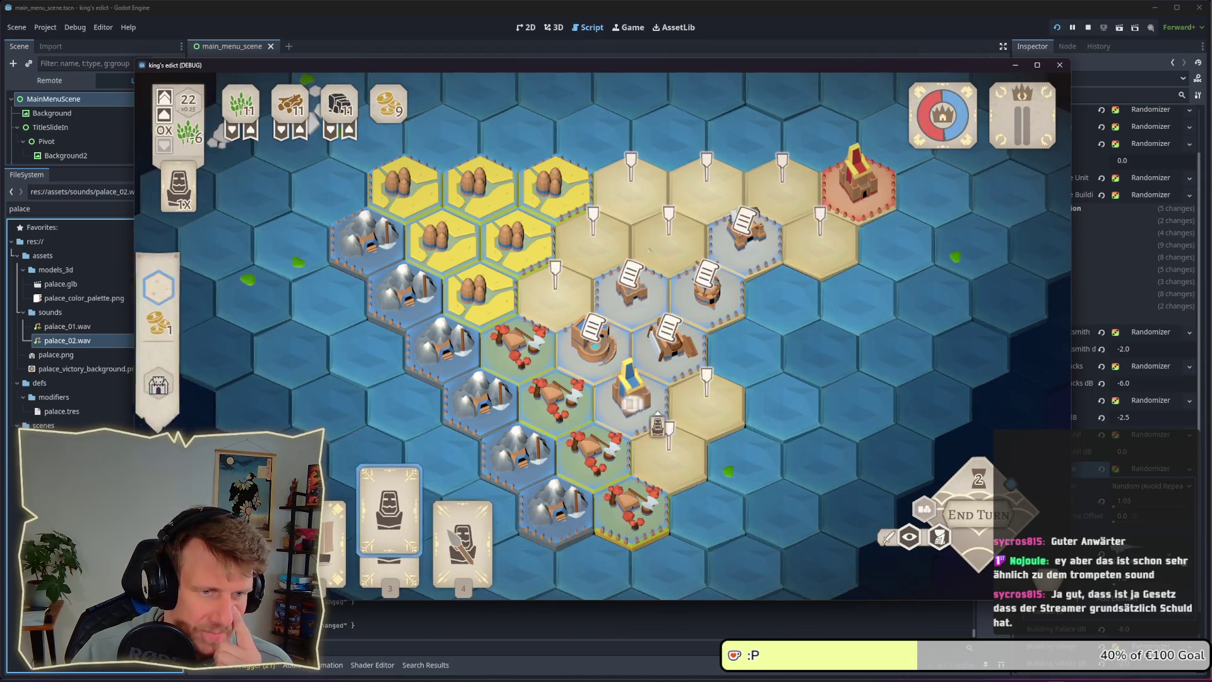
{"action": "left_click", "coordinate": [720, 404]}
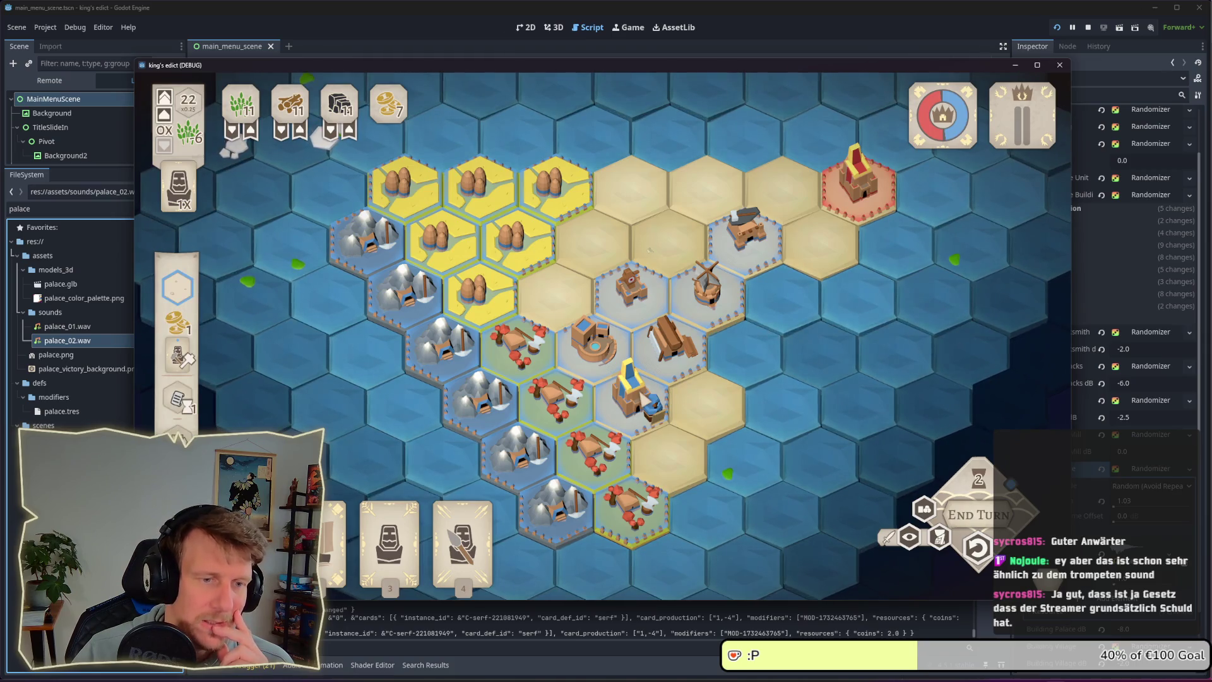
{"action": "key", "text": "space"}
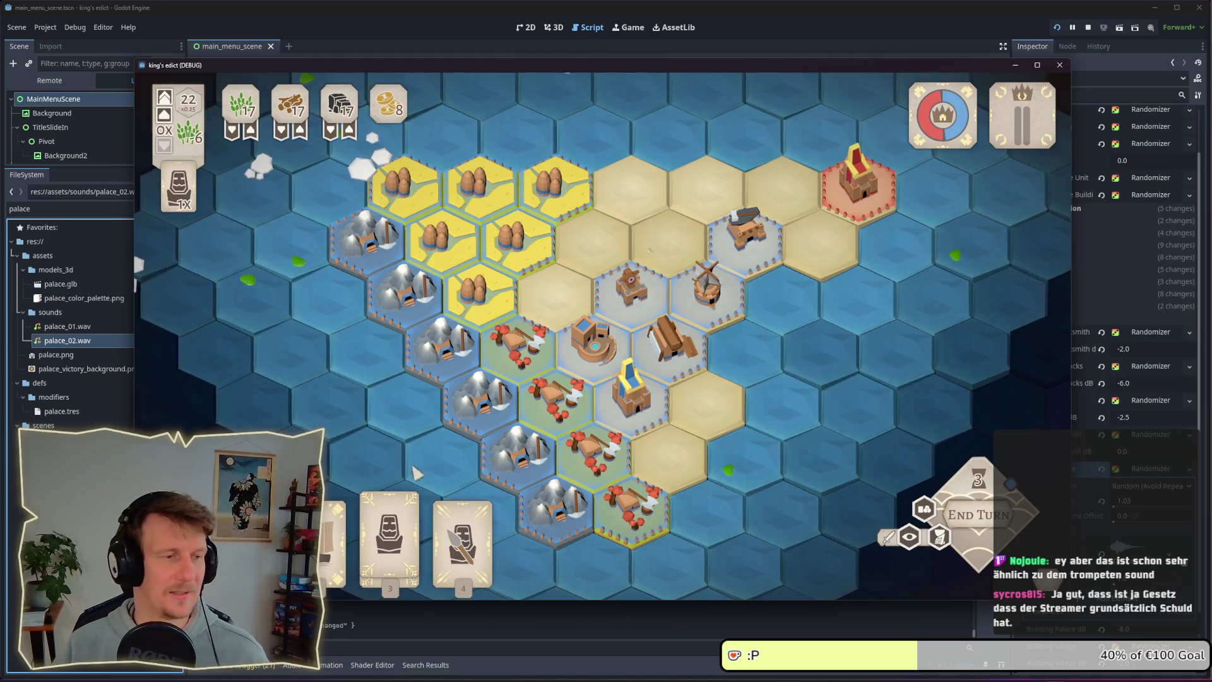
{"action": "key", "text": "F8"}
{"action": "left_click", "coordinate": [68, 340]}
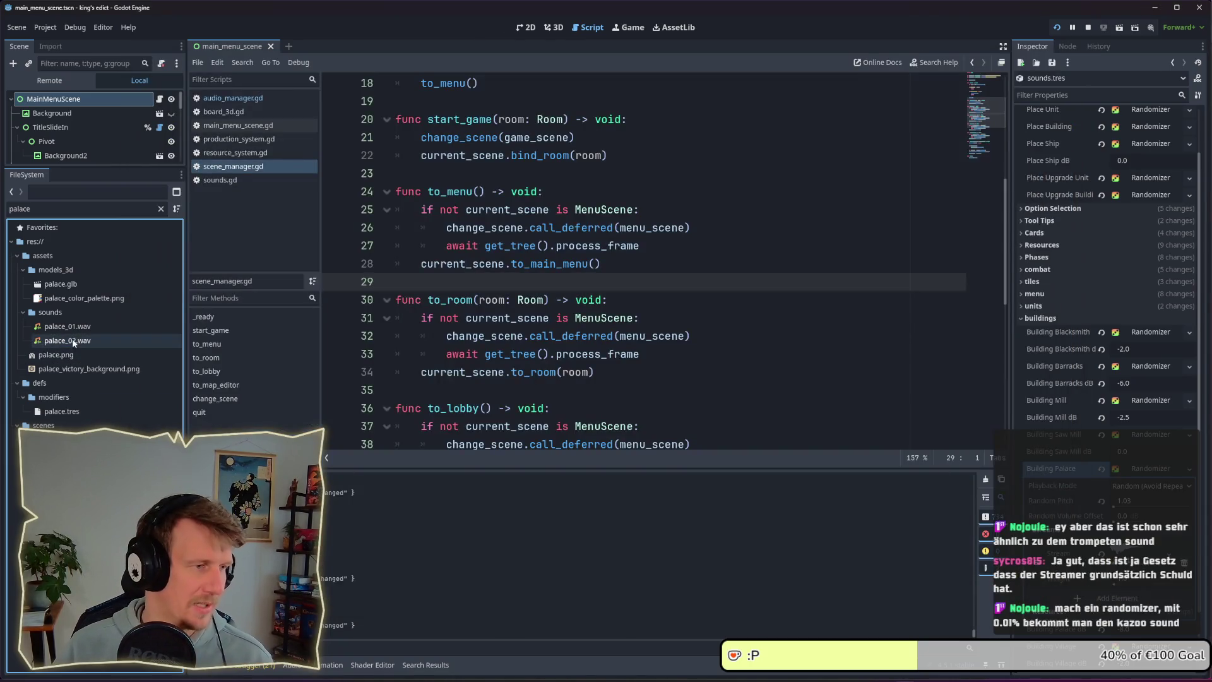
- Assign palace_02.wav to the Start Turn field under Phases in sounds.tres
{"action": "left_click", "coordinate": [1064, 317]}
{"action": "left_click", "coordinate": [1048, 310]}
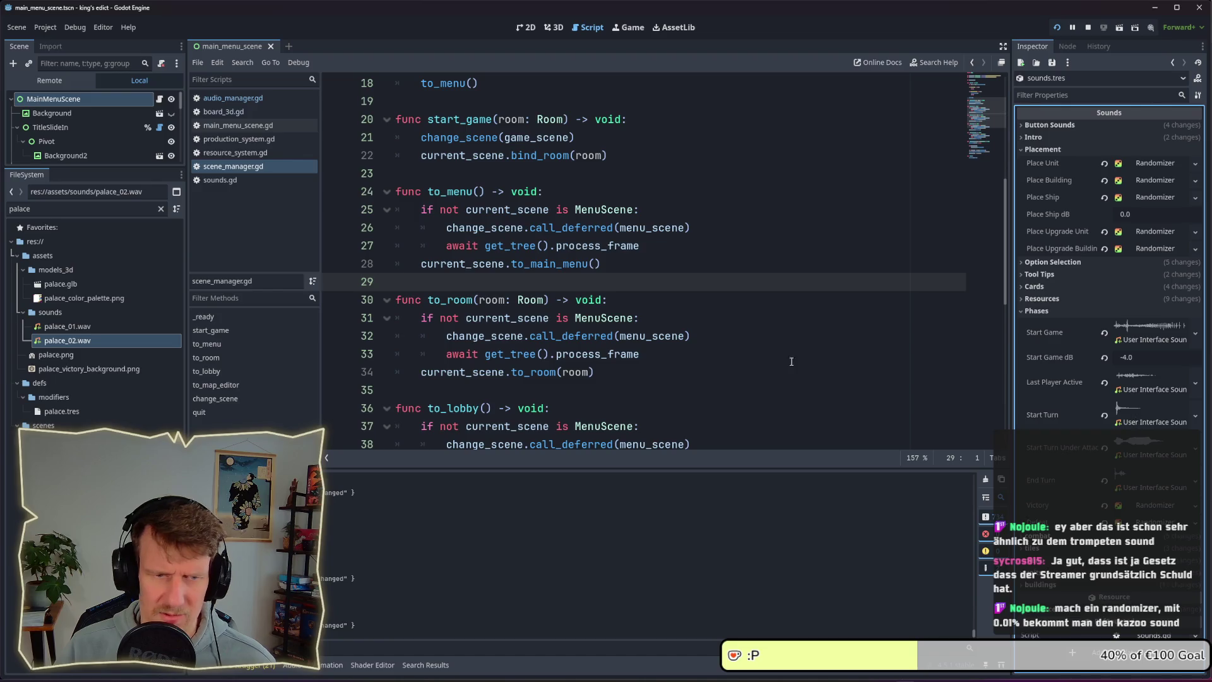
{"action": "mouse_move", "coordinate": [80, 344]}
{"action": "left_mouse_down"}
{"action": "mouse_move", "coordinate": [1089, 426]}
{"action": "mouse_move", "coordinate": [1136, 429]}
{"action": "mouse_move", "coordinate": [1140, 418]}
{"action": "left_mouse_up"}
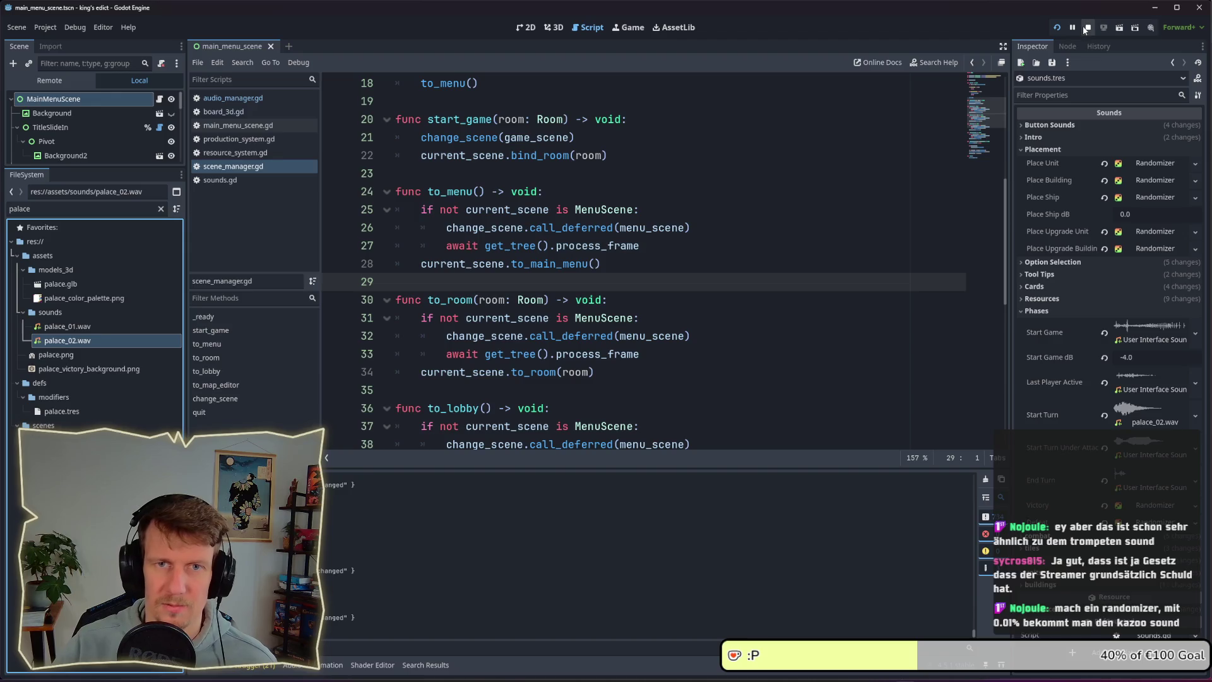
{"action": "left_click", "coordinate": [1087, 30]}
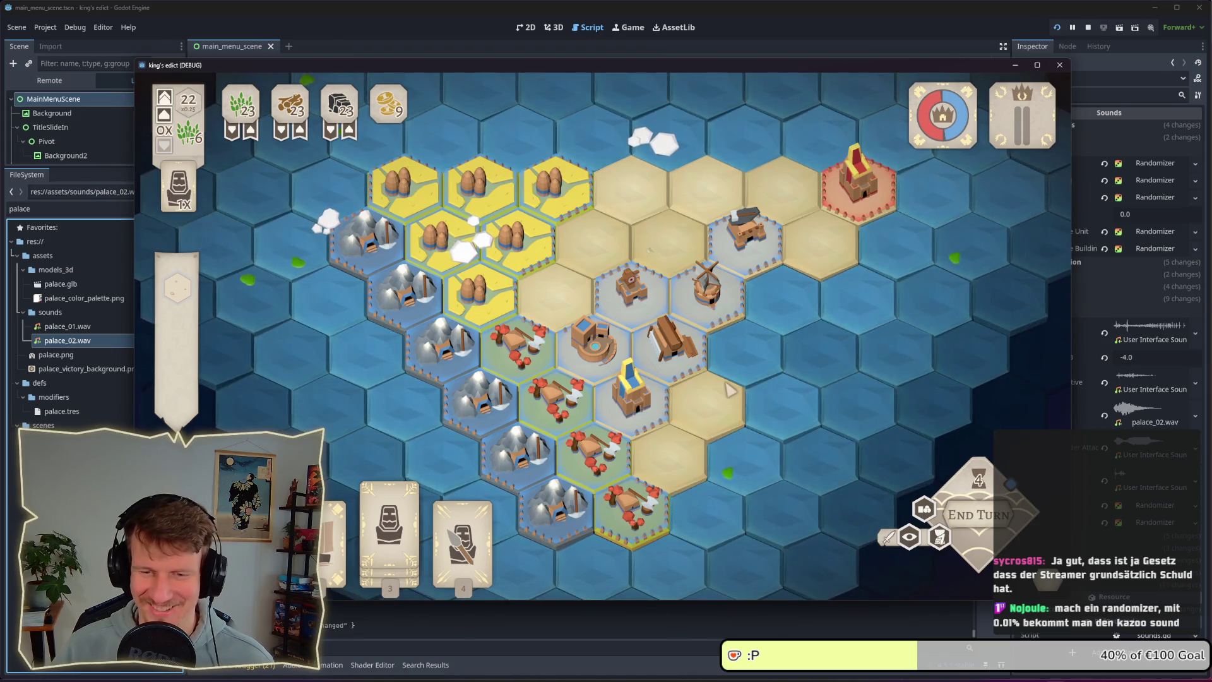
{"action": "left_click", "coordinate": [675, 349]}
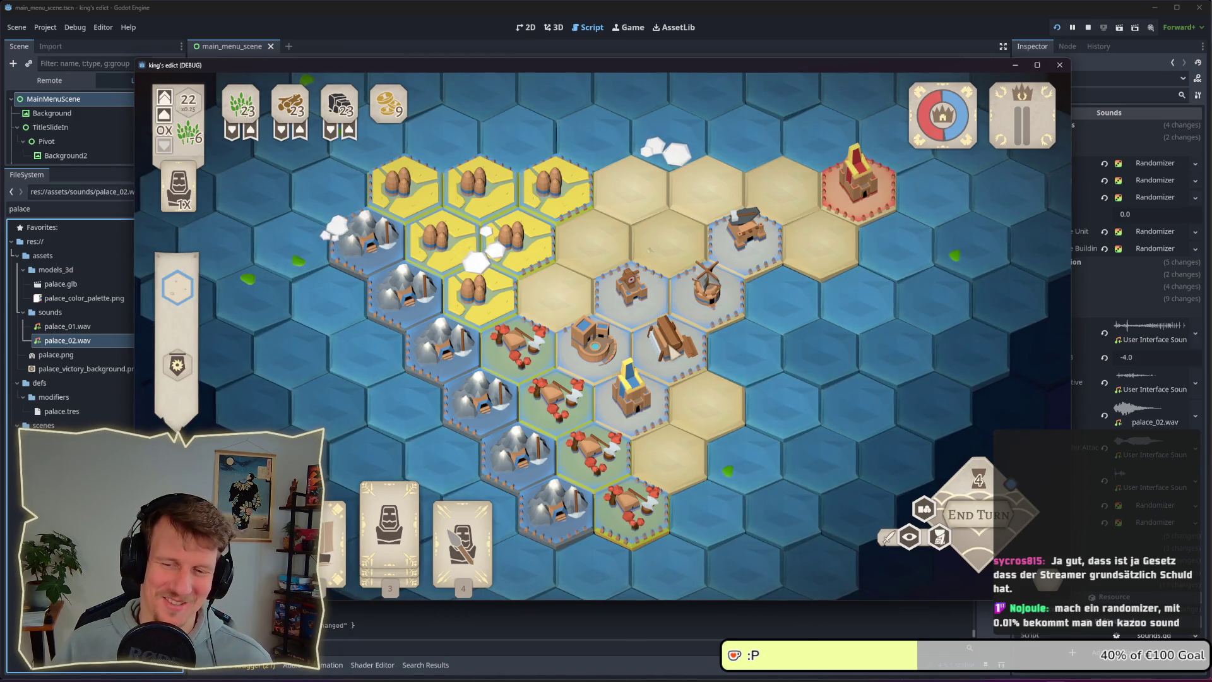
{"action": "left_click", "coordinate": [1108, 298]}
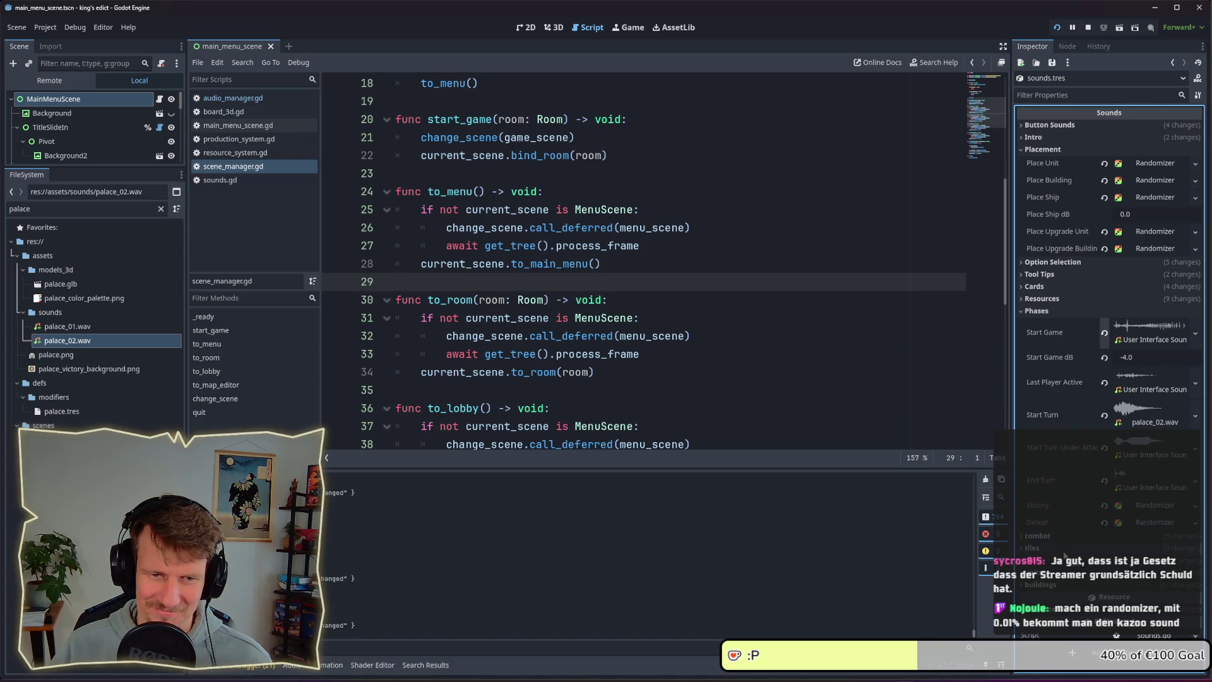
- Add an AudioStreamGenerator stream slot to Building Palace and inspect its settings
{"action": "left_click", "coordinate": [1048, 312]}
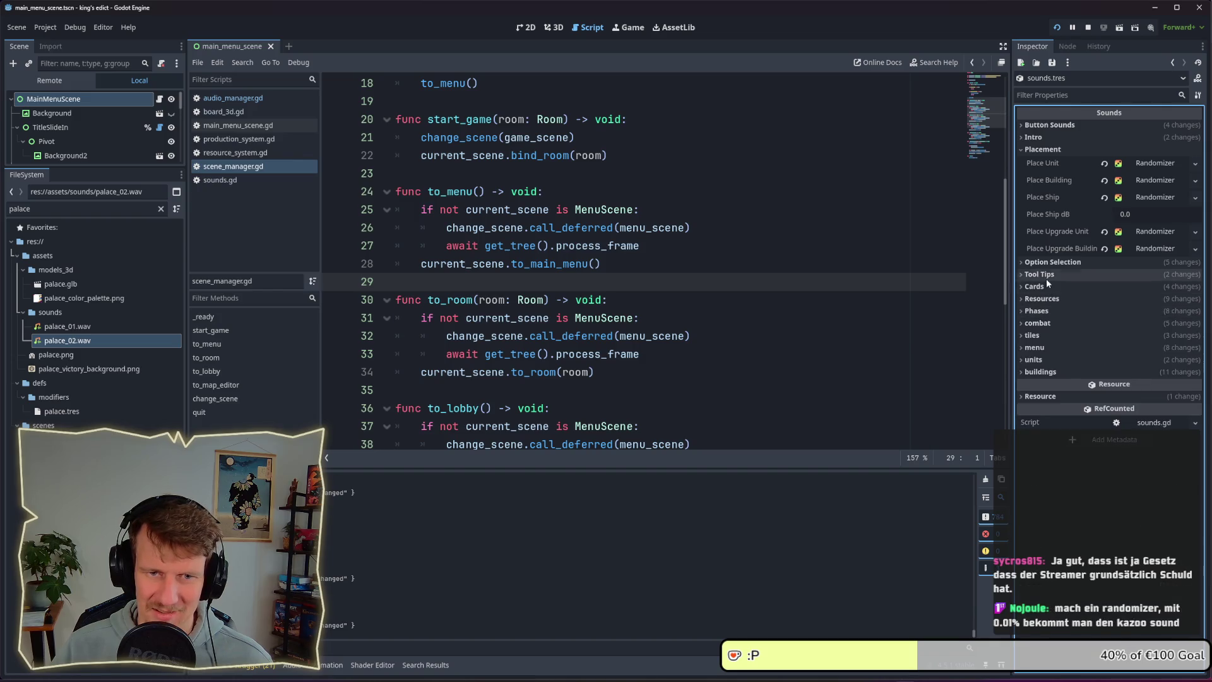
{"action": "left_click", "coordinate": [1043, 370]}
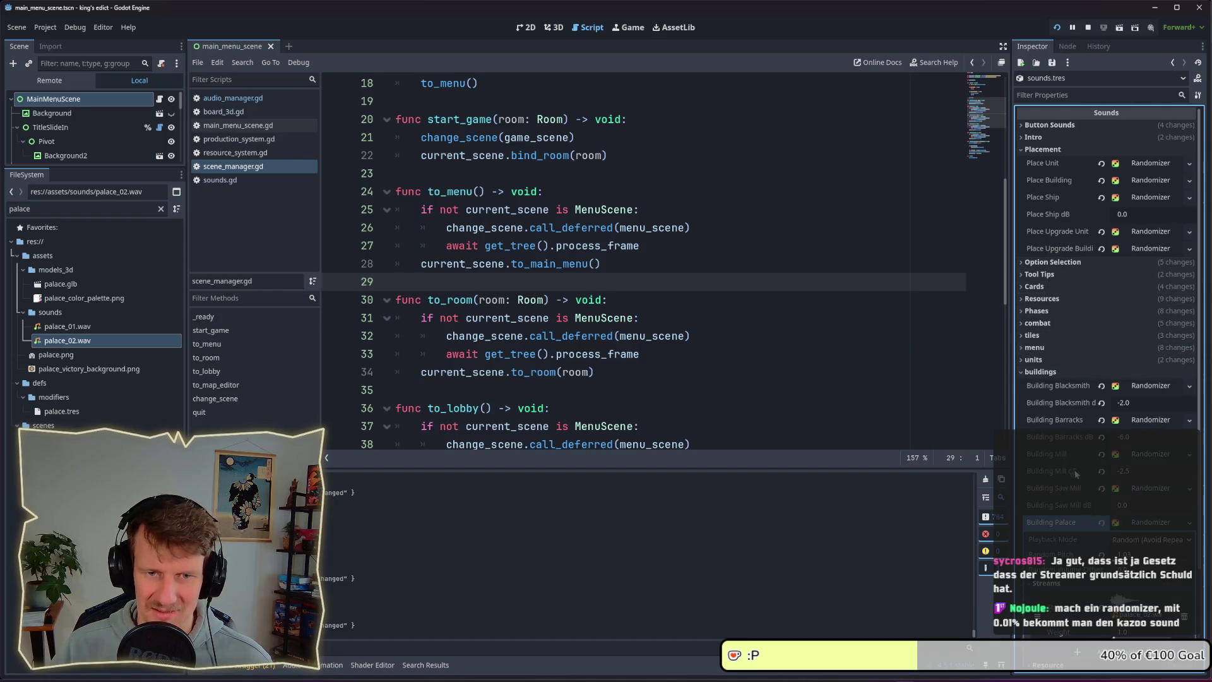
{"action": "scroll", "coordinate": [1131, 524], "scroll_direction": "down", "scroll_amount": 3}
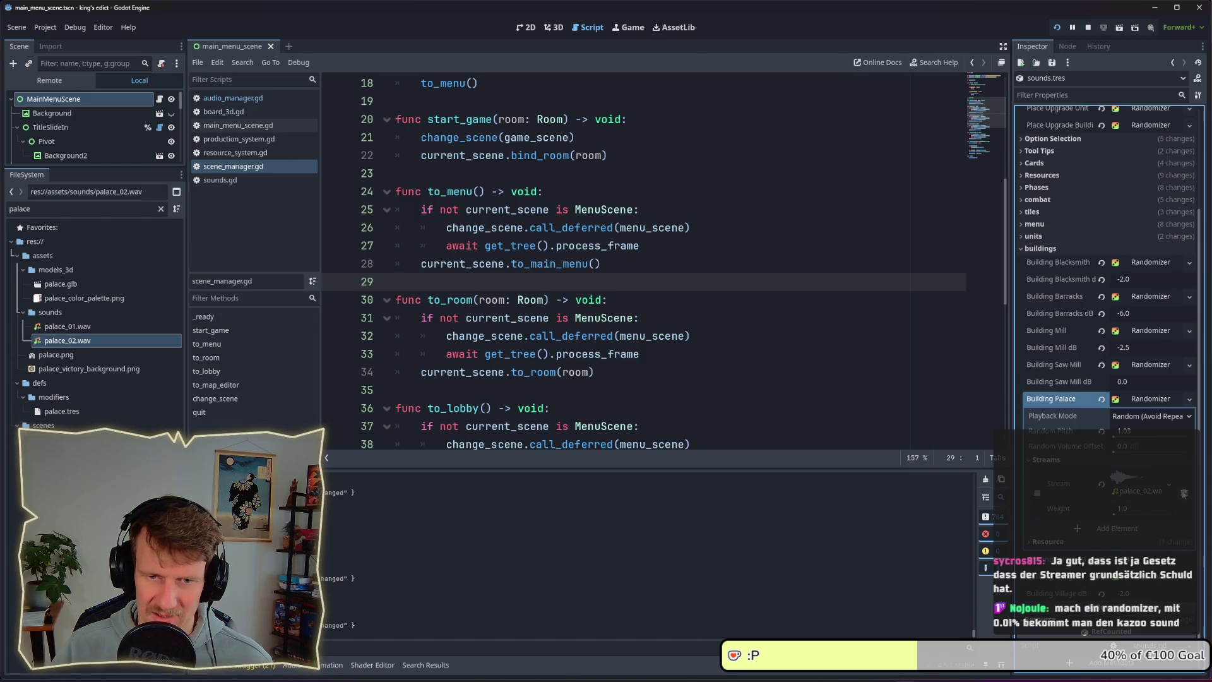
{"action": "scroll", "coordinate": [1142, 483], "scroll_direction": "up", "scroll_amount": 1}
{"action": "left_click", "coordinate": [1128, 527]}
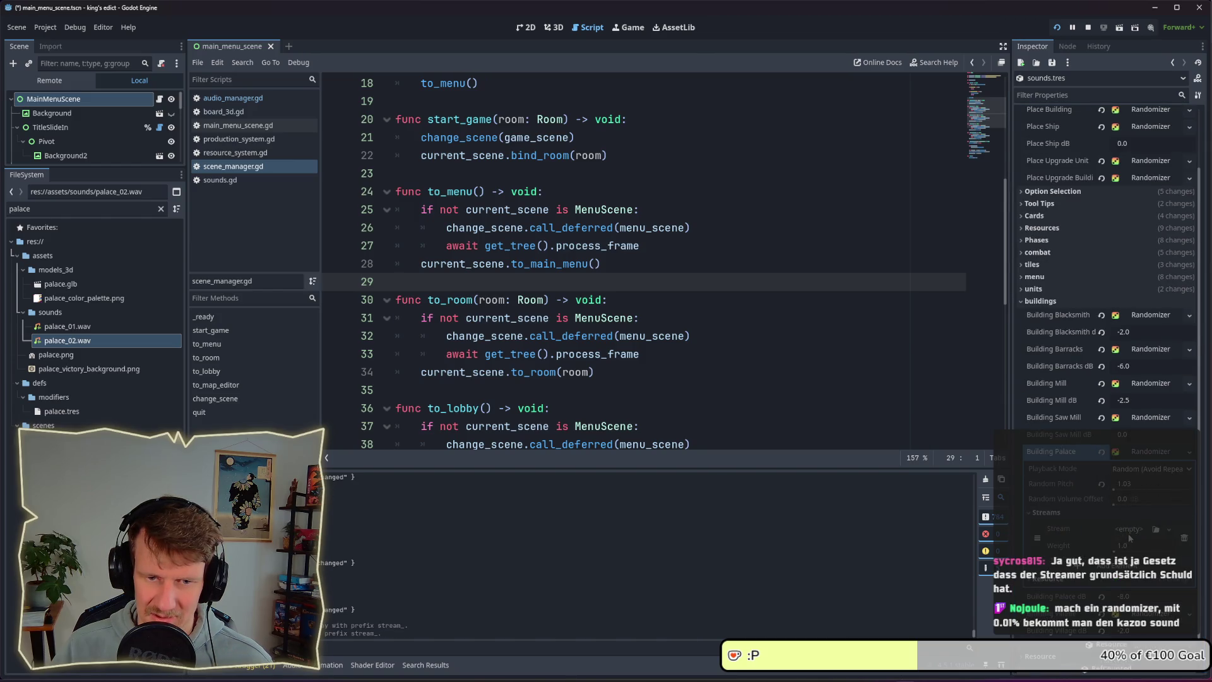
{"action": "left_click", "coordinate": [1136, 529]}
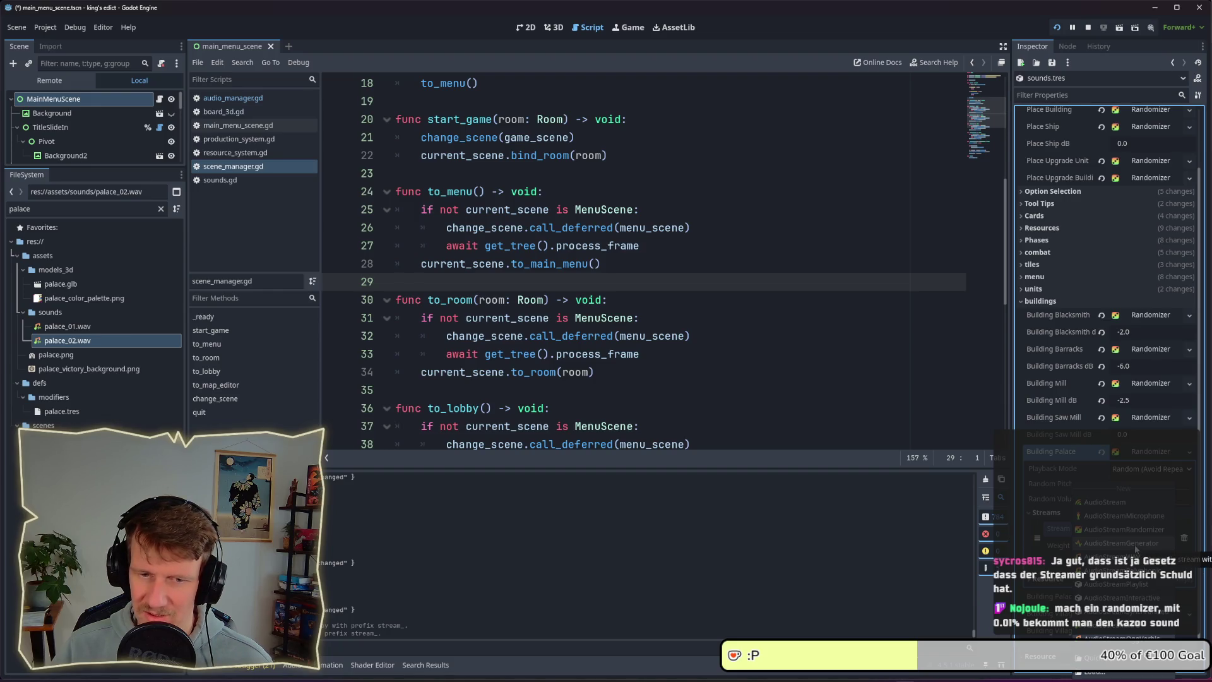
{"action": "left_click", "coordinate": [1134, 544]}
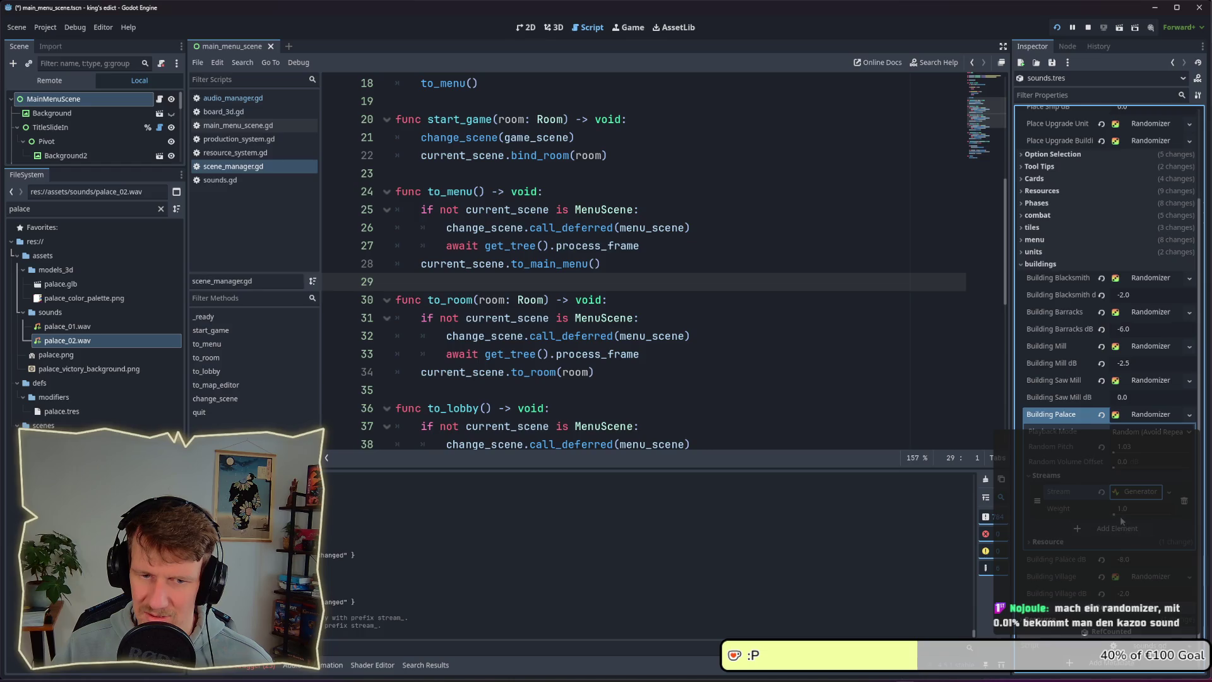
{"action": "left_click", "coordinate": [1130, 494]}
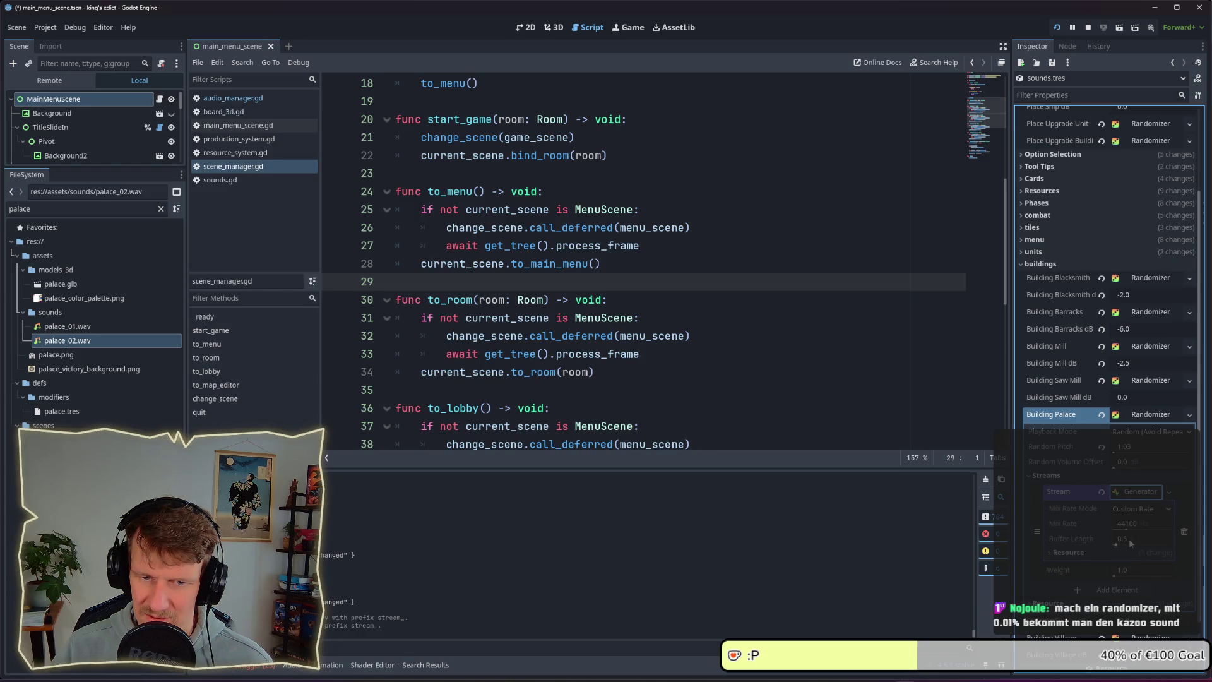
{"action": "left_click", "coordinate": [1086, 552]}
{"action": "left_click", "coordinate": [1084, 553]}
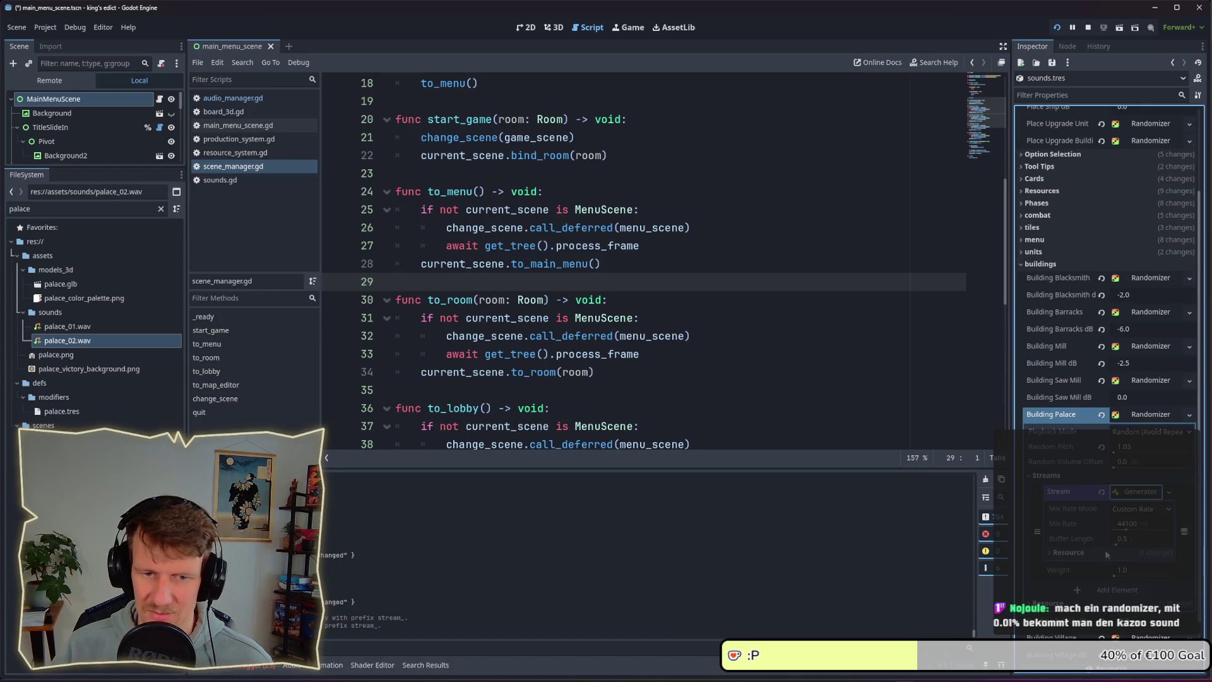
- Keep Custom Rate mix mode, remove the Generator stream, save, and select the FileSystem filter text
{"action": "left_click", "coordinate": [1137, 511]}
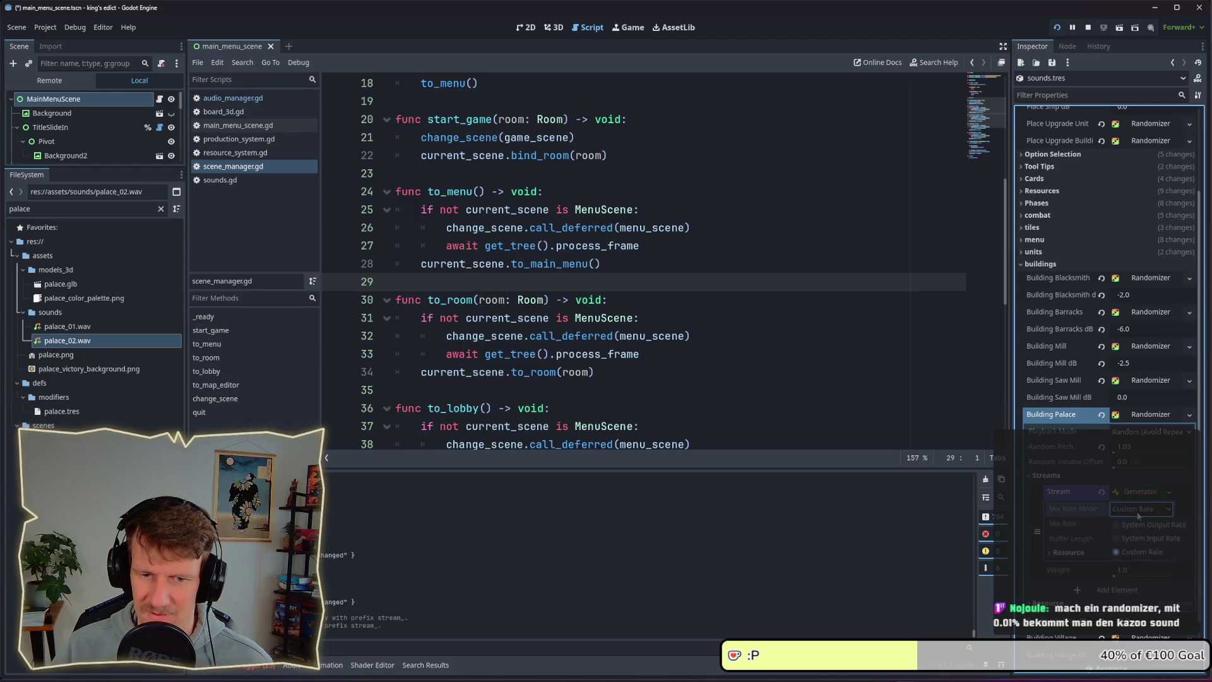
{"action": "left_click", "coordinate": [1137, 511]}
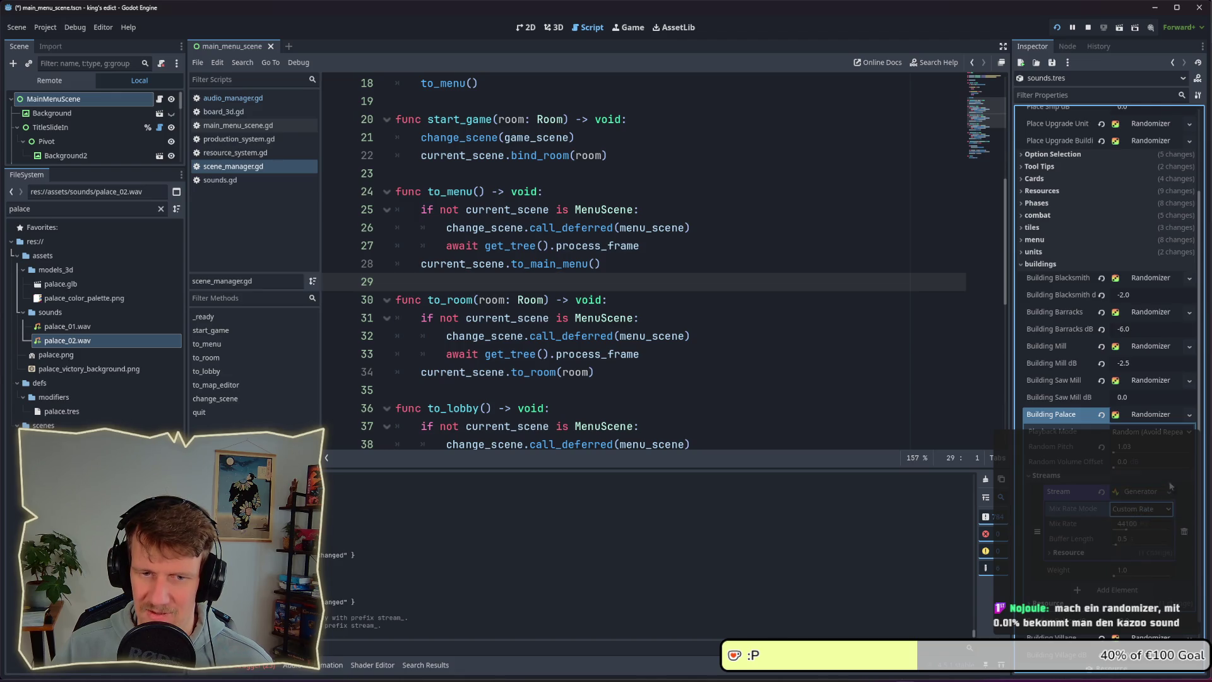
{"action": "left_click", "coordinate": [1184, 532]}
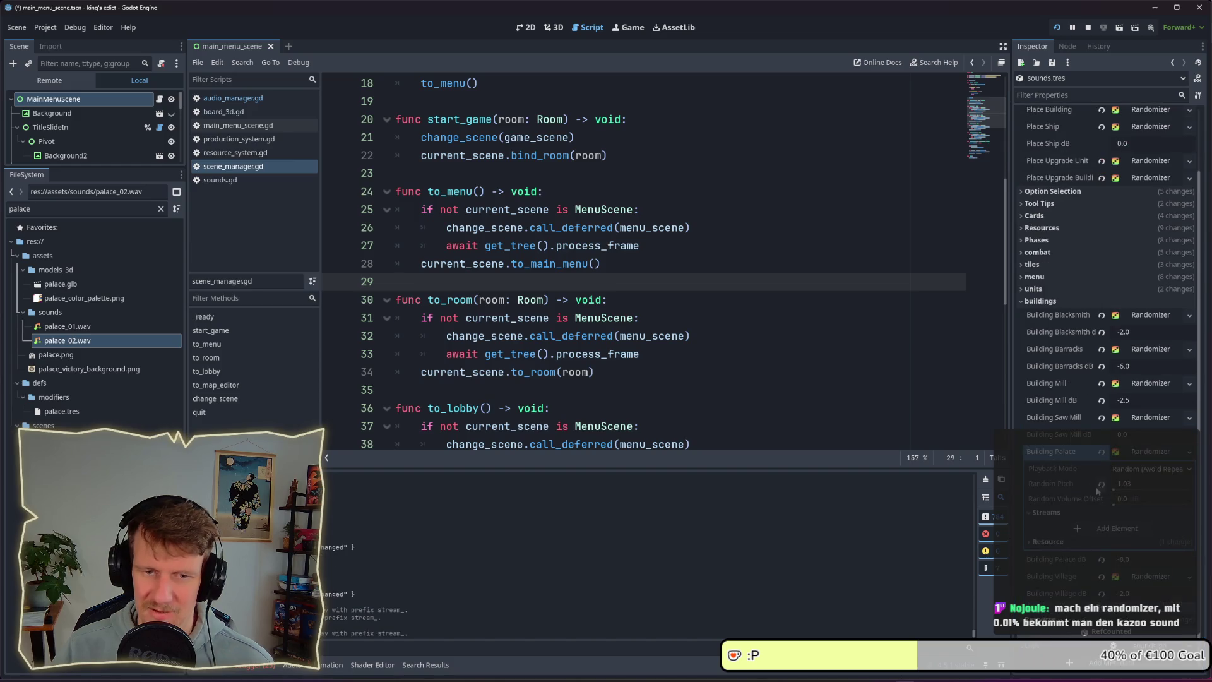
{"action": "key", "text": "ctrl+s"}
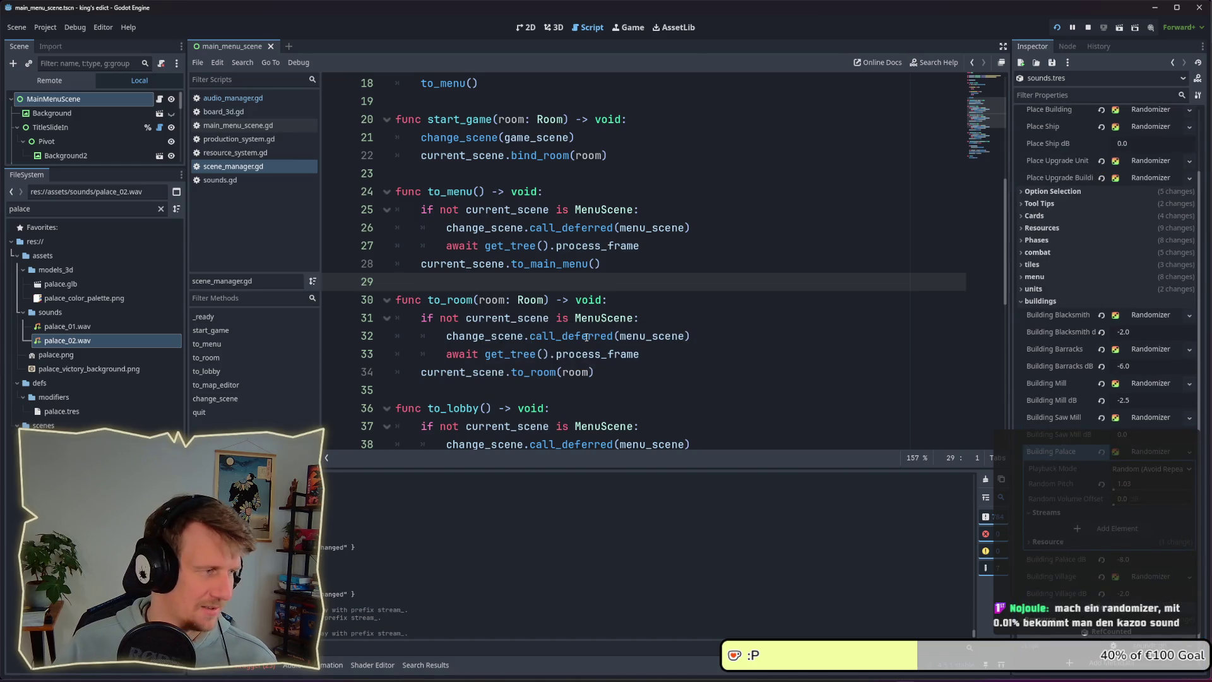
{"action": "mouse_move", "coordinate": [587, 338]}
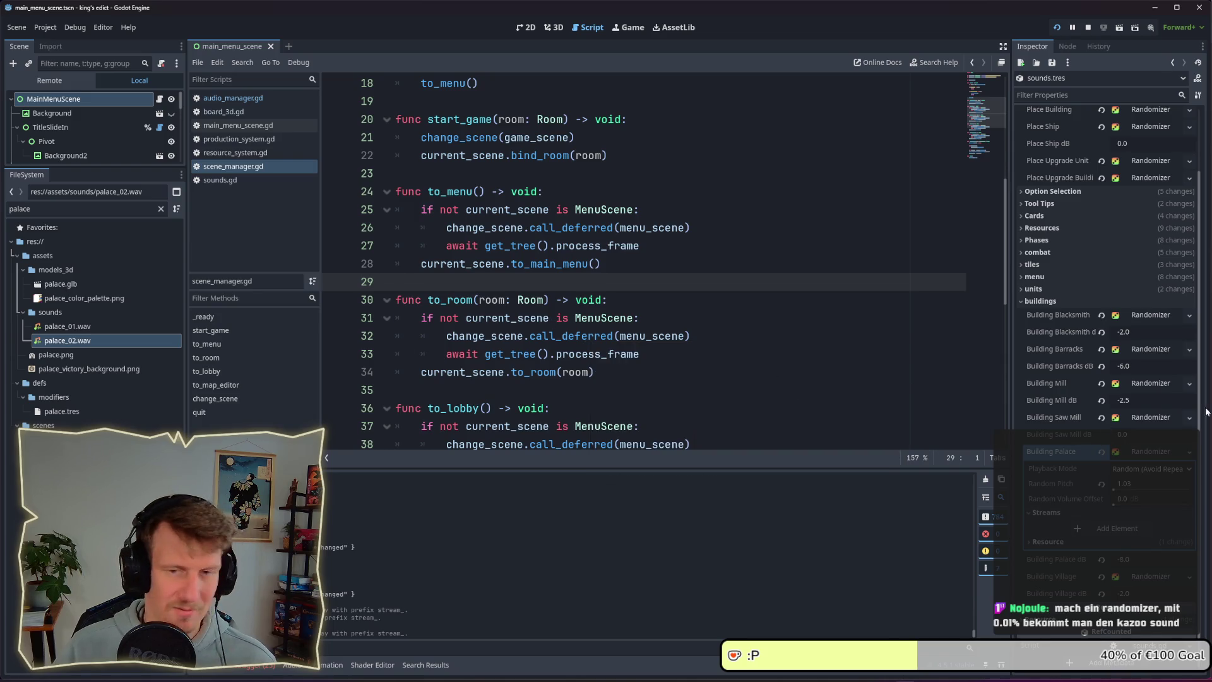
{"action": "double_click", "coordinate": [28, 209]}
- Open sounds.gd from the 'sounds' file filter and move to the start_game_db lines
{"action": "type", "text": "sounds"}
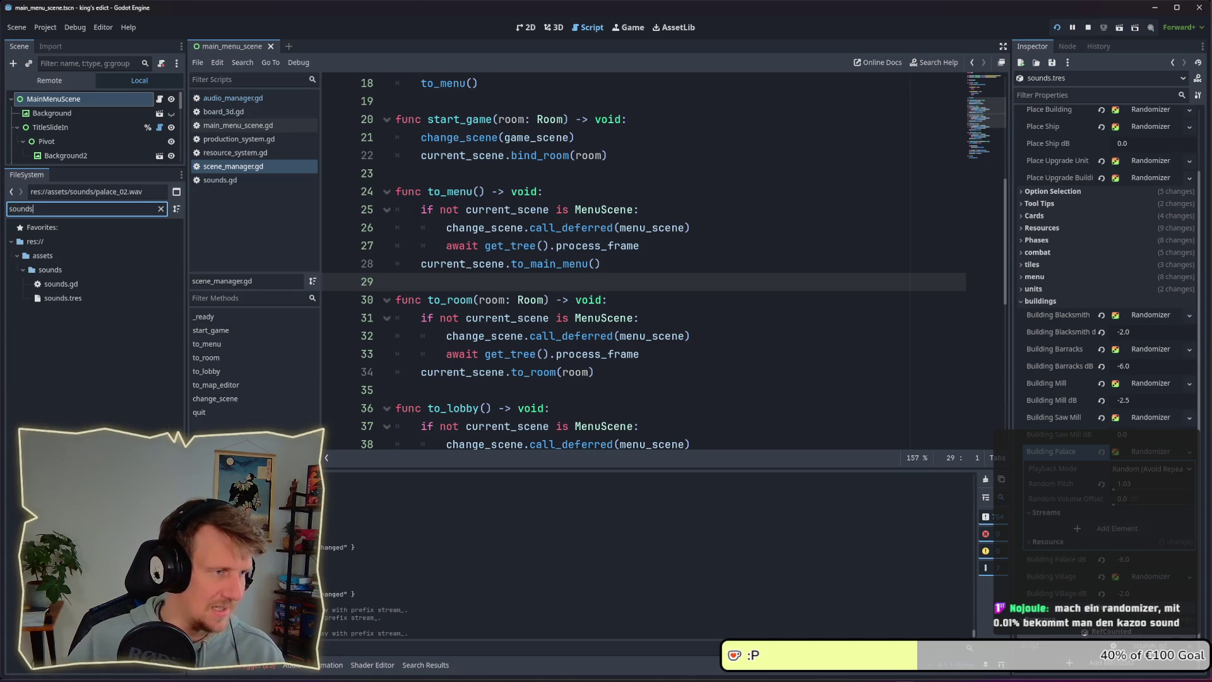
{"action": "double_click", "coordinate": [90, 285]}
{"action": "scroll", "coordinate": [706, 368], "scroll_direction": "down", "scroll_amount": 3}
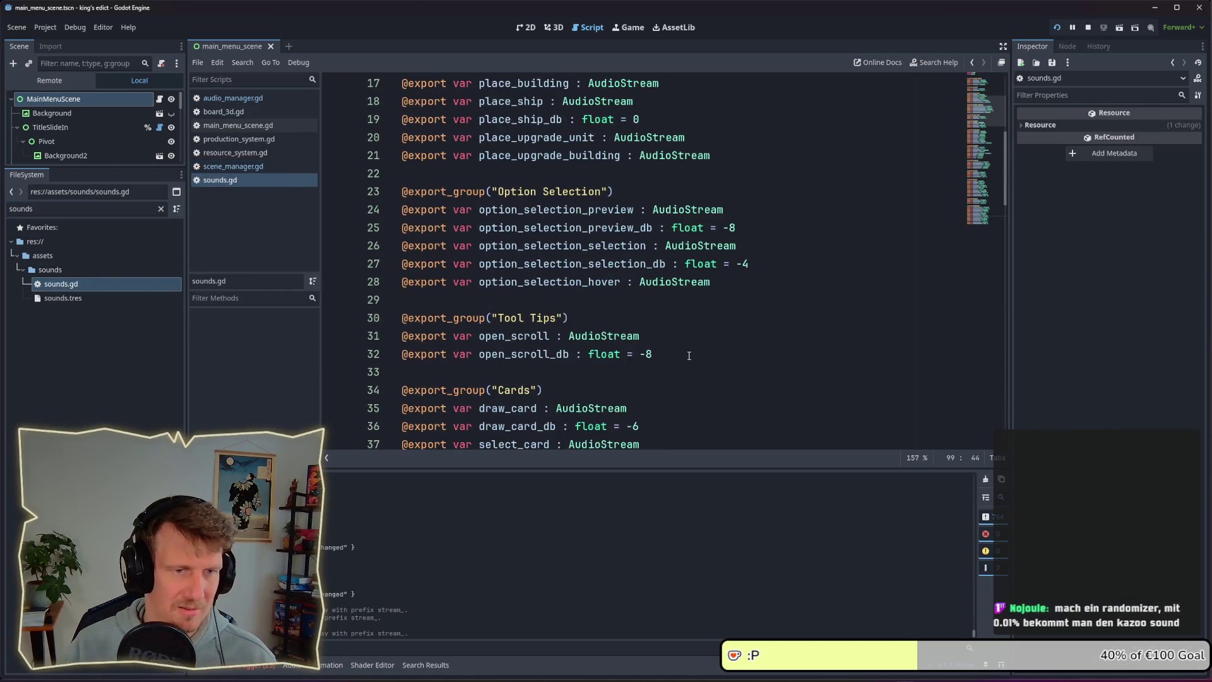
{"action": "scroll", "coordinate": [688, 355], "scroll_direction": "up", "scroll_amount": 3}
{"action": "scroll", "coordinate": [689, 356], "scroll_direction": "down", "scroll_amount": 9}
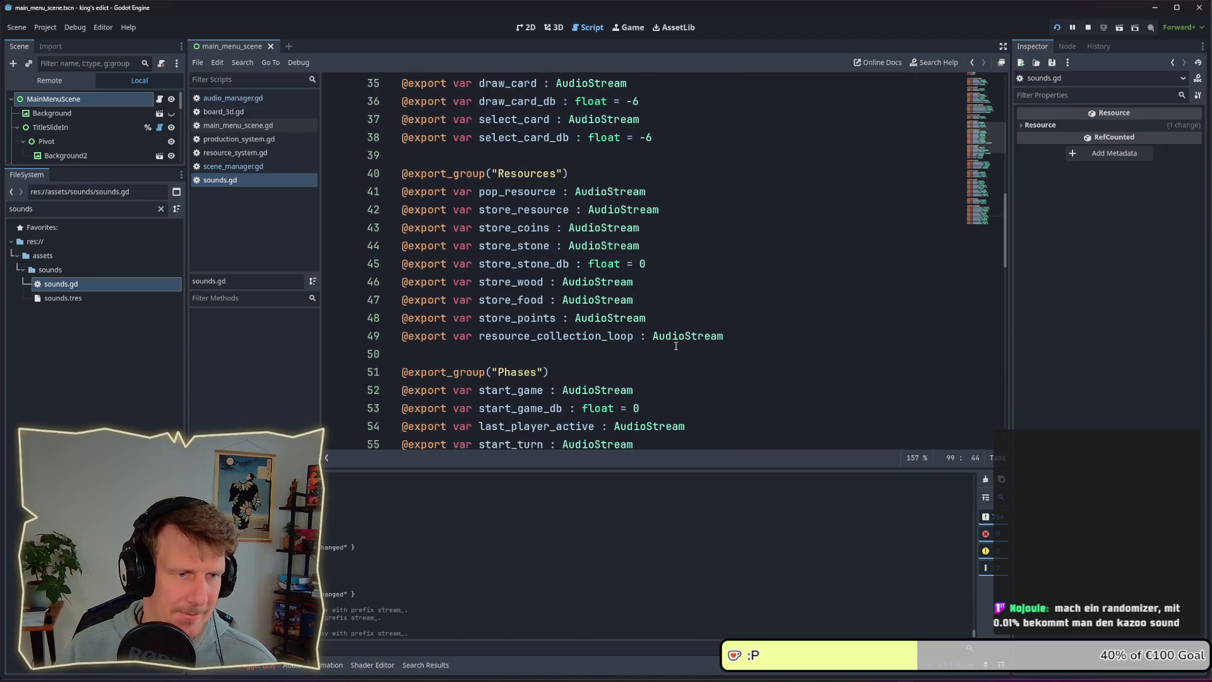
{"action": "scroll", "coordinate": [628, 267], "scroll_direction": "down", "scroll_amount": 4}
{"action": "left_click", "coordinate": [660, 177]}
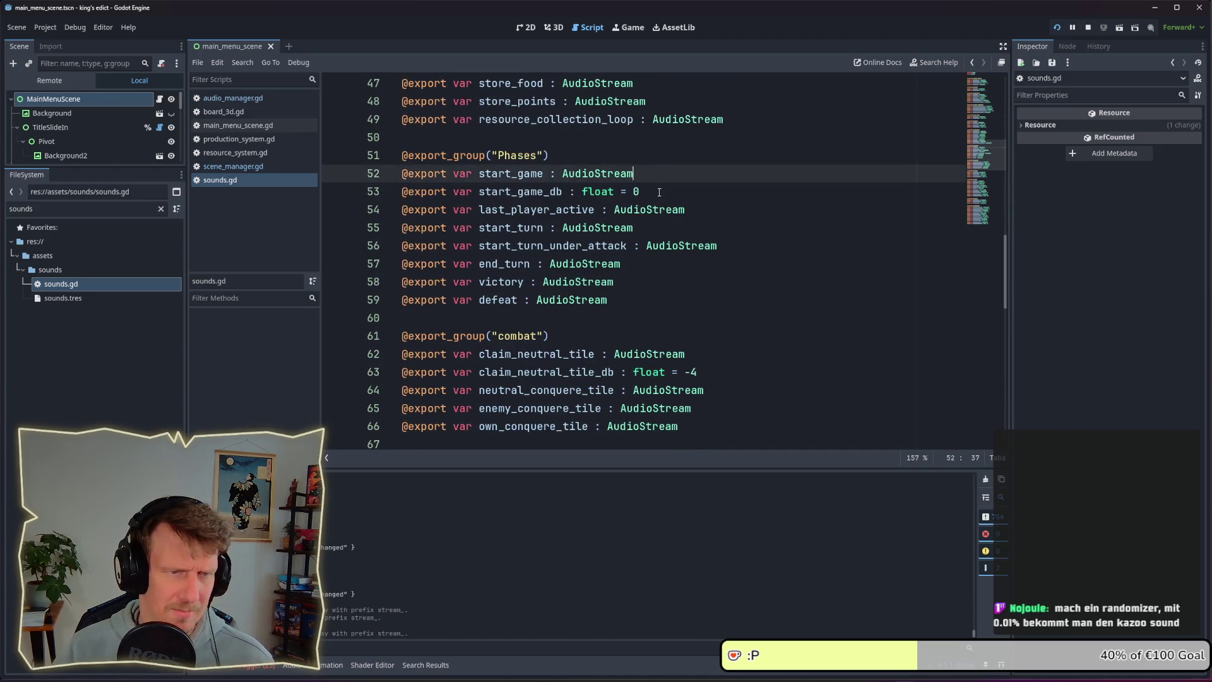
{"action": "left_click", "coordinate": [659, 195]}
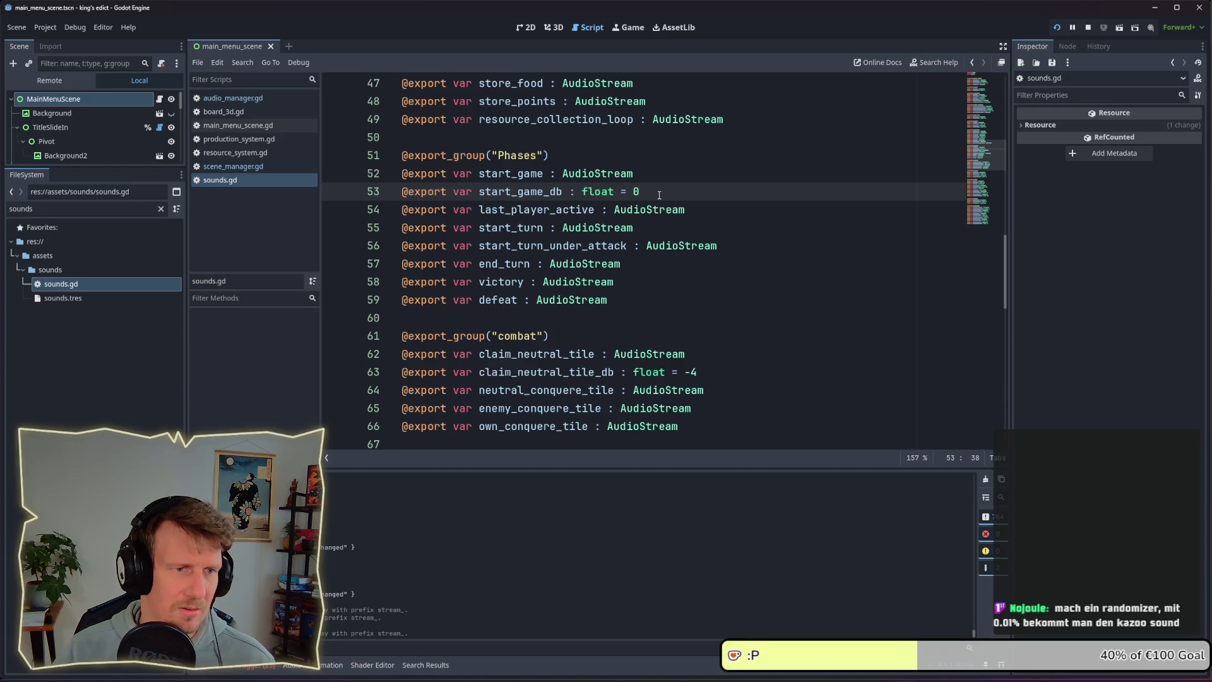
- Duplicate start_turn as start_turn_db : float = 0, save sounds.gd, and open sounds.tres
{"action": "left_click", "coordinate": [649, 230]}
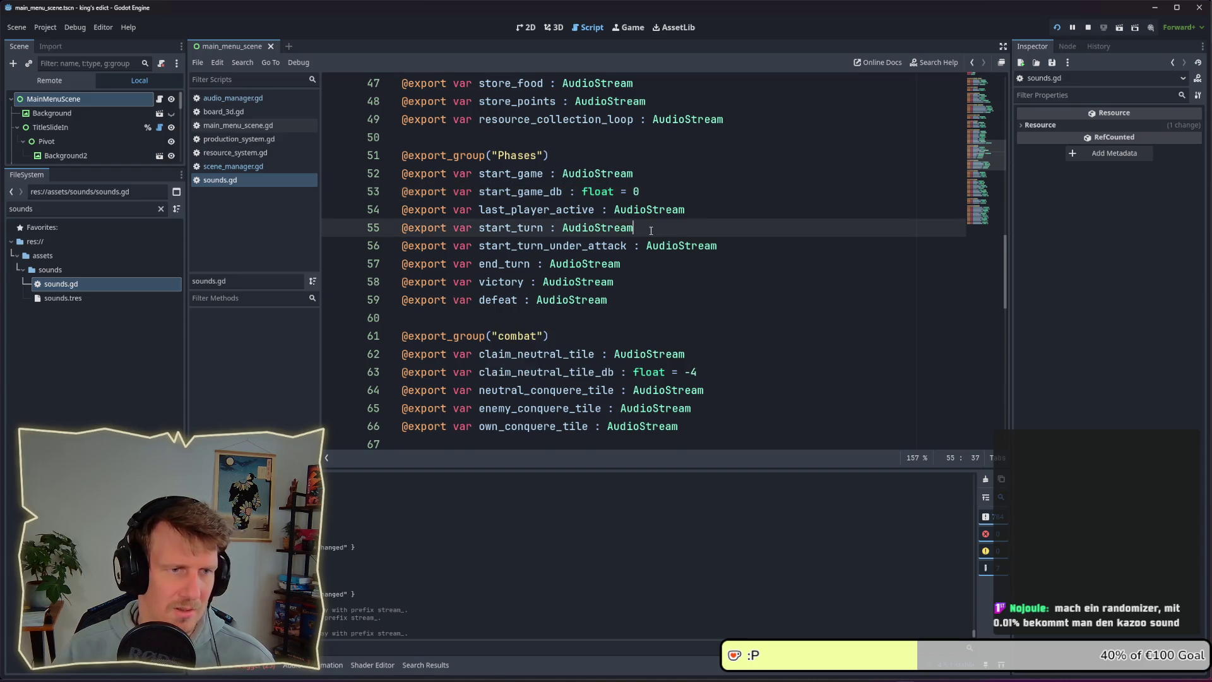
{"action": "key", "text": "ctrl+shift+d"}
{"action": "double_click", "coordinate": [603, 245]}
{"action": "type", "text": "float"}
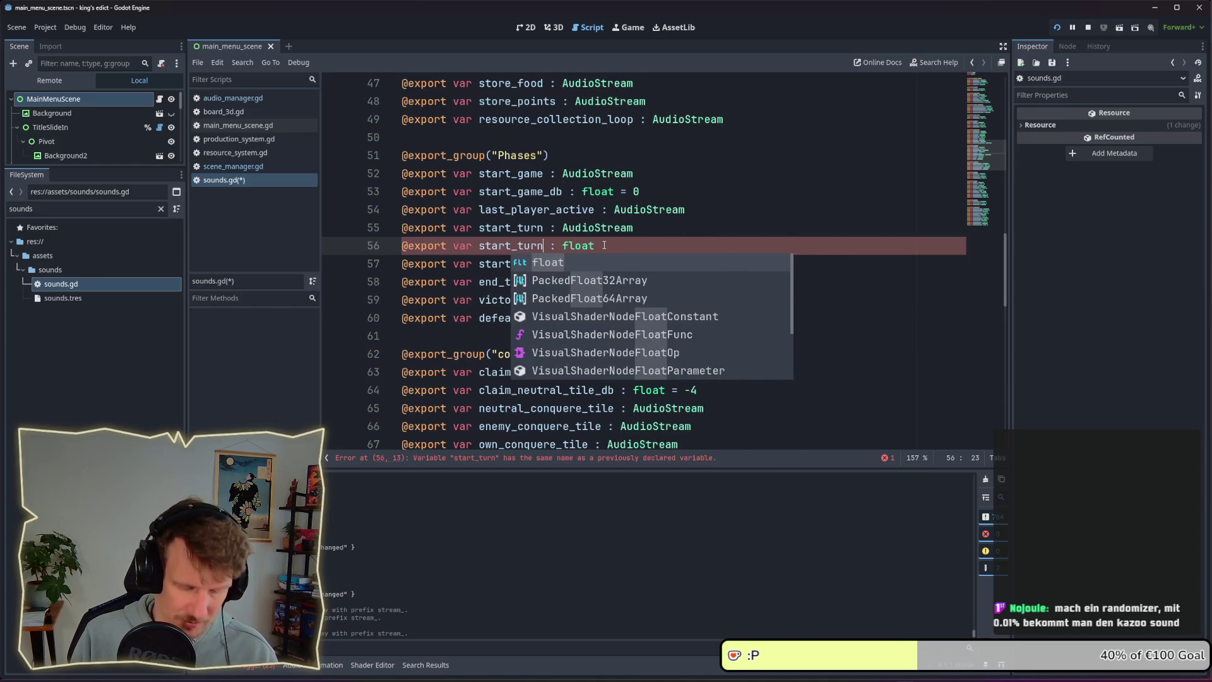
{"action": "key", "text": "Left"}
{"action": "key", "text": "Left"}
{"action": "key", "text": "Left"}
{"action": "type", "text": "_"}
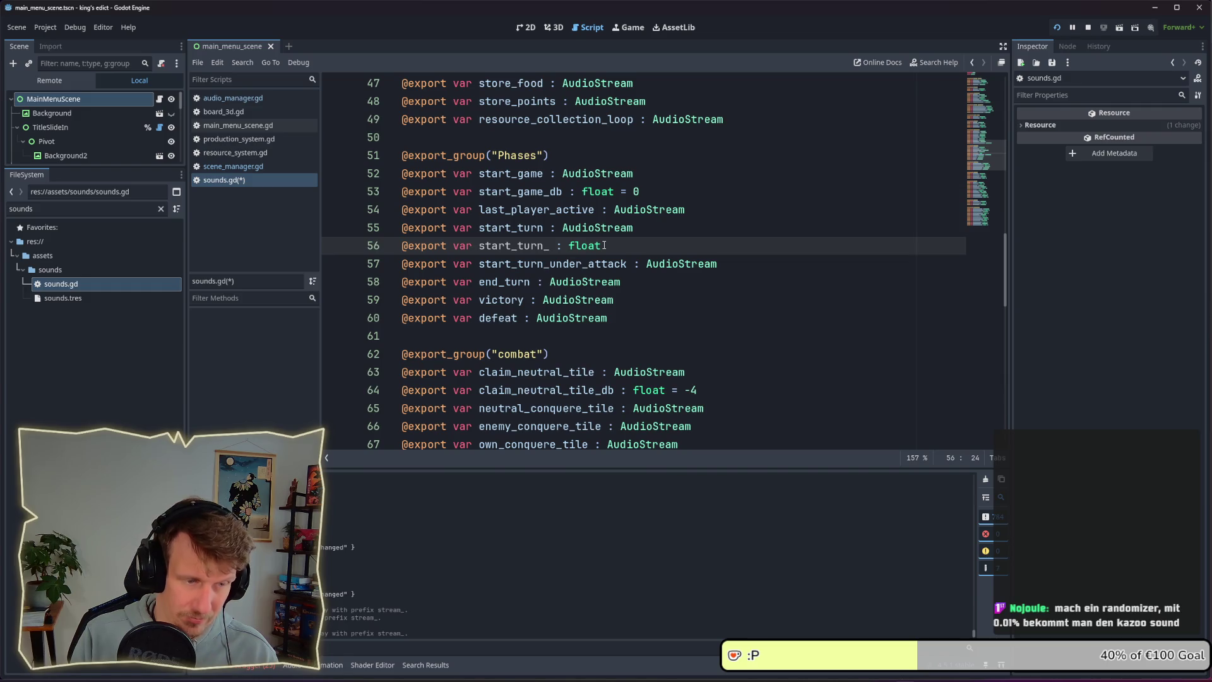
{"action": "type", "text": "db"}
{"action": "key", "text": "Down"}
{"action": "key", "text": "End"}
{"action": "key", "text": "Up"}
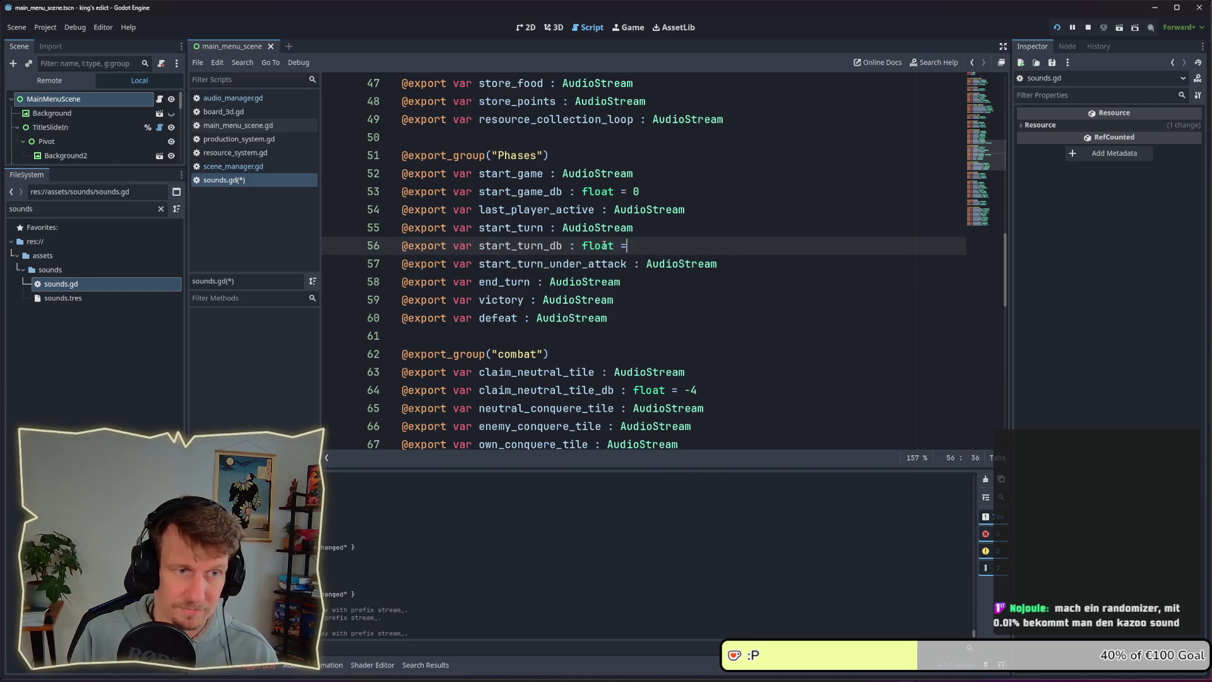
{"action": "type", "text": "0"}
{"action": "key", "text": "ctrl+s"}
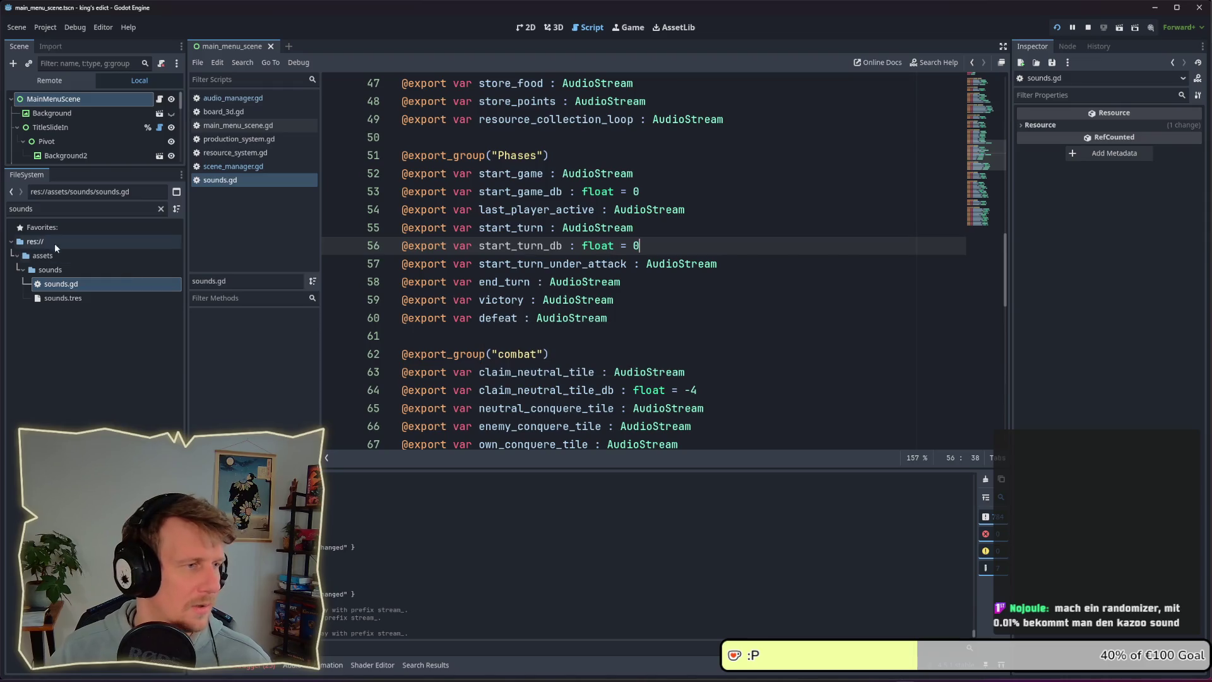
{"action": "double_click", "coordinate": [64, 298]}
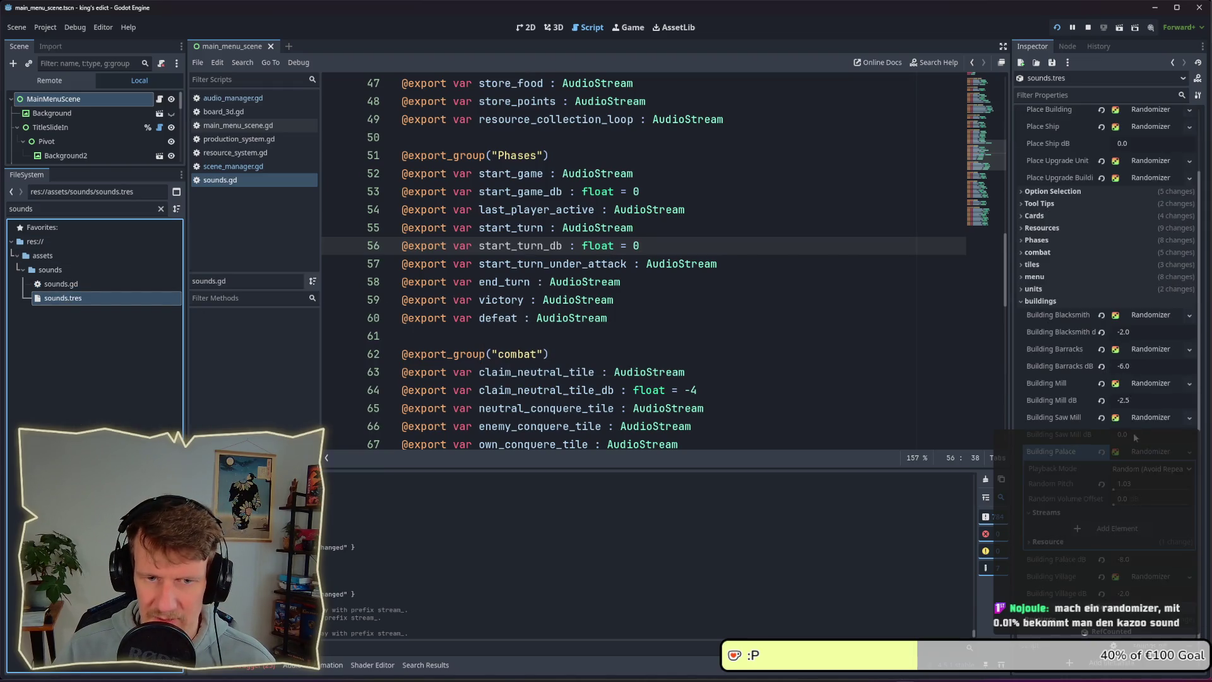
- Expand the Phases group in sounds.tres and set Start Turn dB to -8
{"action": "left_click", "coordinate": [1042, 302]}
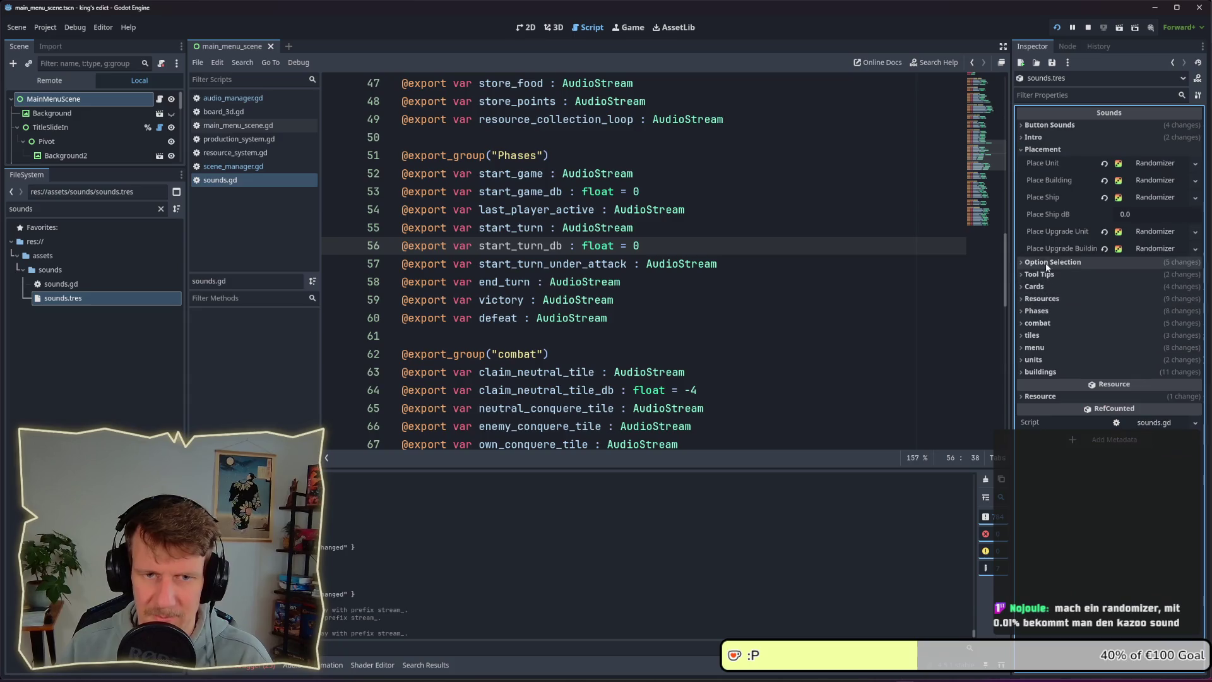
{"action": "left_click", "coordinate": [1053, 311]}
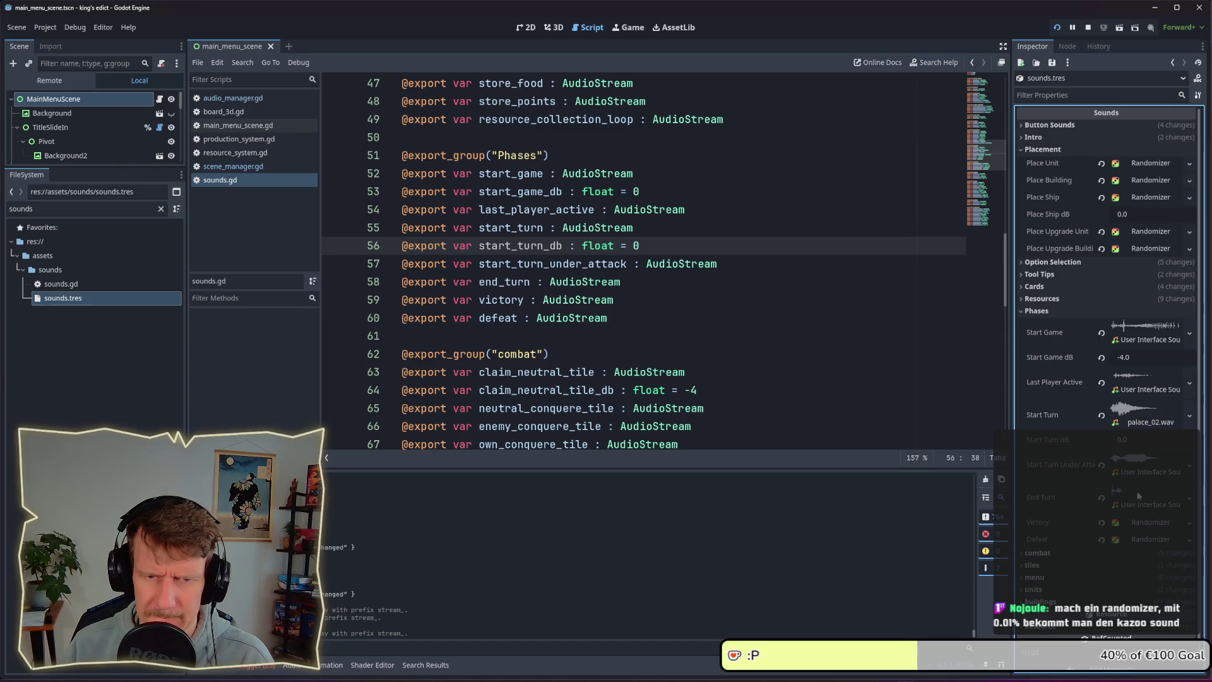
{"action": "left_click", "coordinate": [1139, 440]}
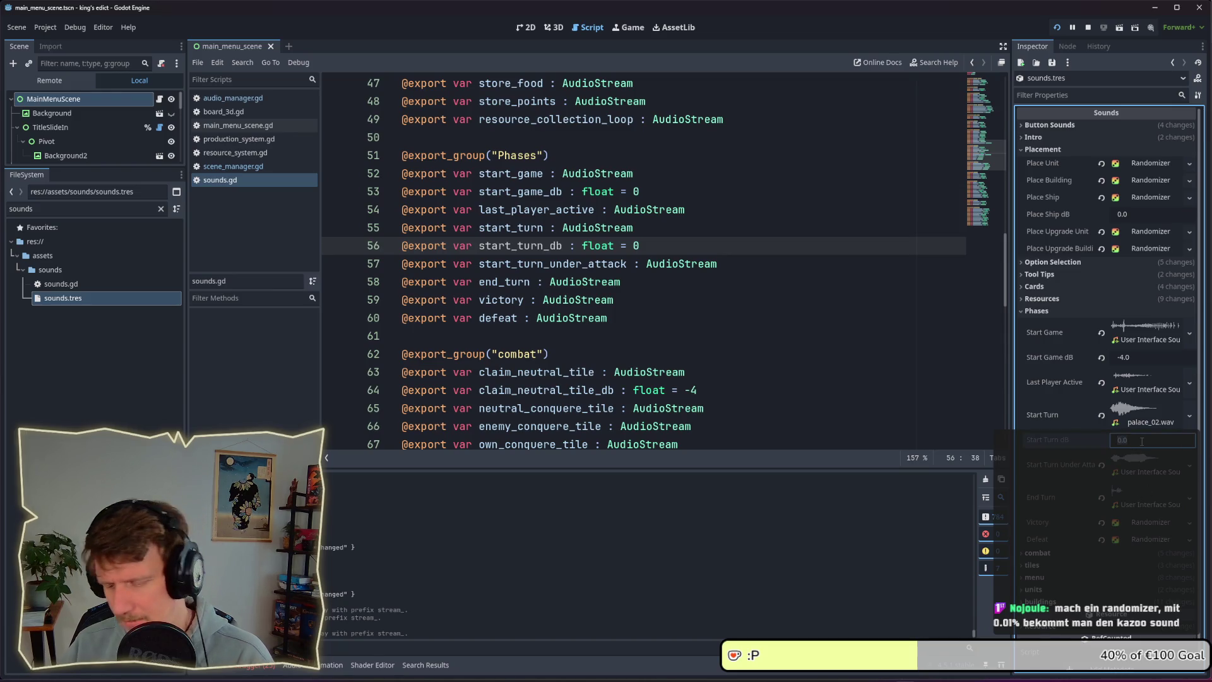
{"action": "type", "text": "-8"}
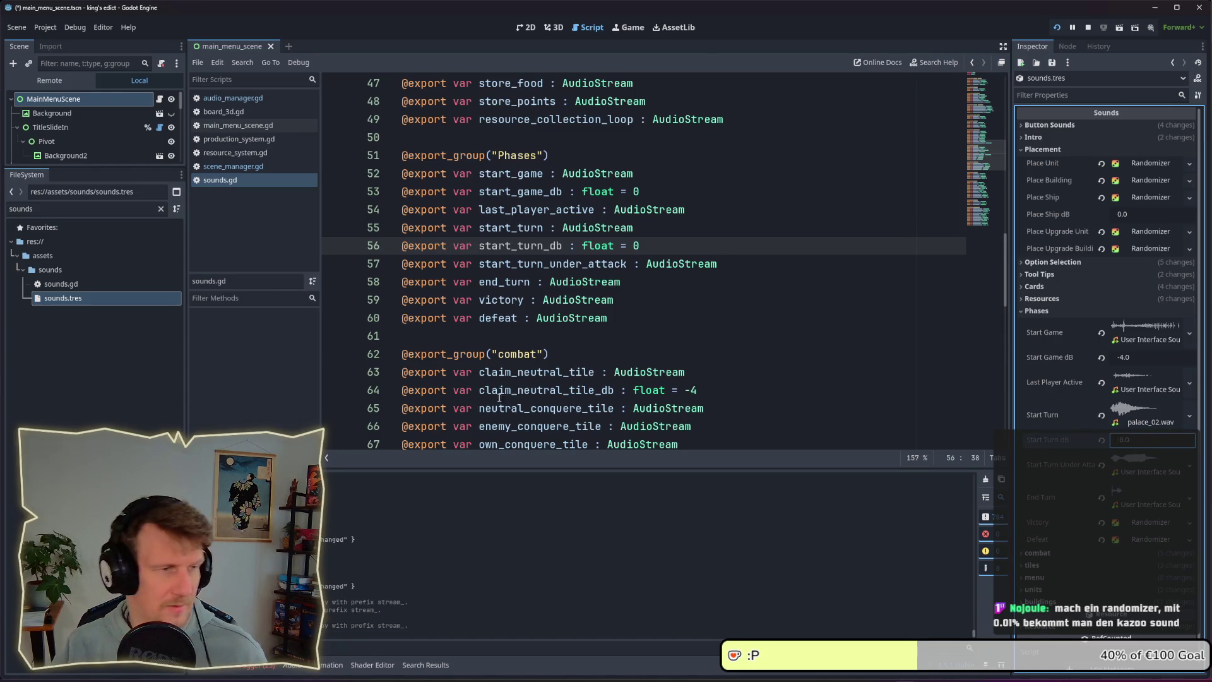
{"action": "left_click", "coordinate": [30, 209]}
- Clear the file filter and search all project files for start_turn, correcting the query
{"action": "double_click", "coordinate": [30, 208]}
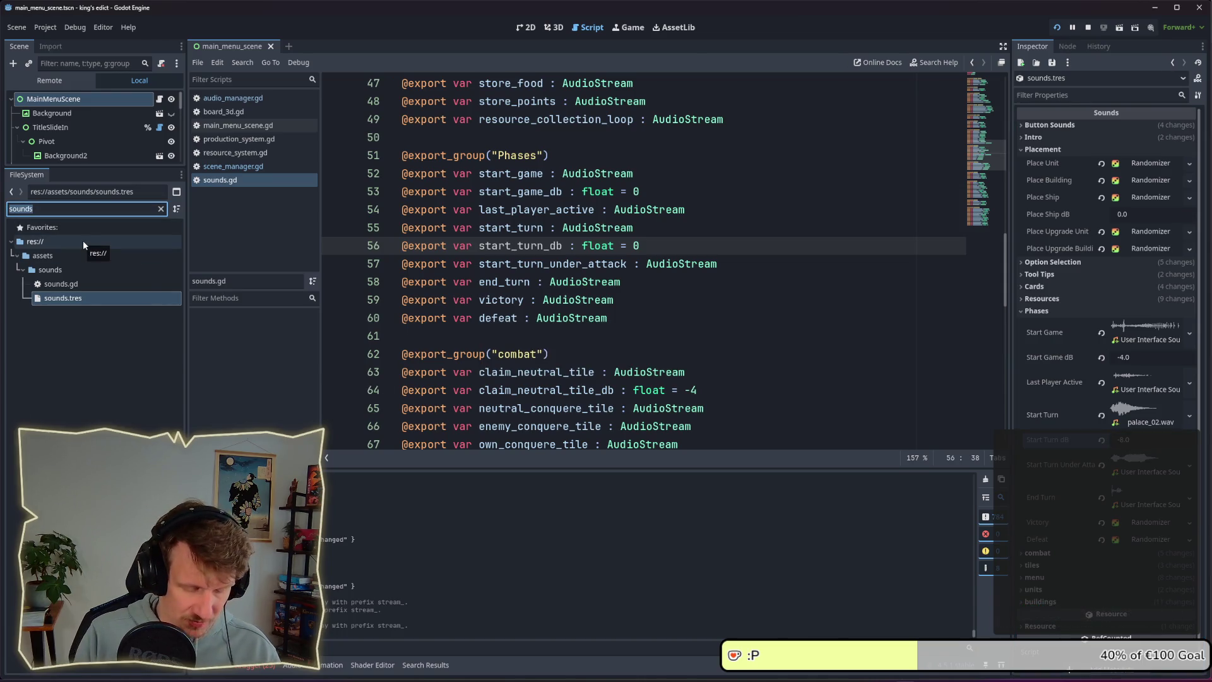
{"action": "key", "text": "BackSpace"}
{"action": "left_click", "coordinate": [723, 292]}
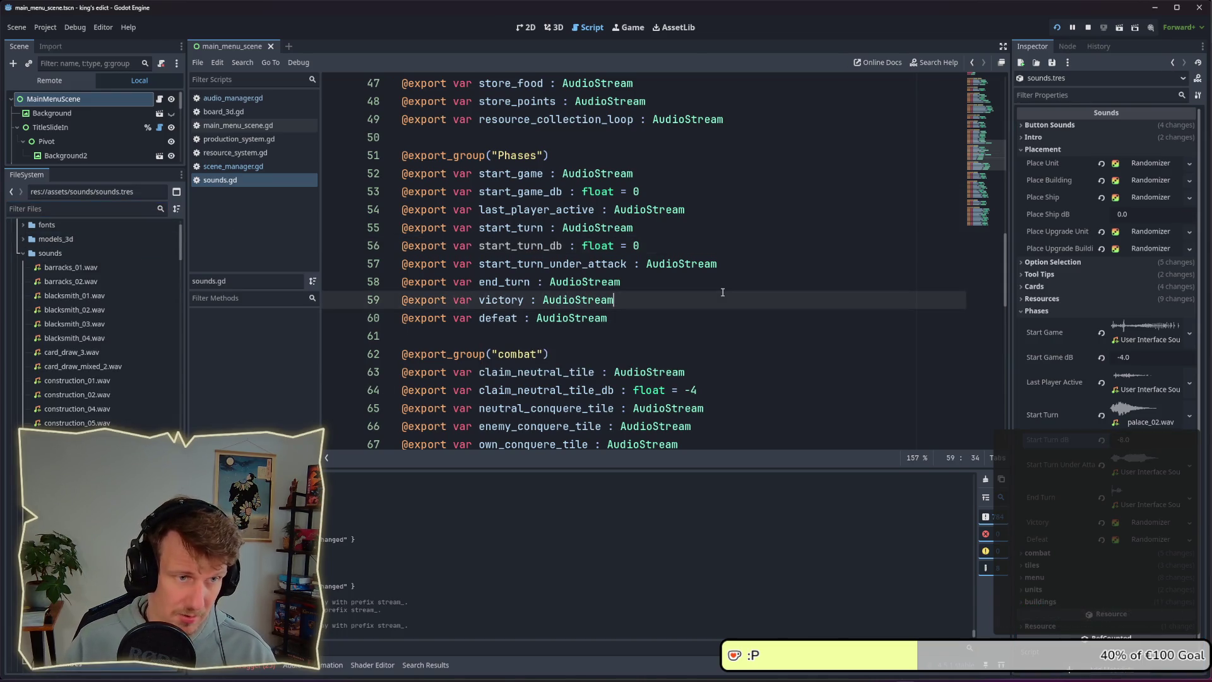
{"action": "key", "text": "ctrl+shift+f"}
{"action": "type", "text": "\""}
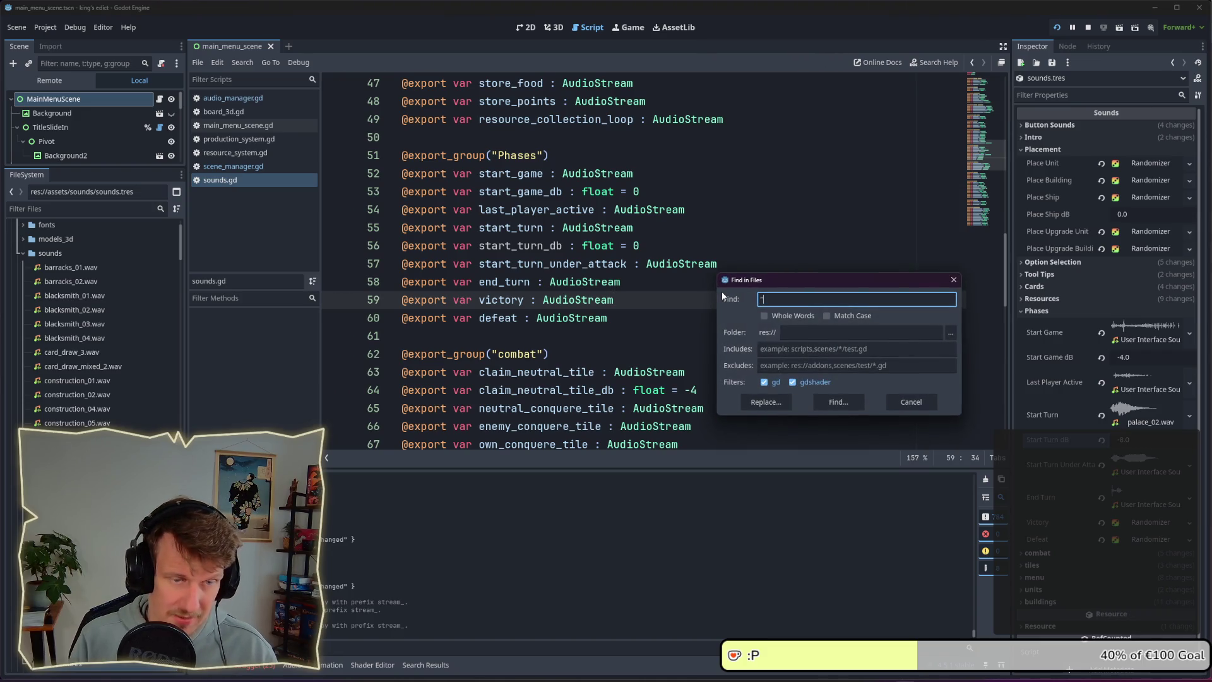
{"action": "type", "text": "star"}
{"action": "type", "text": "turn"}
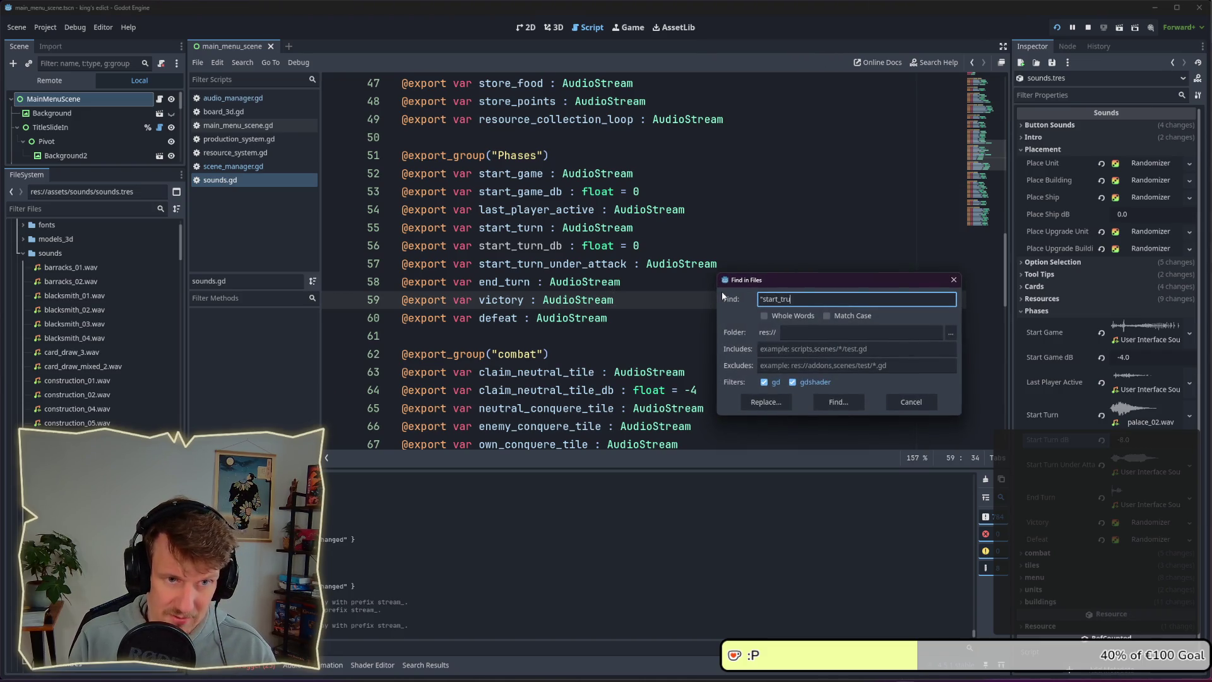
{"action": "type", "text": "\""}
{"action": "key", "text": "Return"}
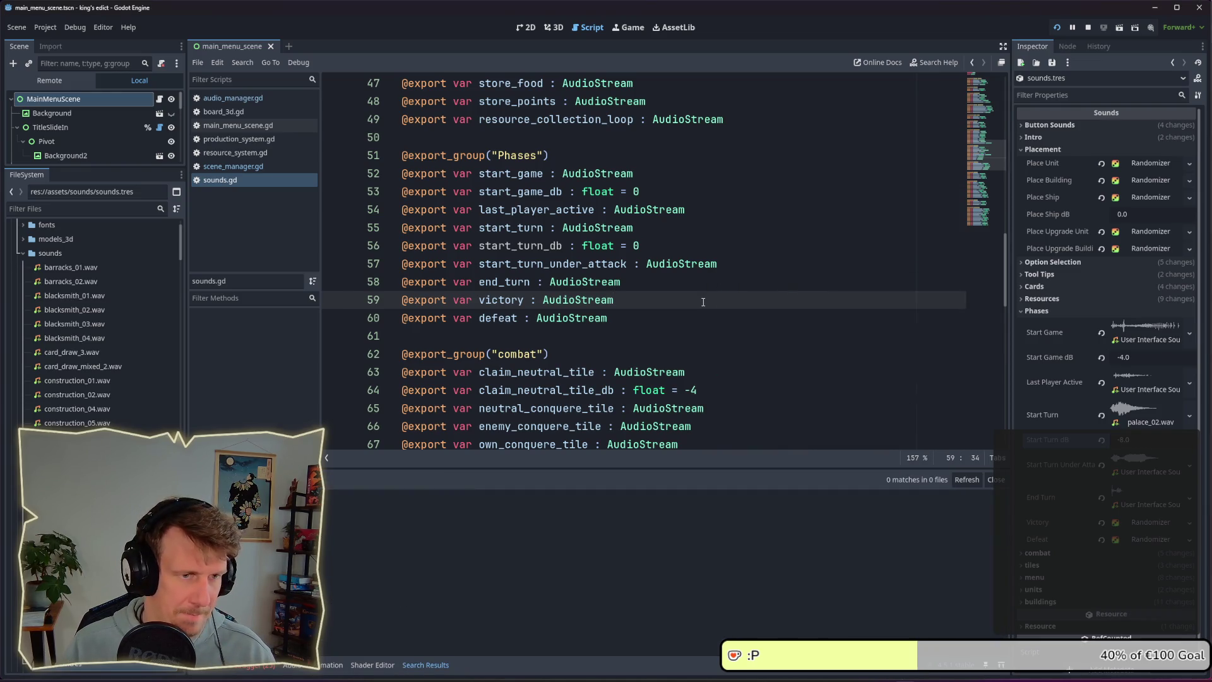
{"action": "key", "text": "ctrl+shift+f"}
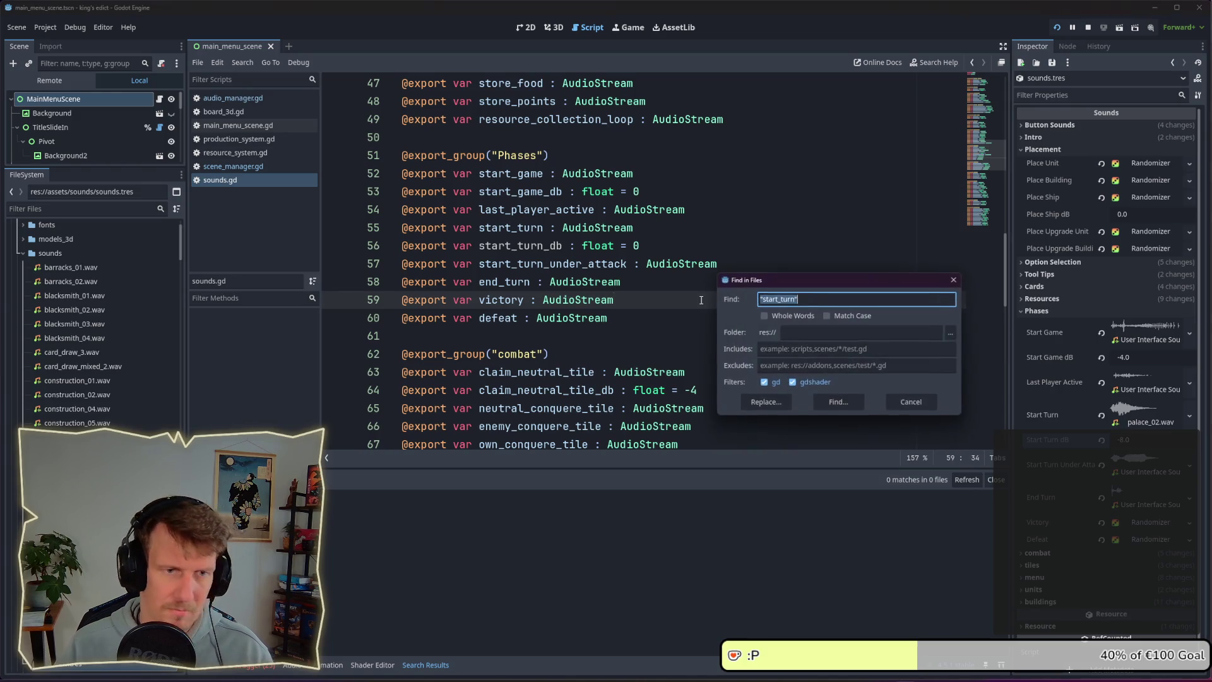
{"action": "left_click", "coordinate": [779, 299]}
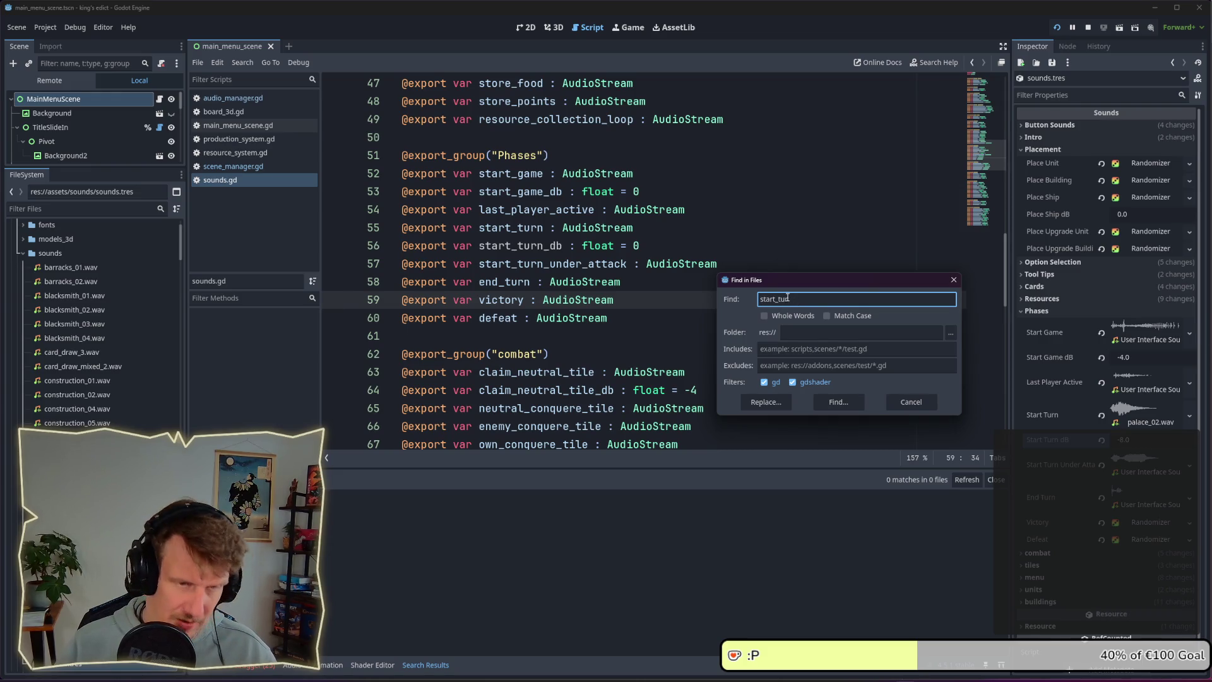
{"action": "key", "text": "Return"}
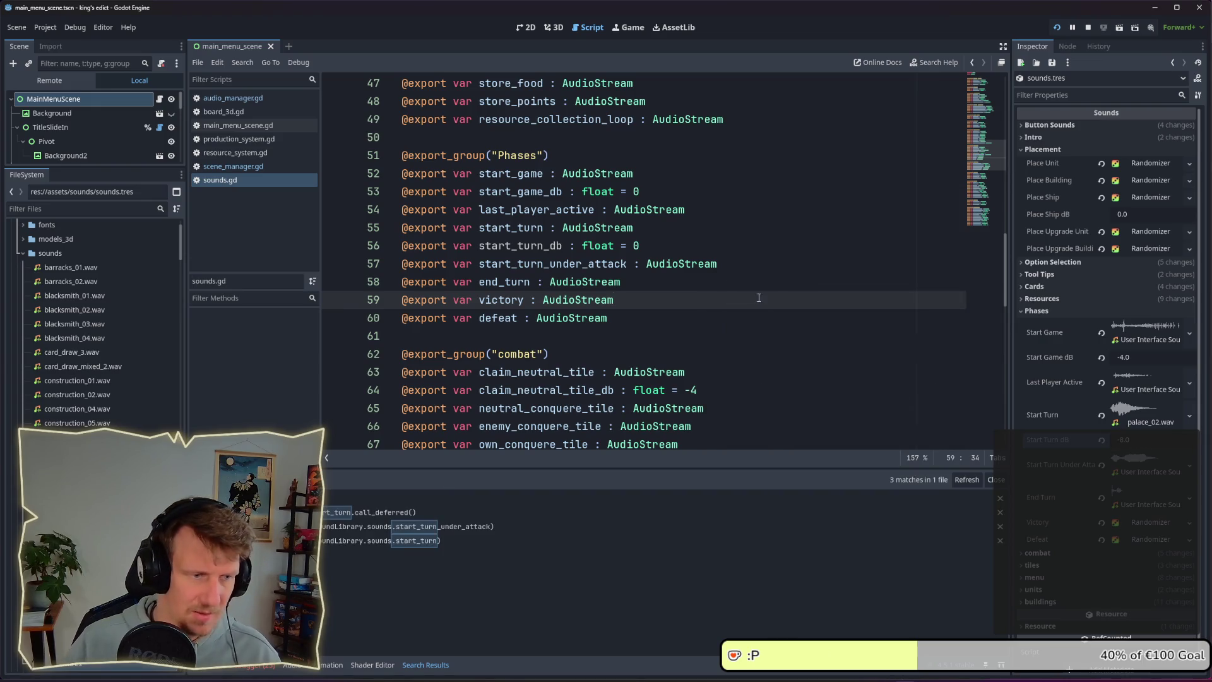
- In action_runner.gd, change line 136 to play_sfx_by_name("start_turn") and save
{"action": "left_click", "coordinate": [400, 541]}
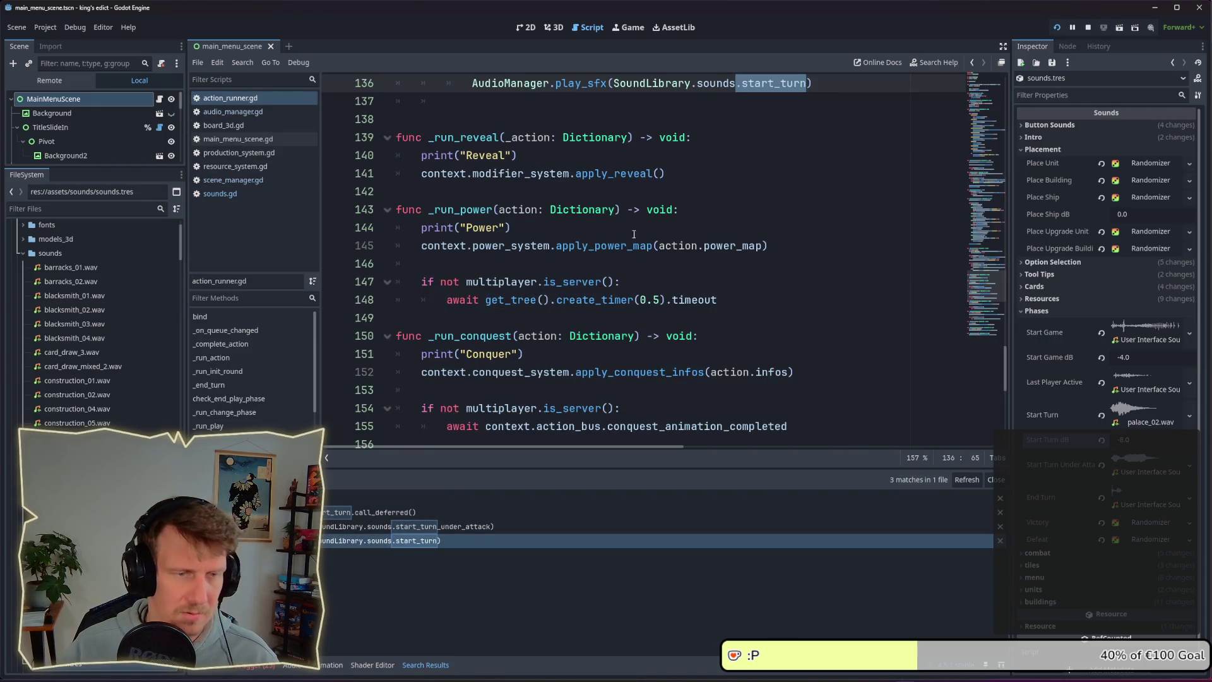
{"action": "left_click", "coordinate": [614, 246]}
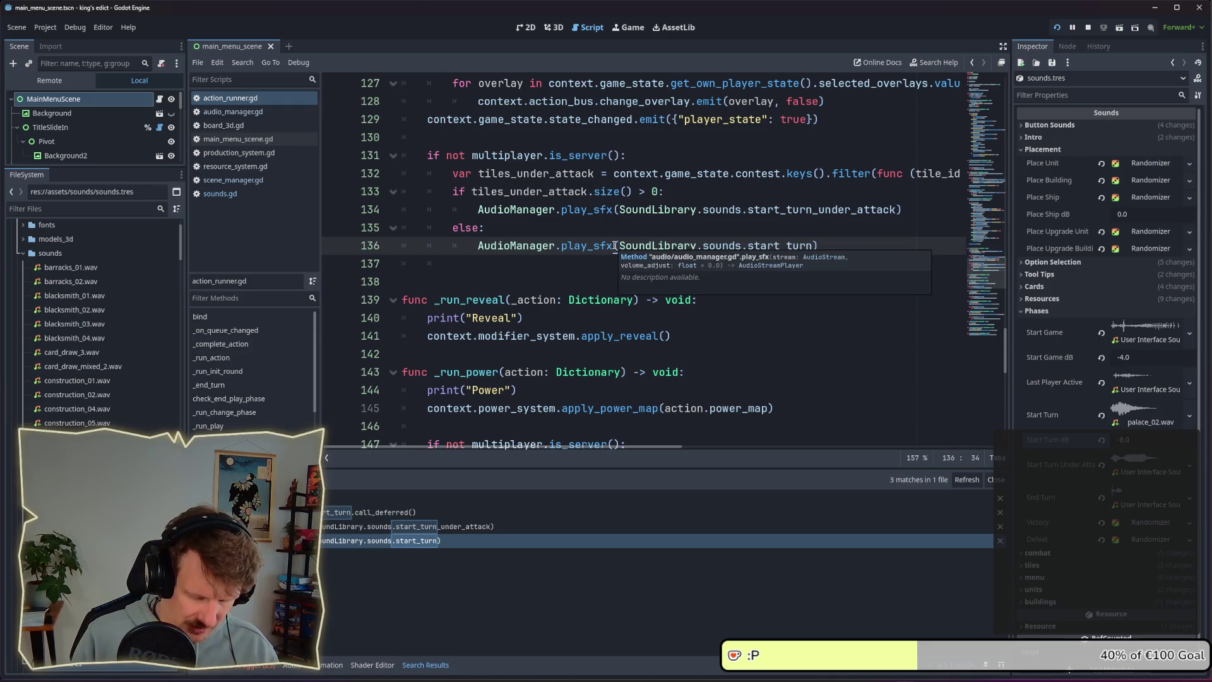
{"action": "type", "text": "l_by_name"}
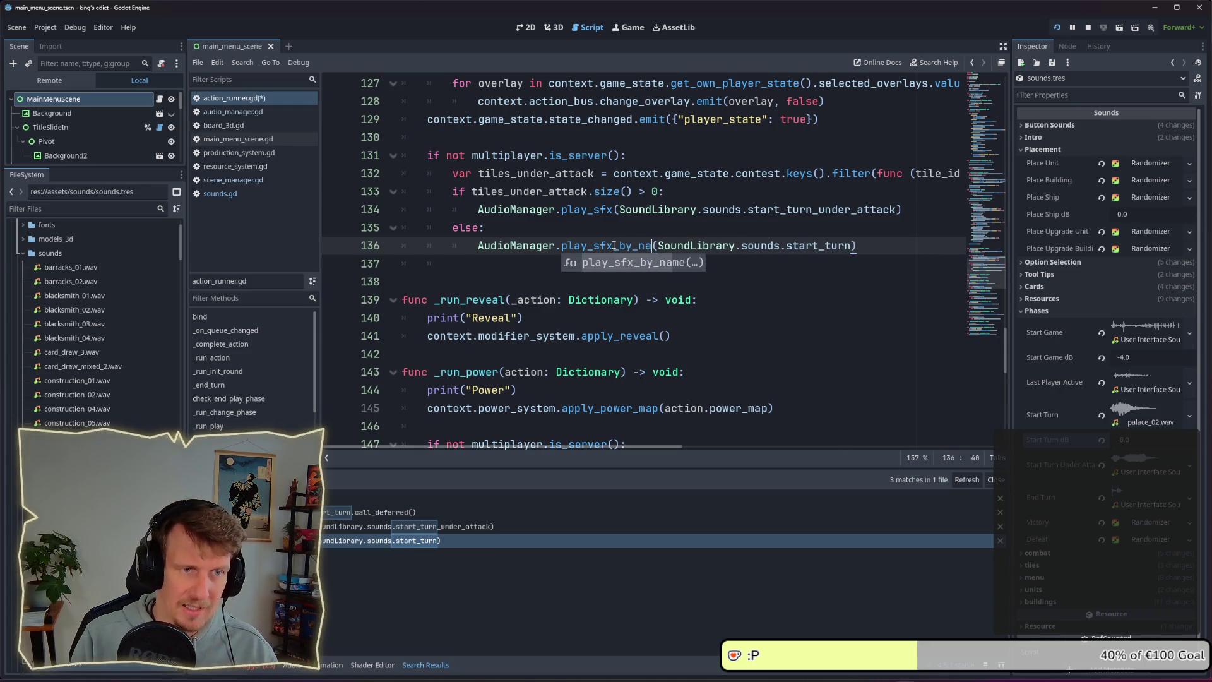
{"action": "left_click_drag", "start_coordinate": [669, 245], "coordinate": [798, 247]}
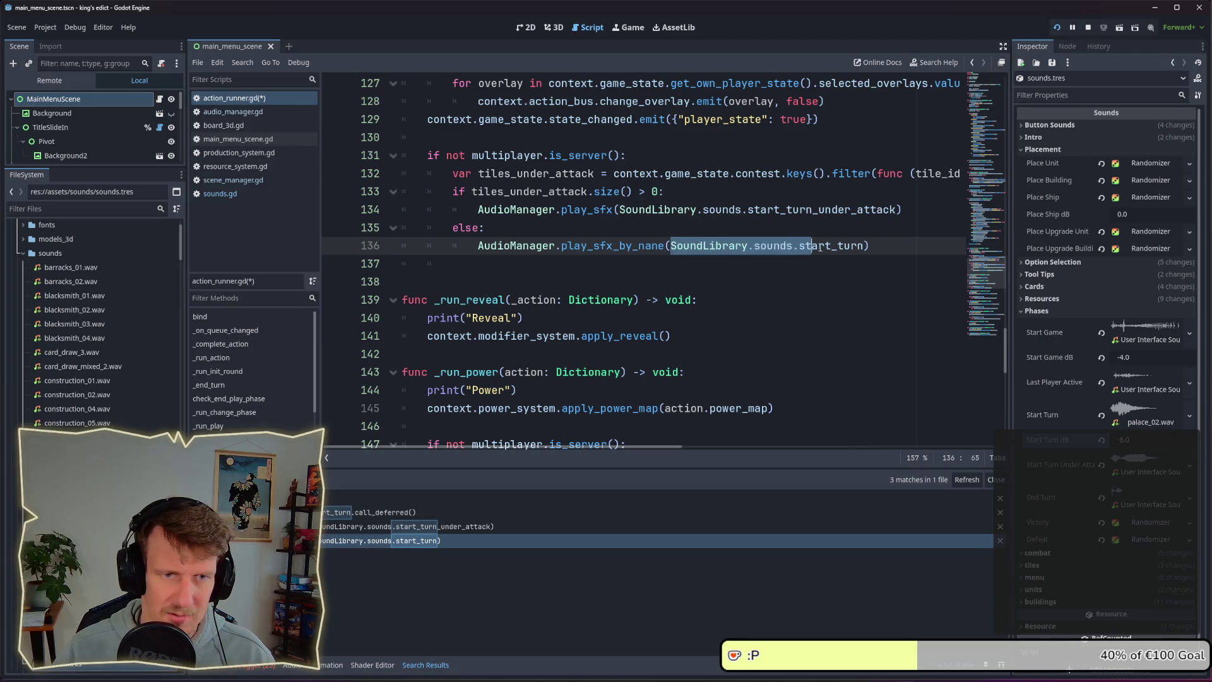
{"action": "key", "text": "BackSpace"}
{"action": "double_click", "coordinate": [699, 246]}
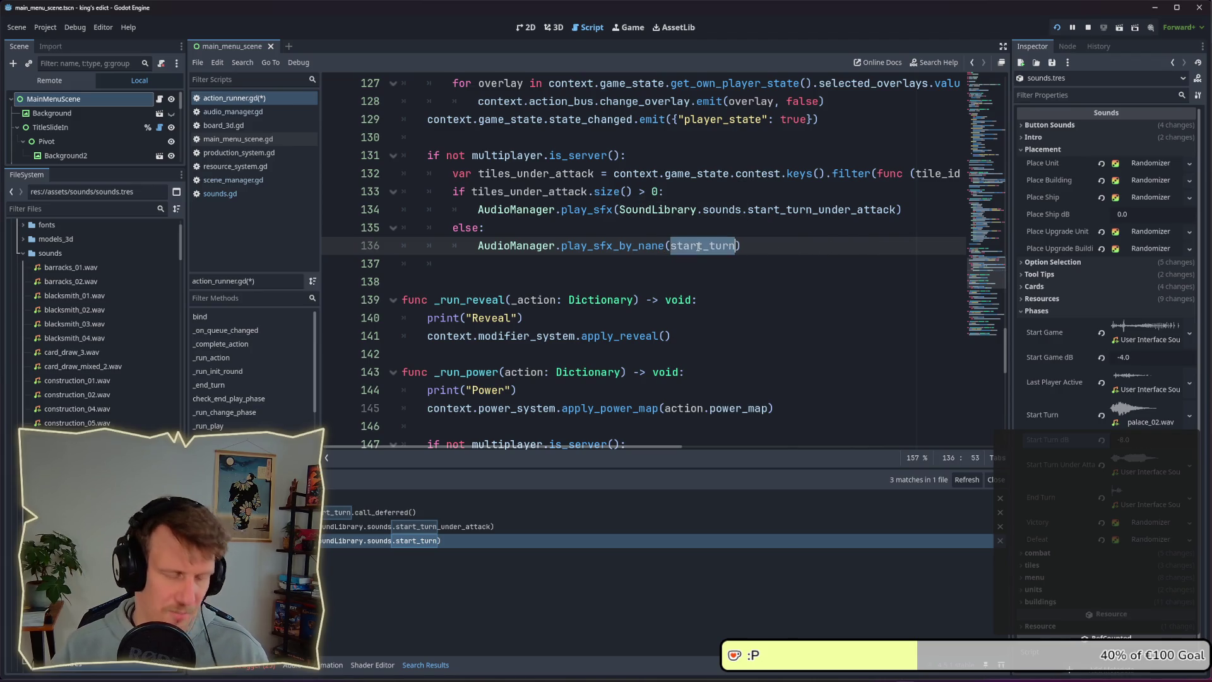
{"action": "type", "text": "\""}
{"action": "key", "text": "ctrl+s"}
- Change line 134 to play_sfx_by_name("start_turn_under_attack"), then launch the game with F5
{"action": "left_click", "coordinate": [620, 209]}
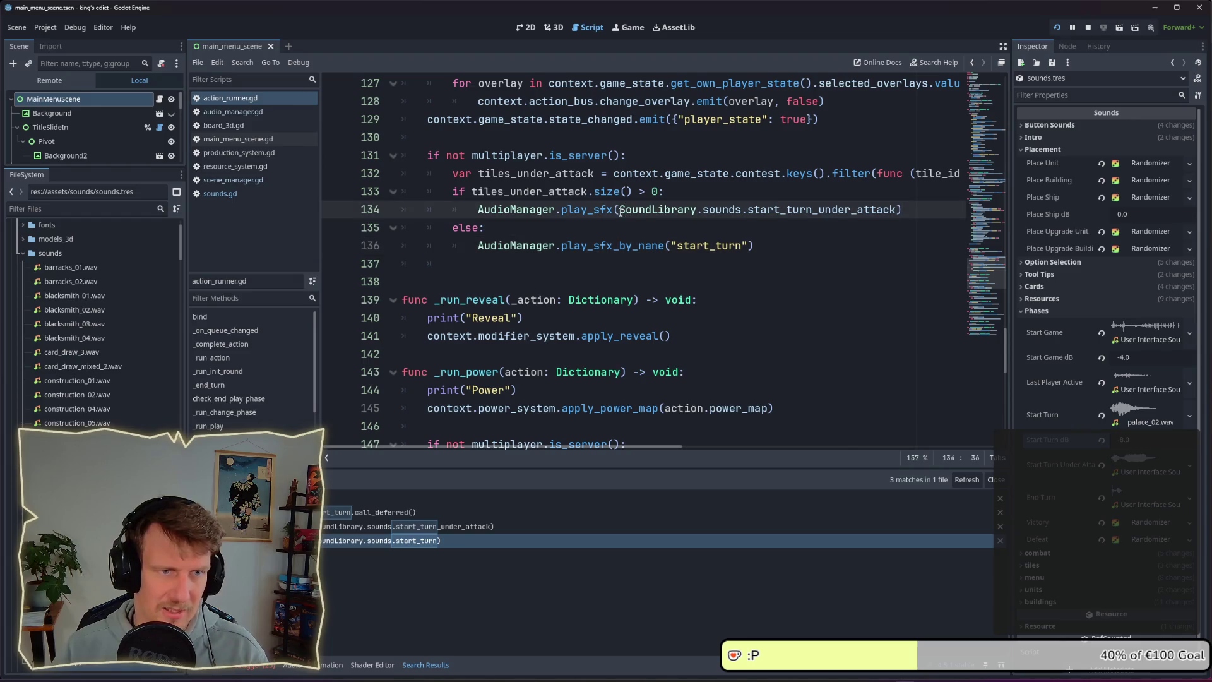
{"action": "type", "text": "_"}
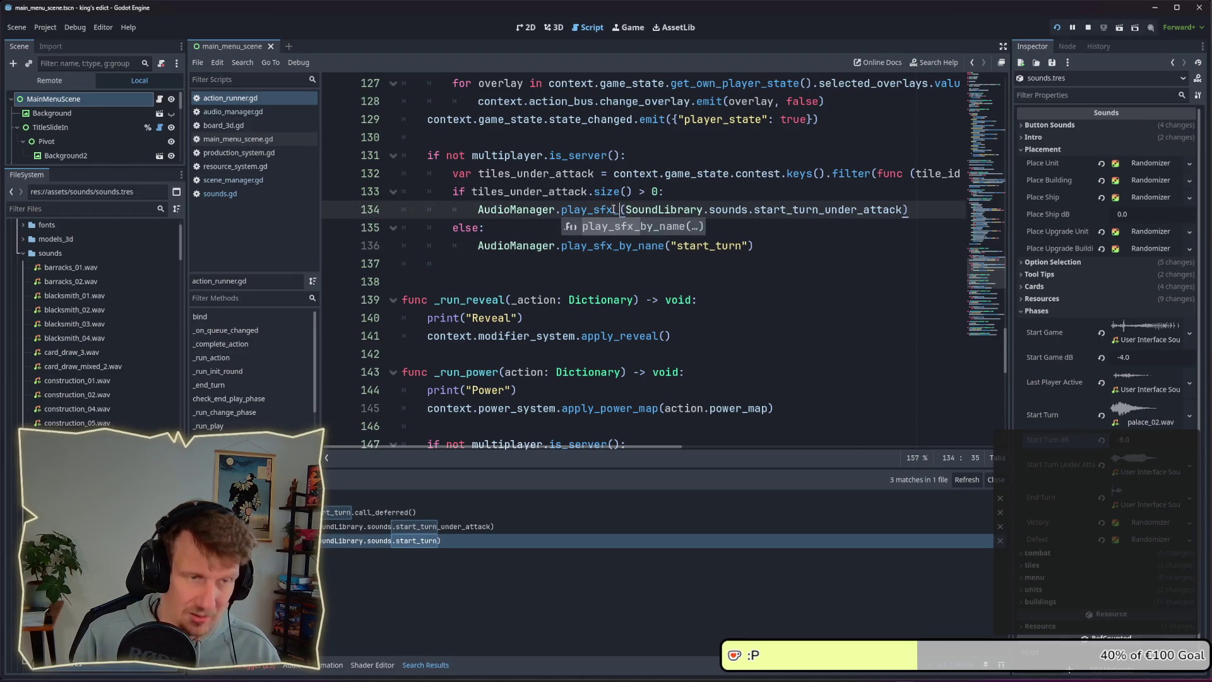
{"action": "key", "text": "Return"}
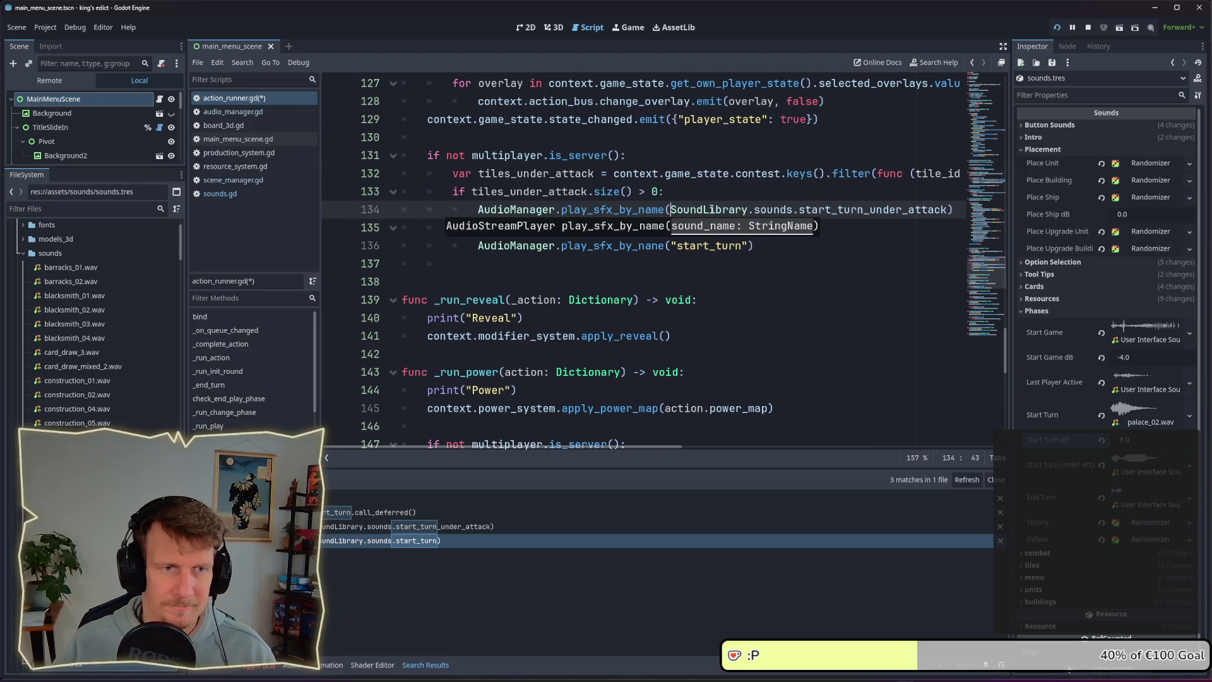
{"action": "left_click_drag", "start_coordinate": [670, 209], "coordinate": [805, 209]}
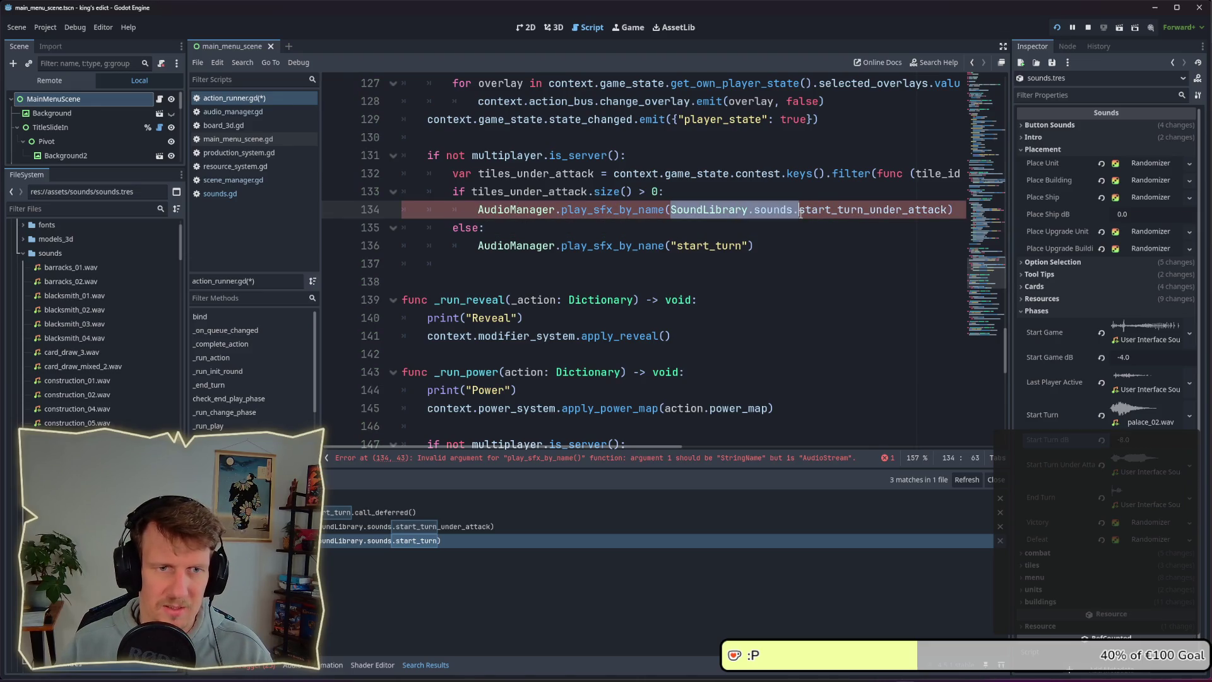
{"action": "key", "text": "Delete"}
{"action": "double_click", "coordinate": [757, 210]}
{"action": "type", "text": "\""}
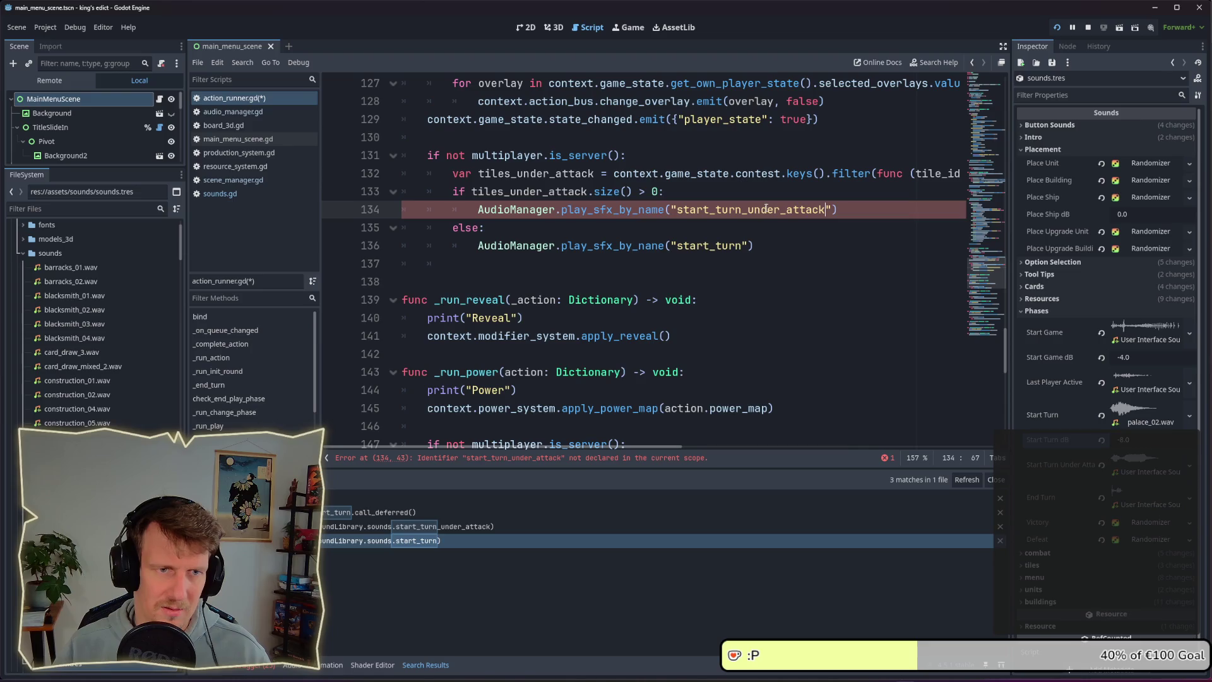
{"action": "key", "text": "Down"}
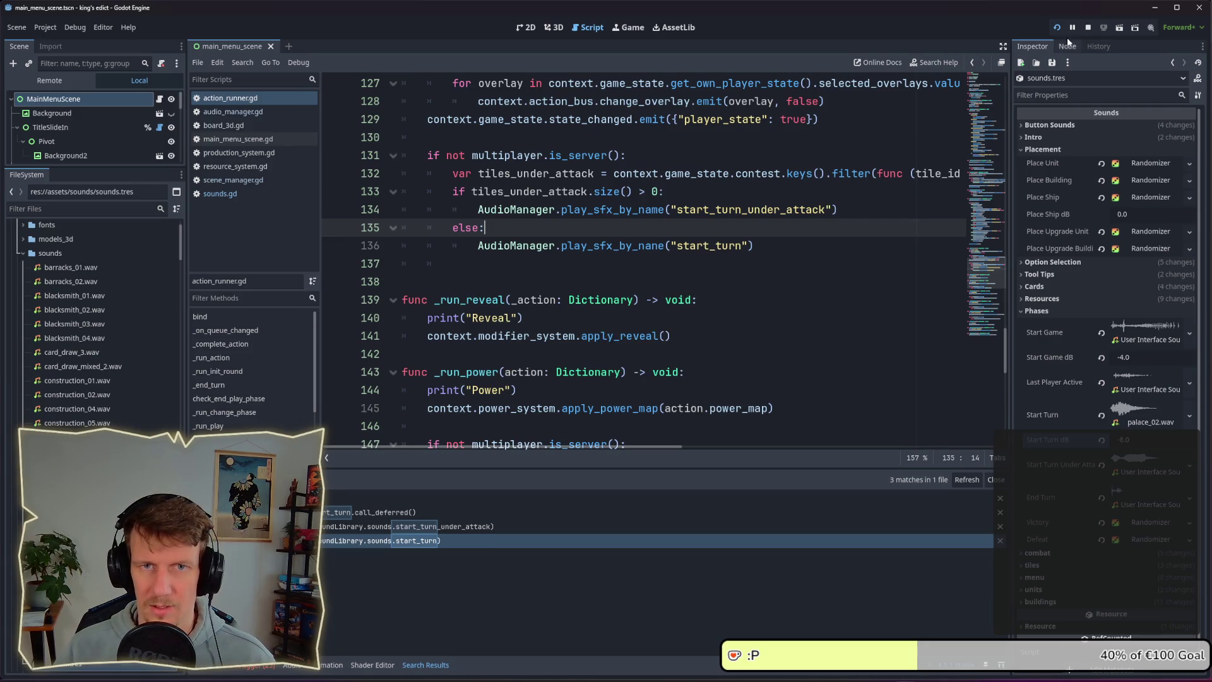
{"action": "key", "text": "F5"}
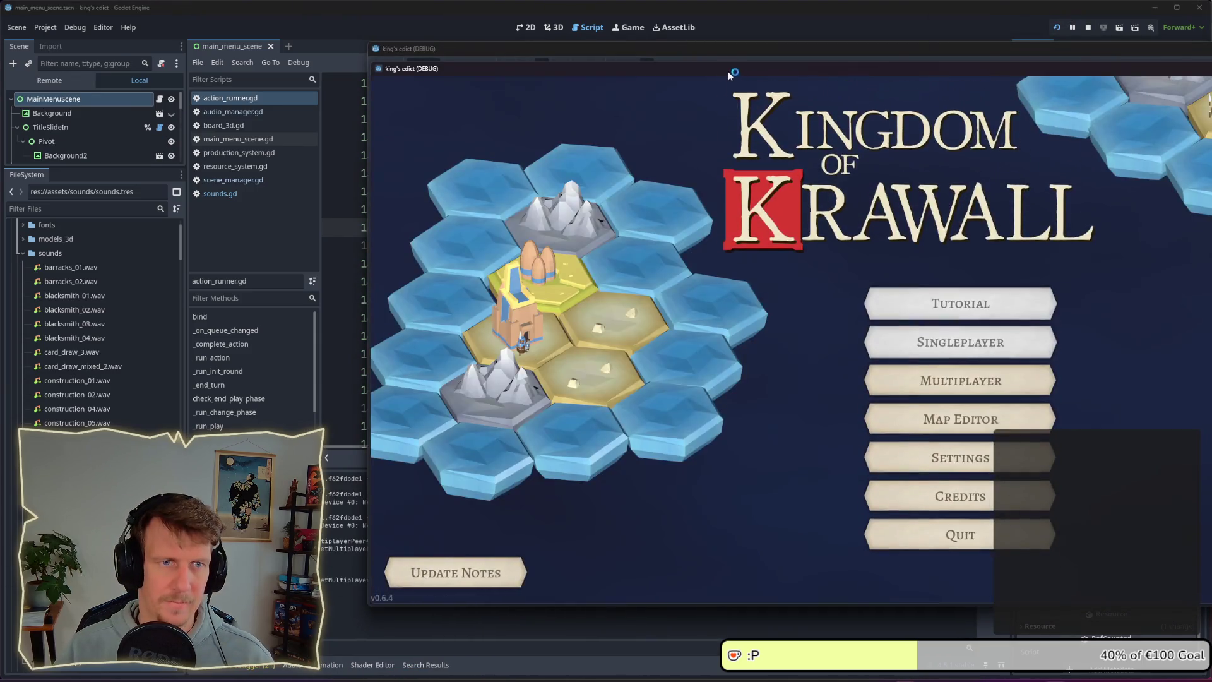
- Start a Multiplayer match, correct 'nane' to 'name', rerun a match, then stop the game
{"action": "key", "text": "Return"}
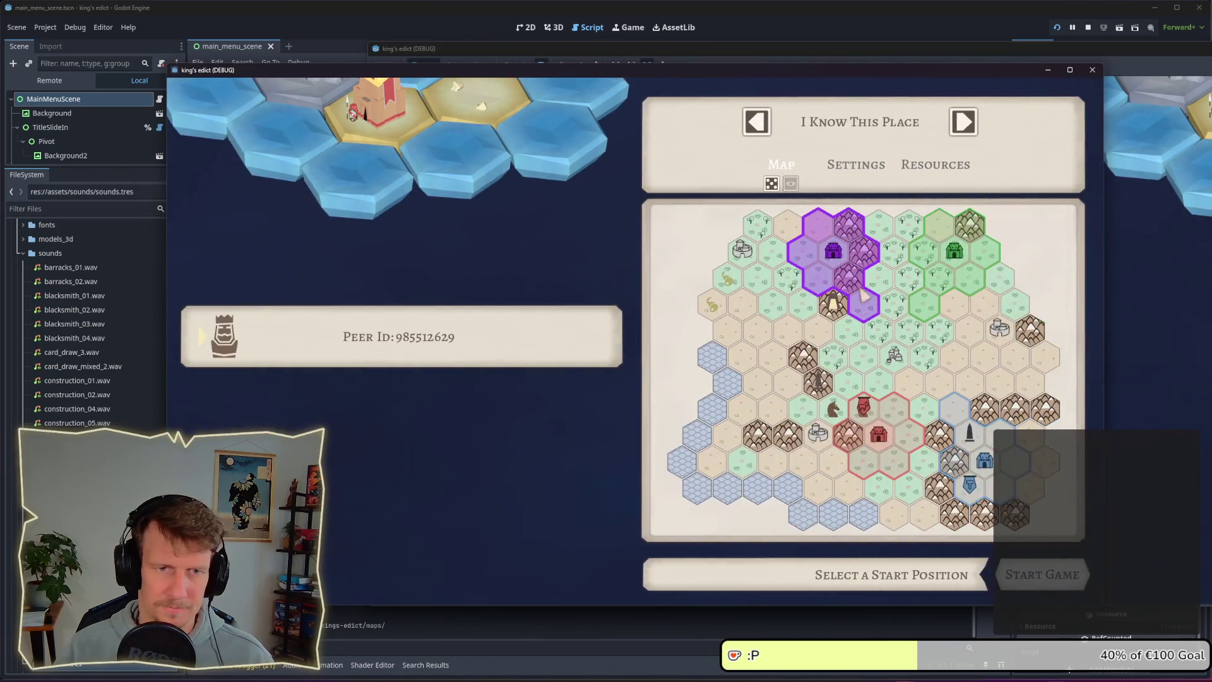
{"action": "key", "text": "Return"}
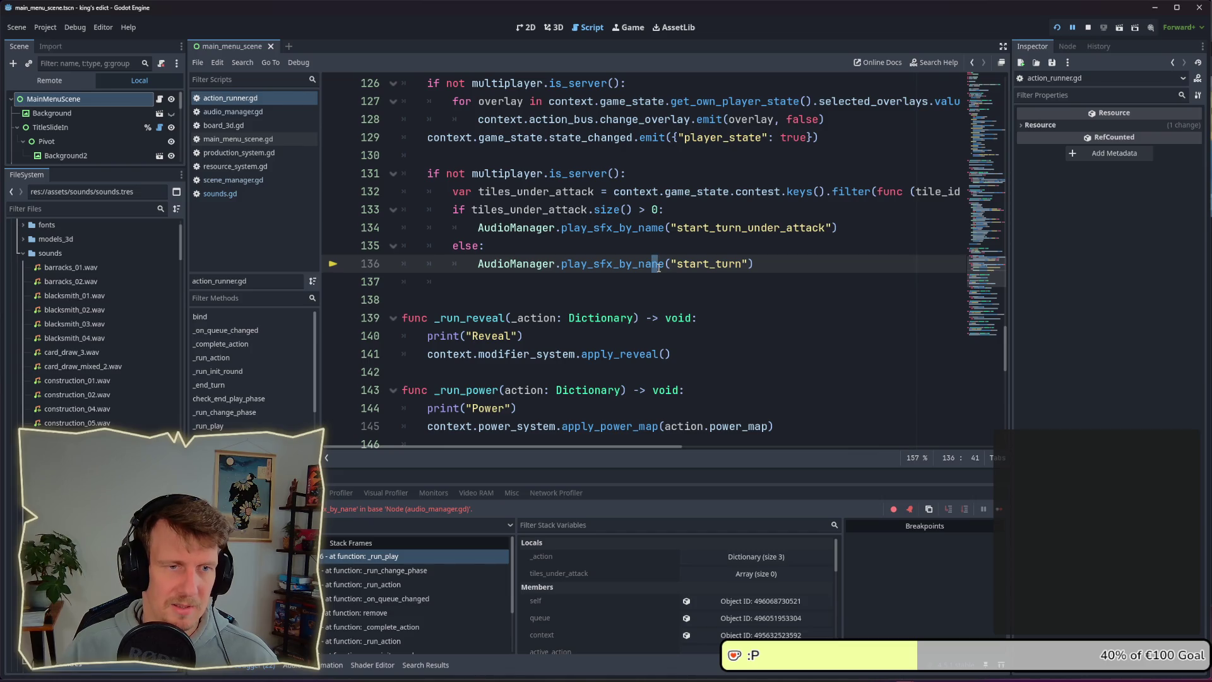
{"action": "type", "text": "m"}
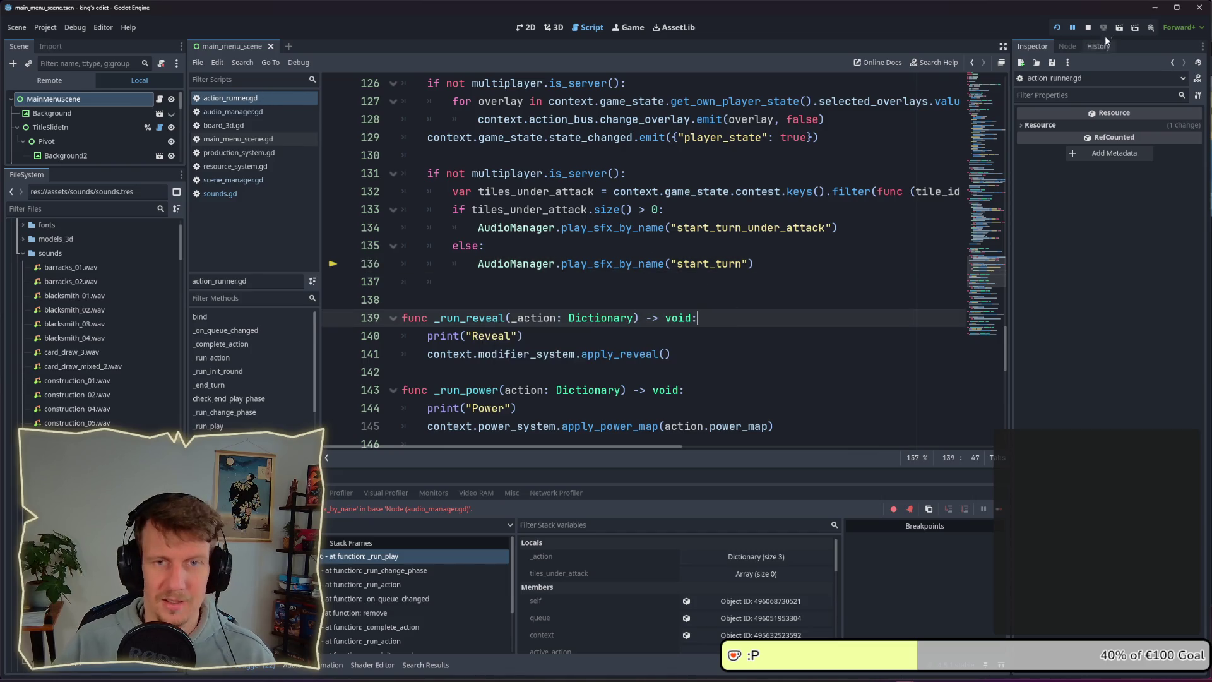
{"action": "key", "text": "F5"}
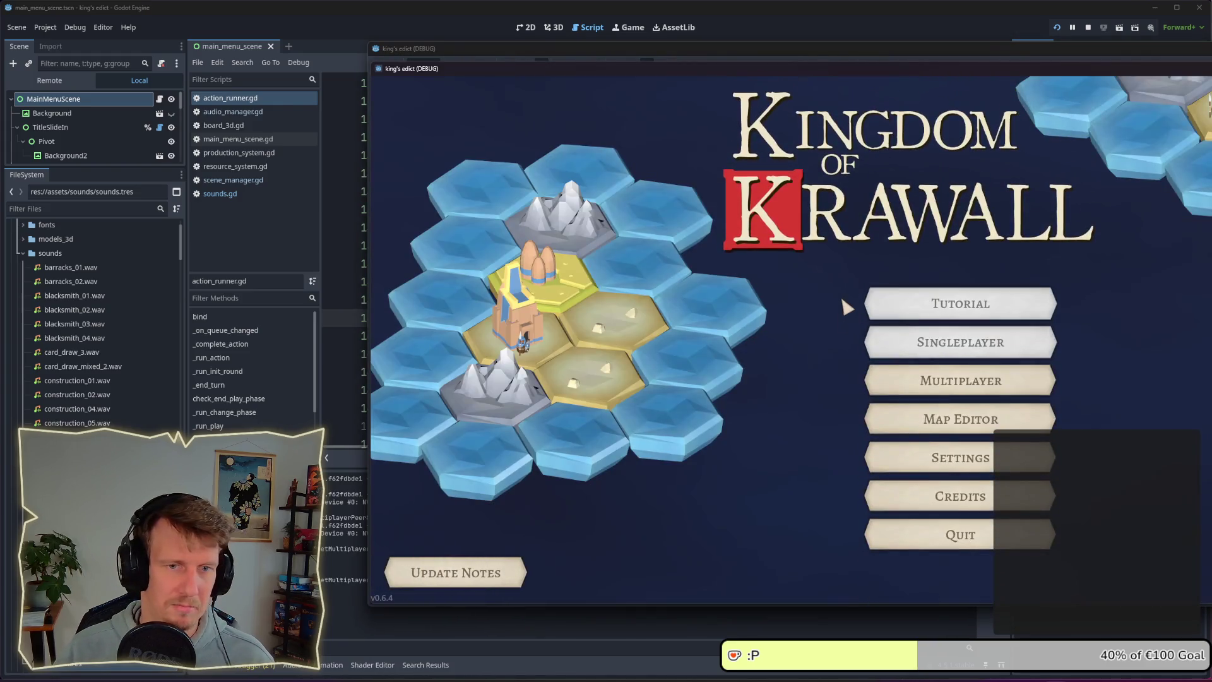
{"action": "left_click", "coordinate": [877, 388]}
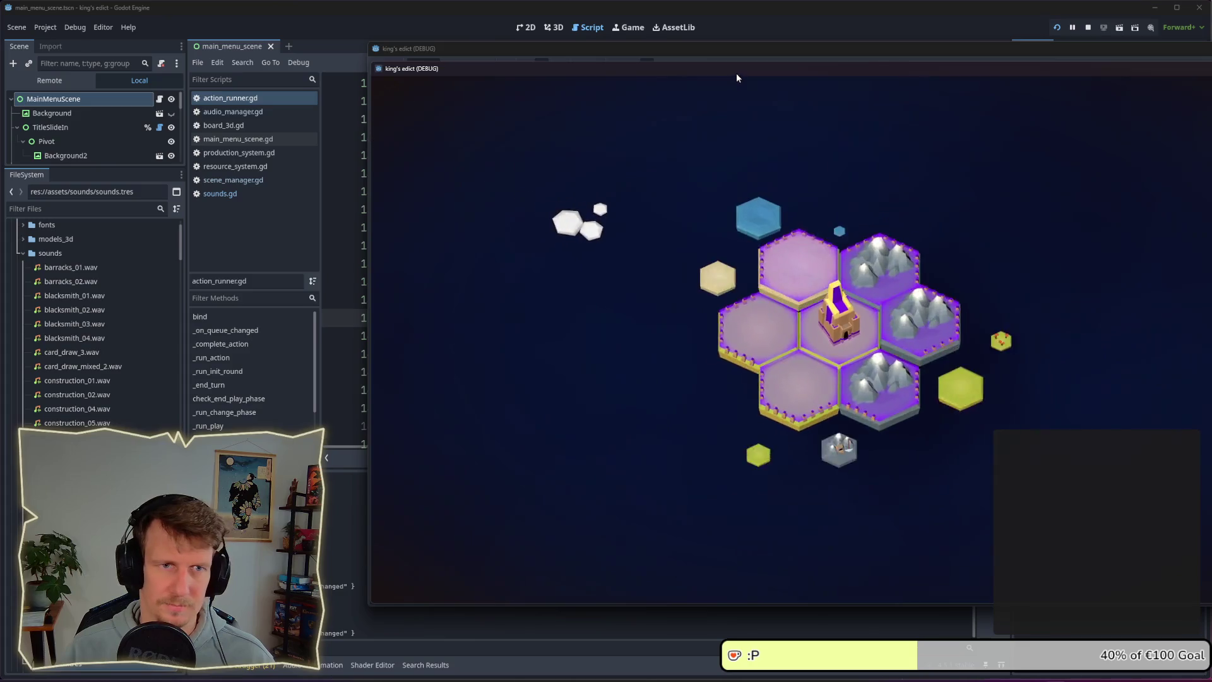
{"action": "double_click", "coordinate": [736, 74]}
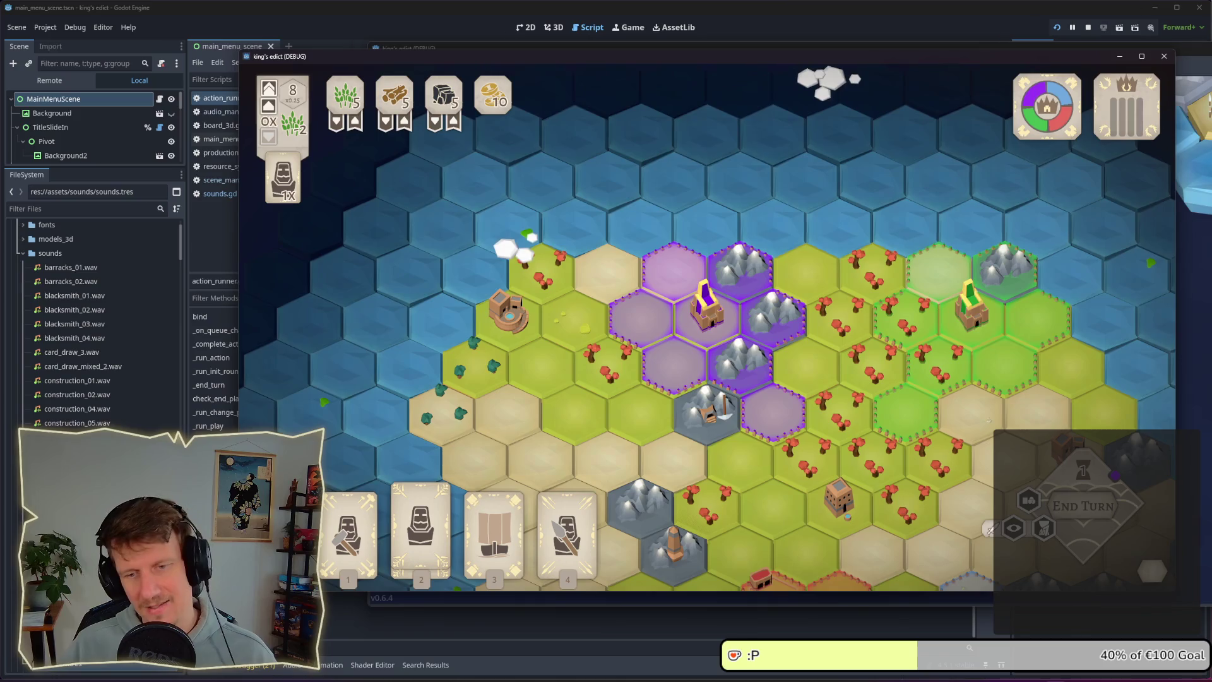
{"action": "key", "text": "F8"}
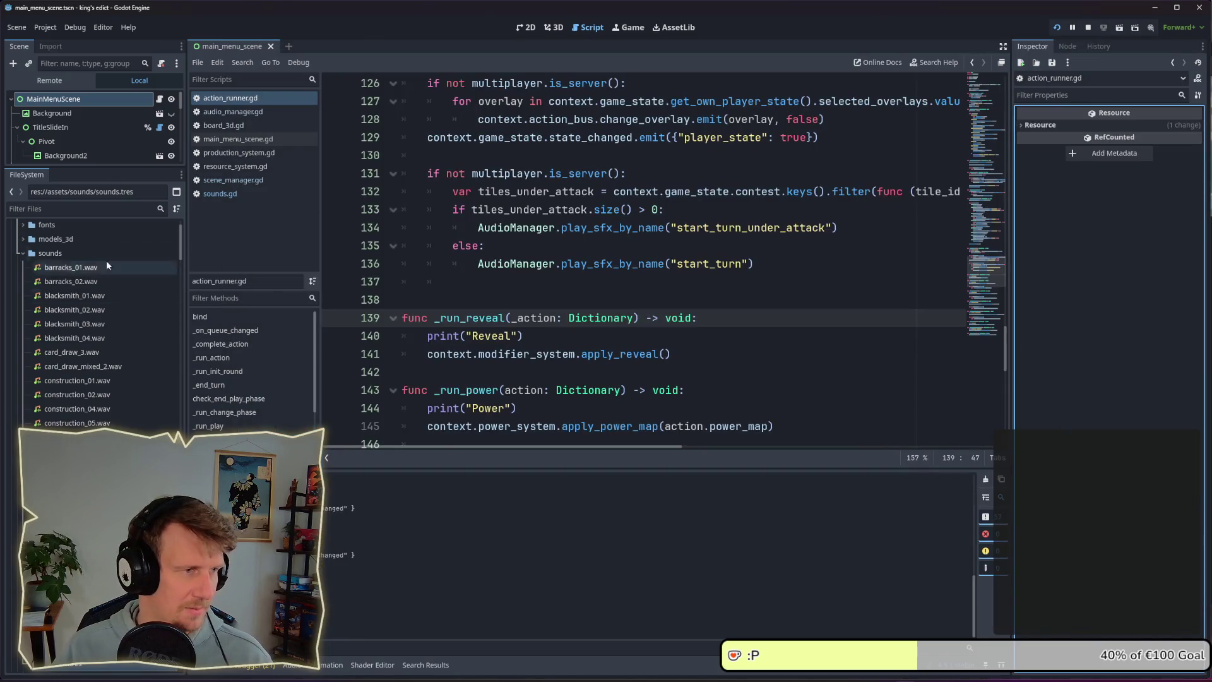
- Open sounds.tres via the 'sounds' filter and set Start Turn dB to -14
{"action": "left_click", "coordinate": [46, 211]}
{"action": "type", "text": "sounds"}
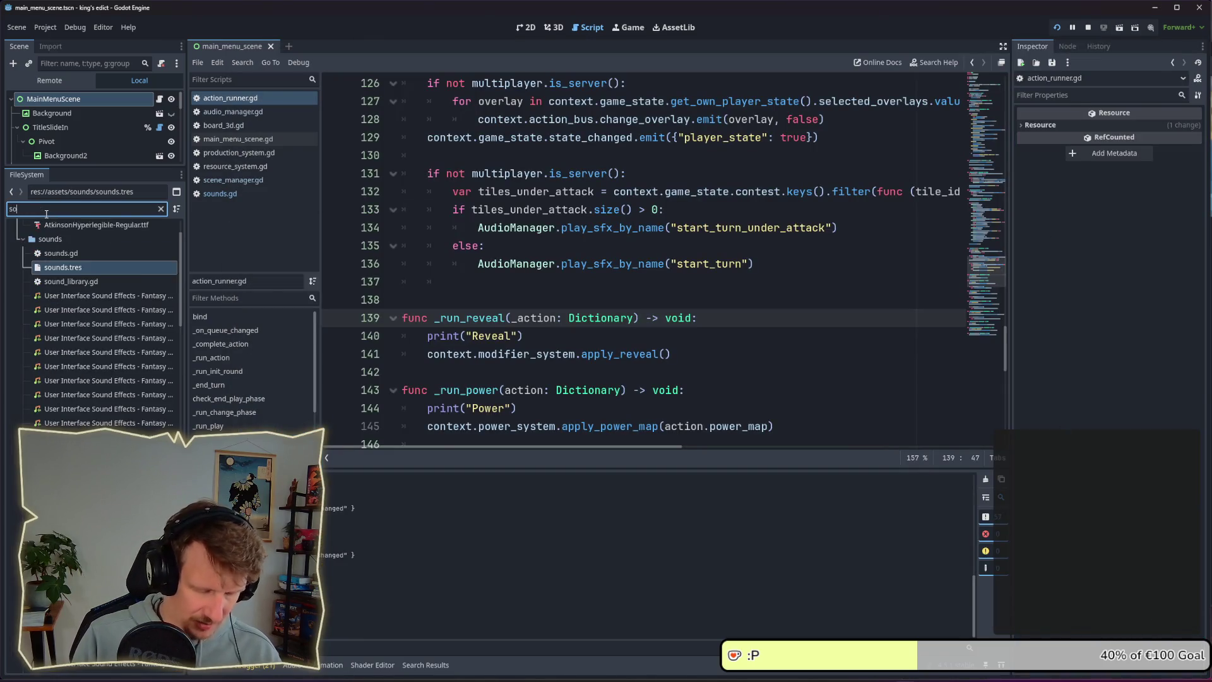
{"action": "left_click", "coordinate": [77, 300]}
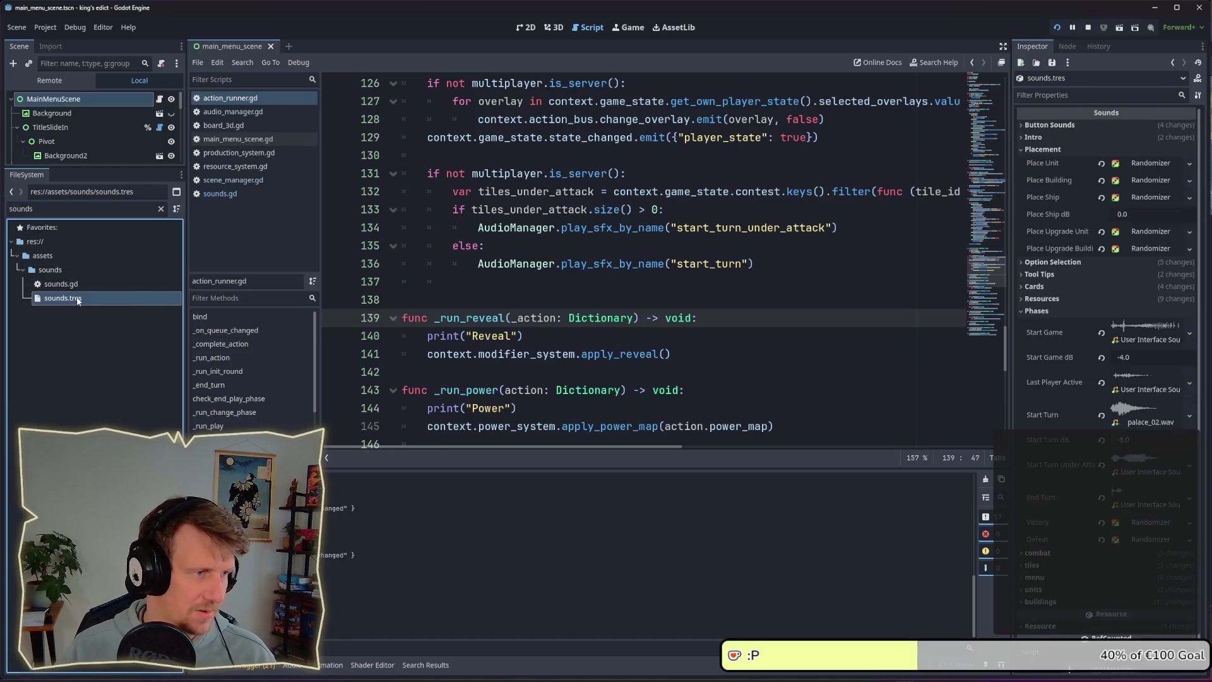
{"action": "left_click", "coordinate": [1140, 439]}
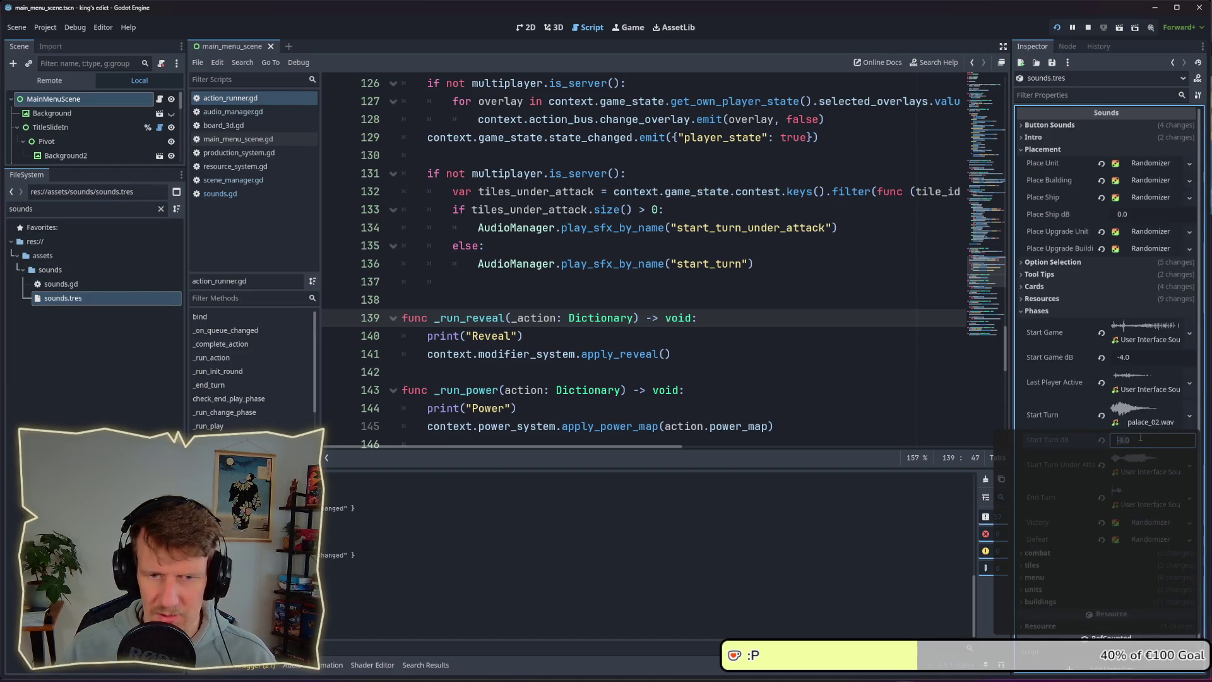
{"action": "key", "text": "Return"}
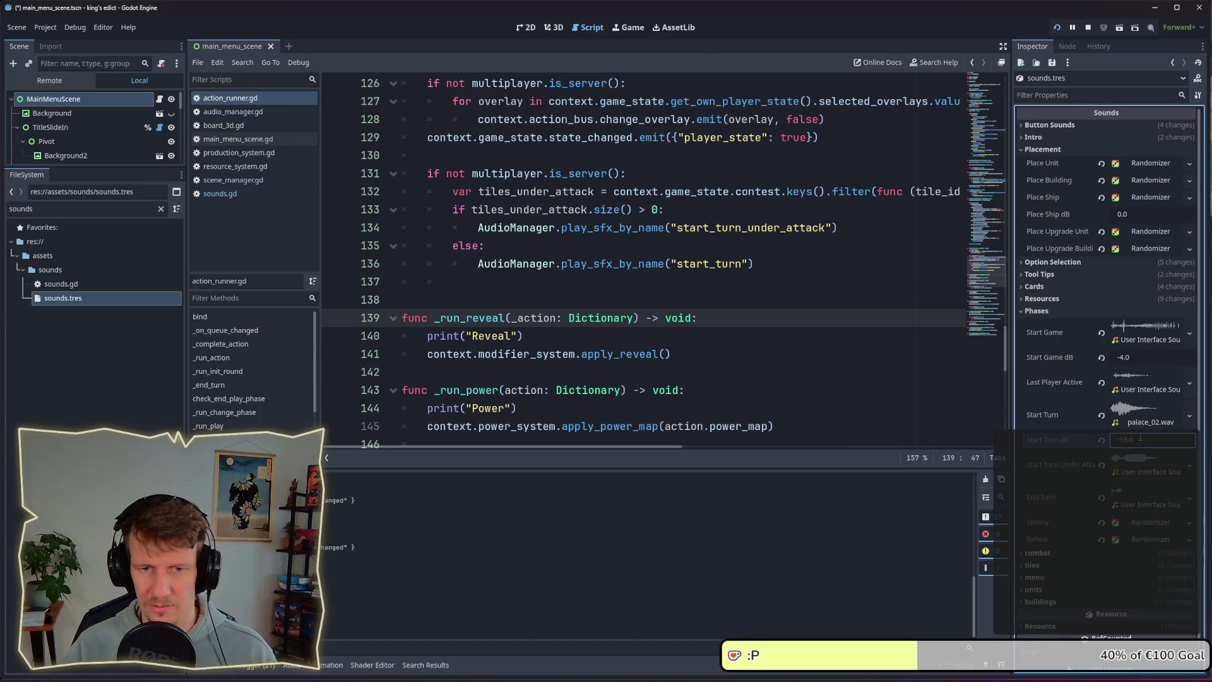
- Run the game, end two turns to hear the start-turn sound, then stop it
{"action": "key", "text": "F5"}
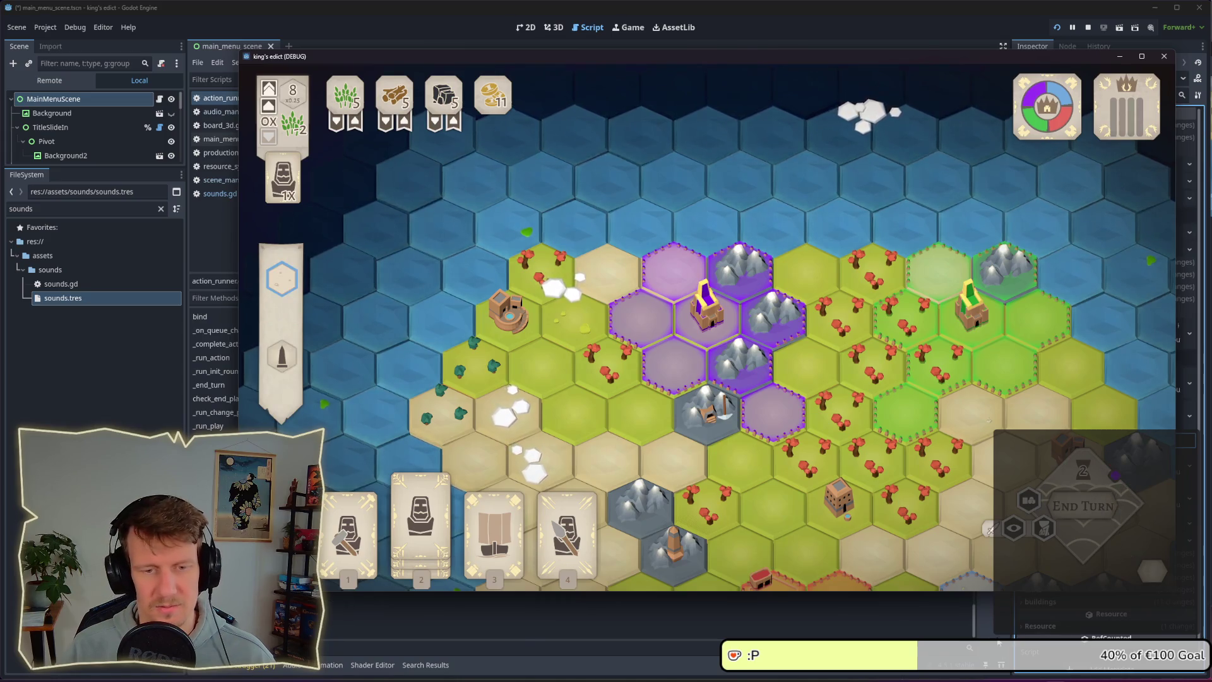
{"action": "key", "text": "alt+Tab"}
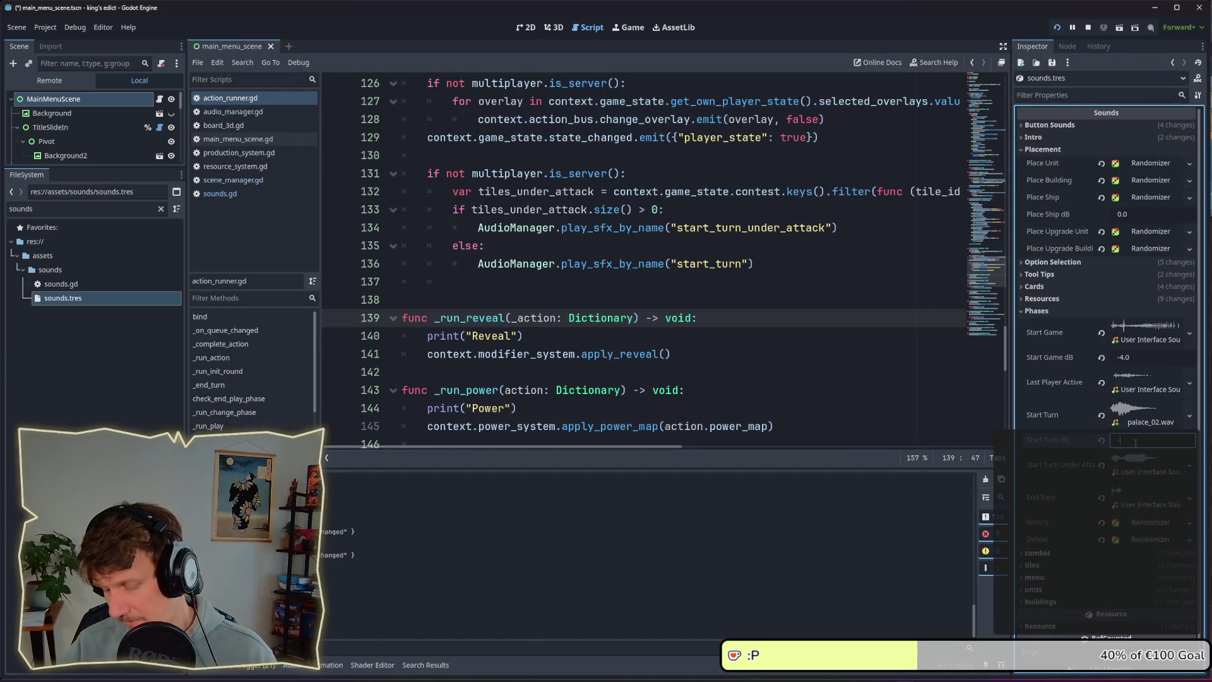
{"action": "key", "text": "alt+Tab"}
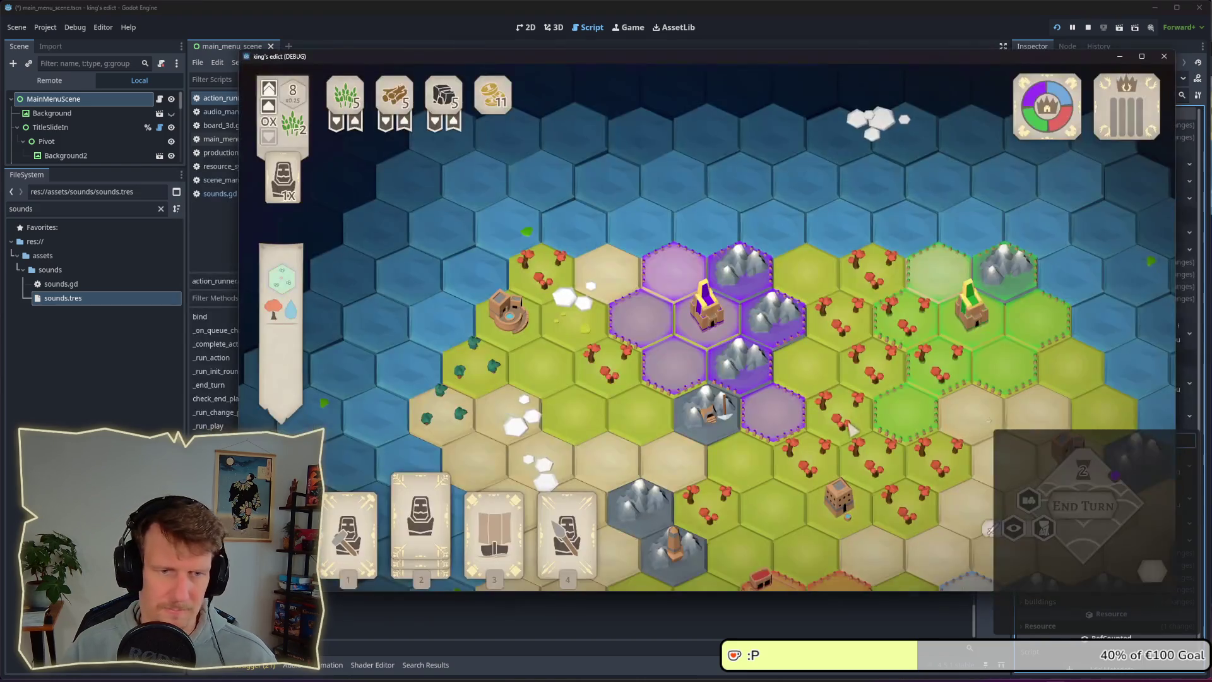
{"action": "left_click", "coordinate": [1078, 503]}
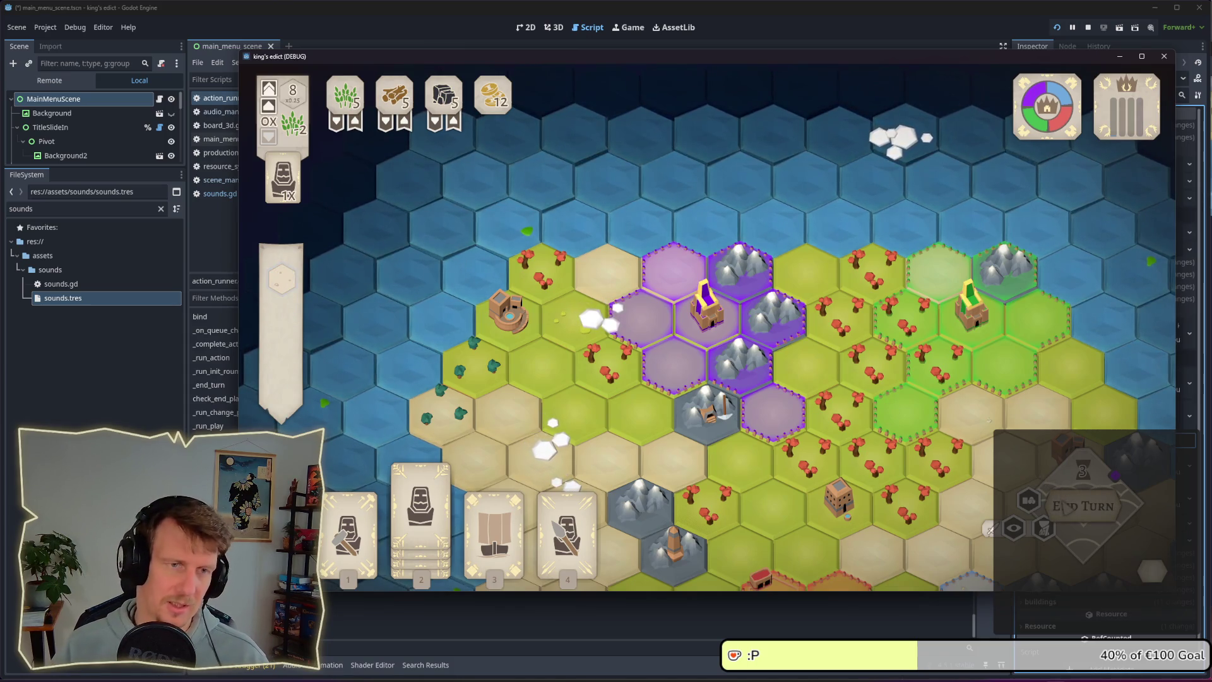
{"action": "left_click", "coordinate": [1067, 507]}
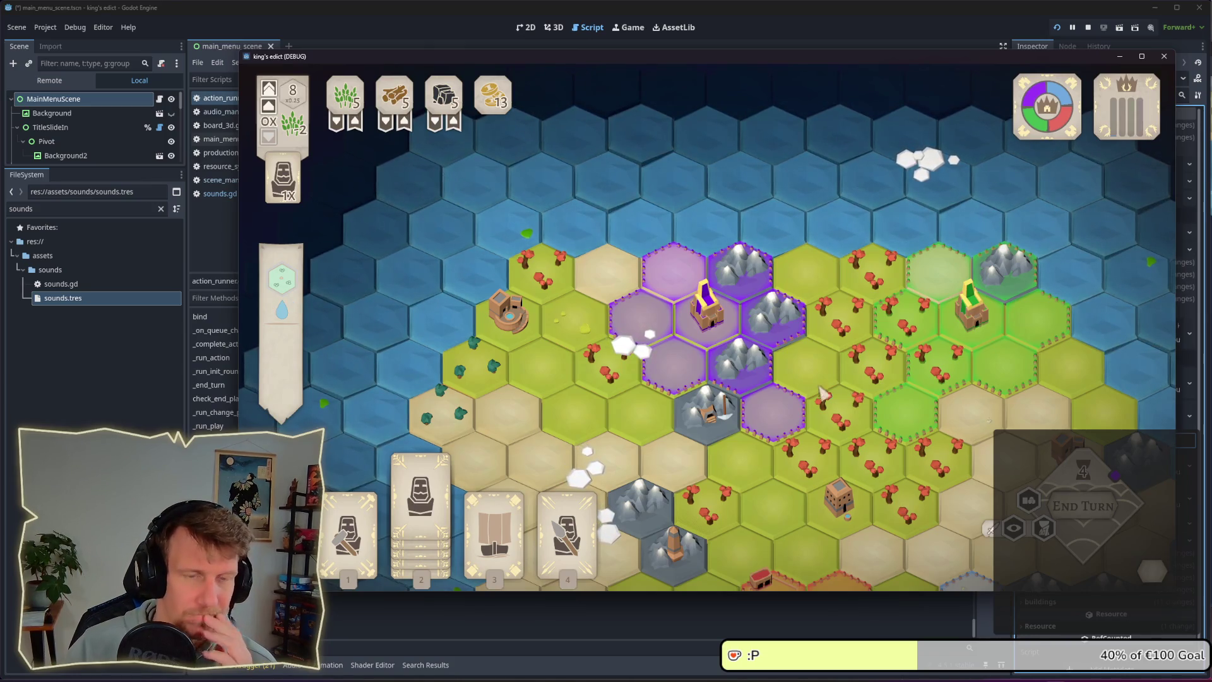
{"action": "left_click", "coordinate": [1088, 28]}
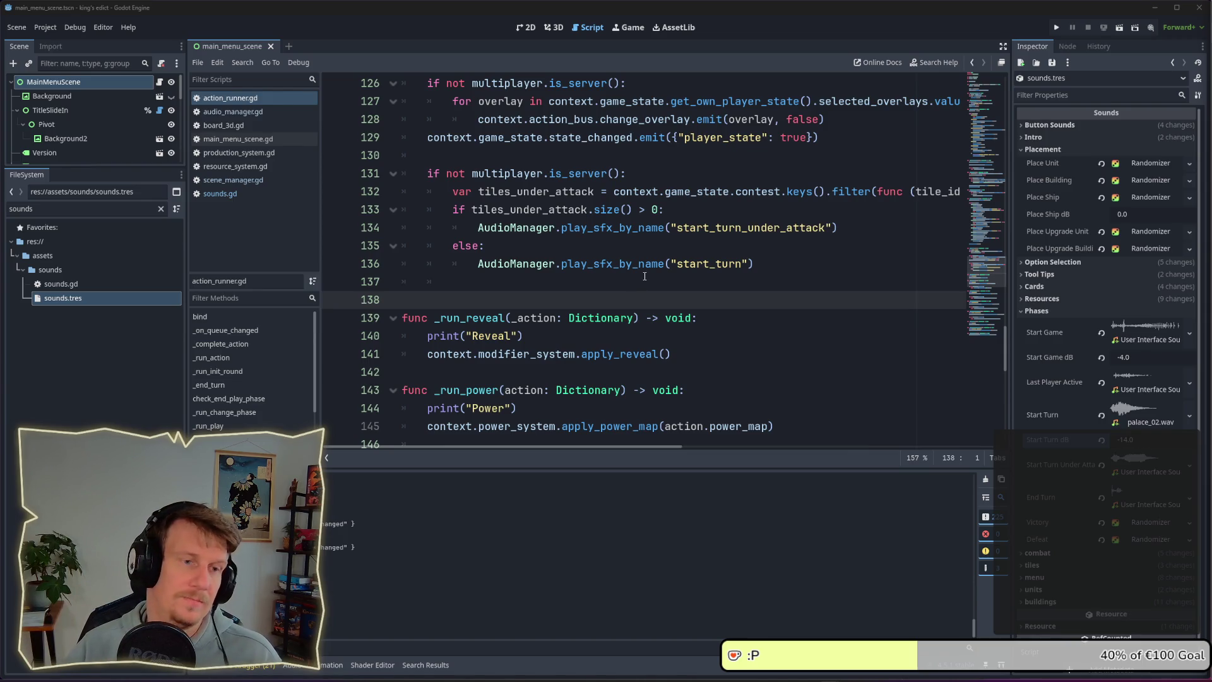
{"action": "left_click", "coordinate": [643, 275]}
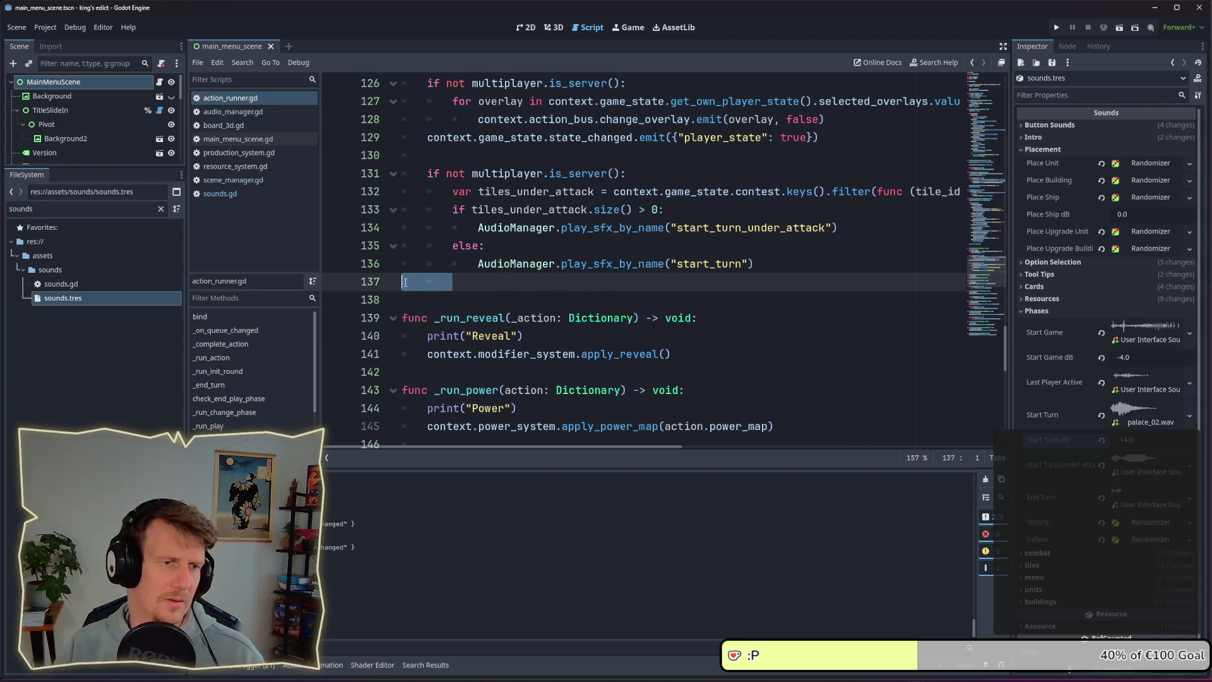
- Remove the blank line before _run_reveal, relaunch, and start a match from the purple region
{"action": "key", "text": "Delete"}
{"action": "key", "text": "Delete"}
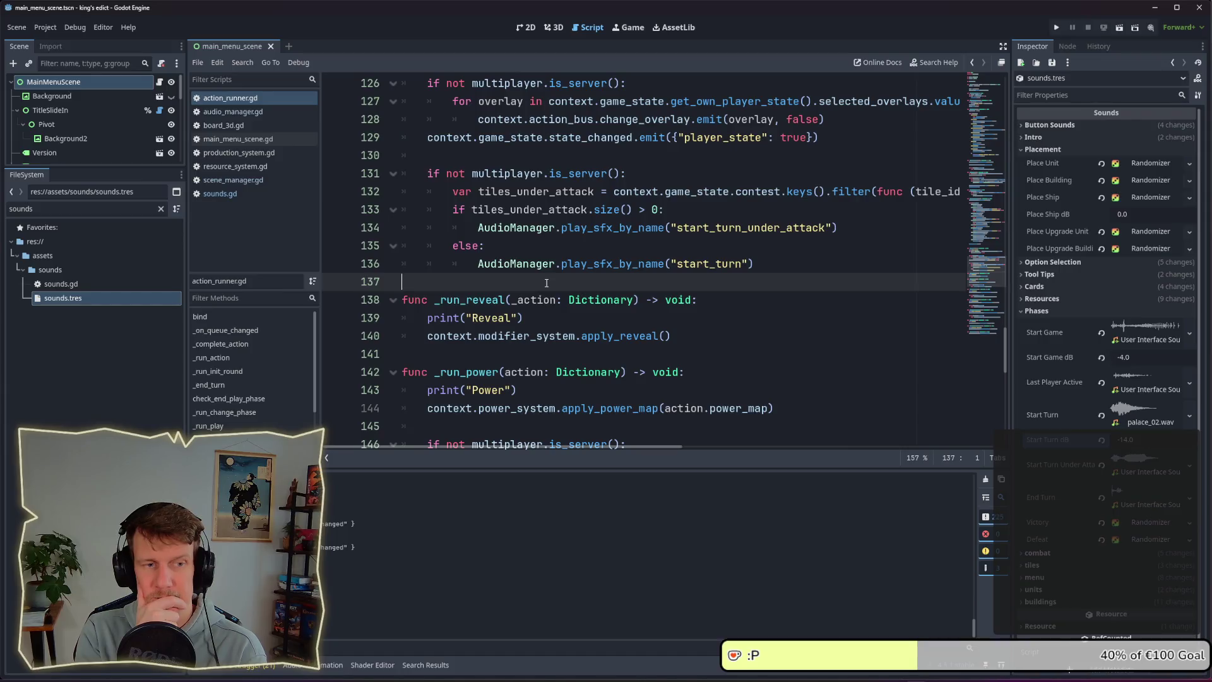
{"action": "left_click", "coordinate": [1057, 27]}
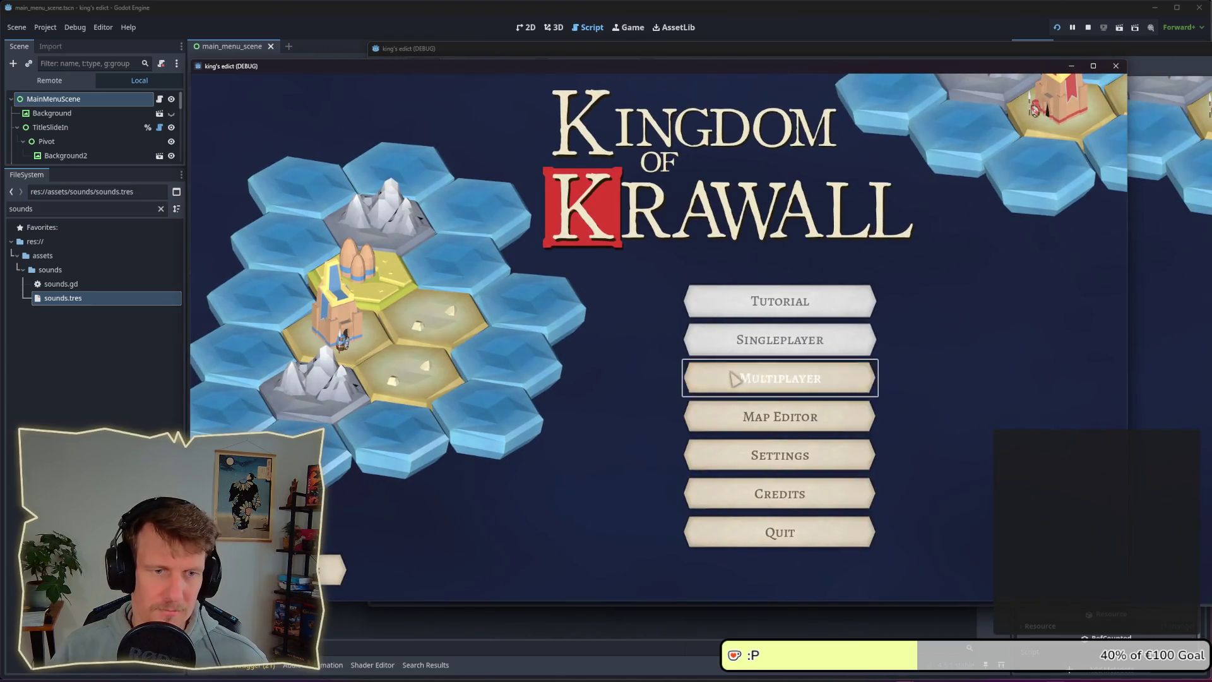
{"action": "left_click", "coordinate": [730, 382]}
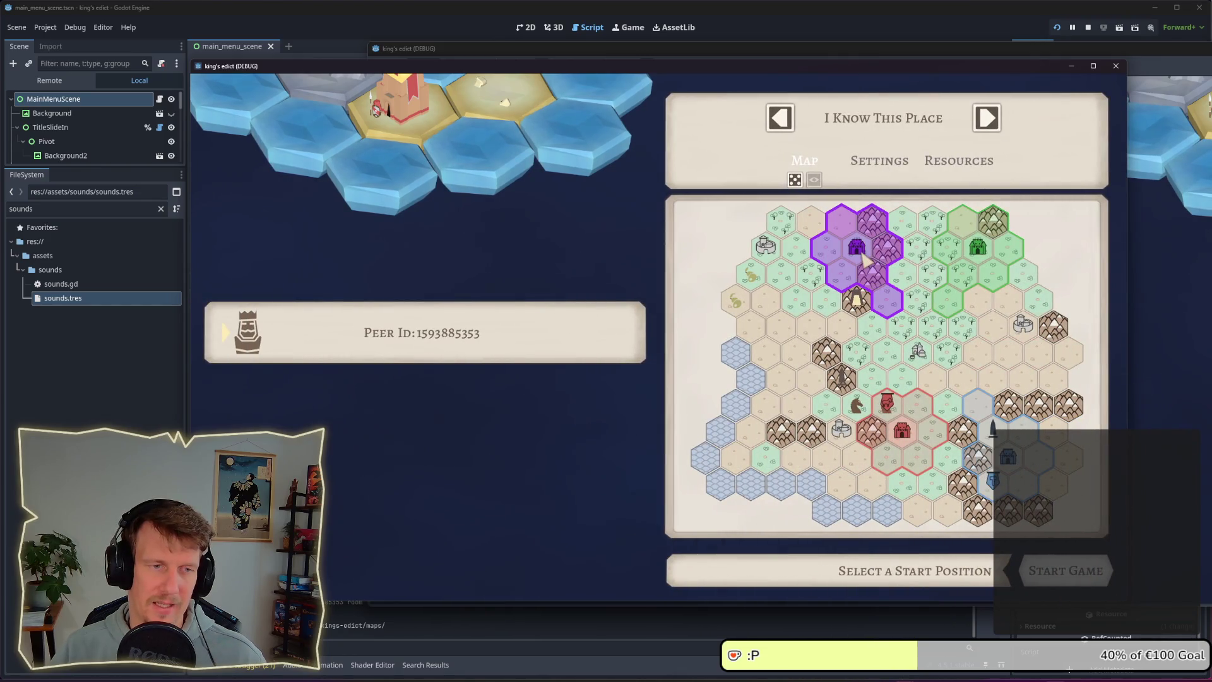
{"action": "left_click", "coordinate": [859, 290]}
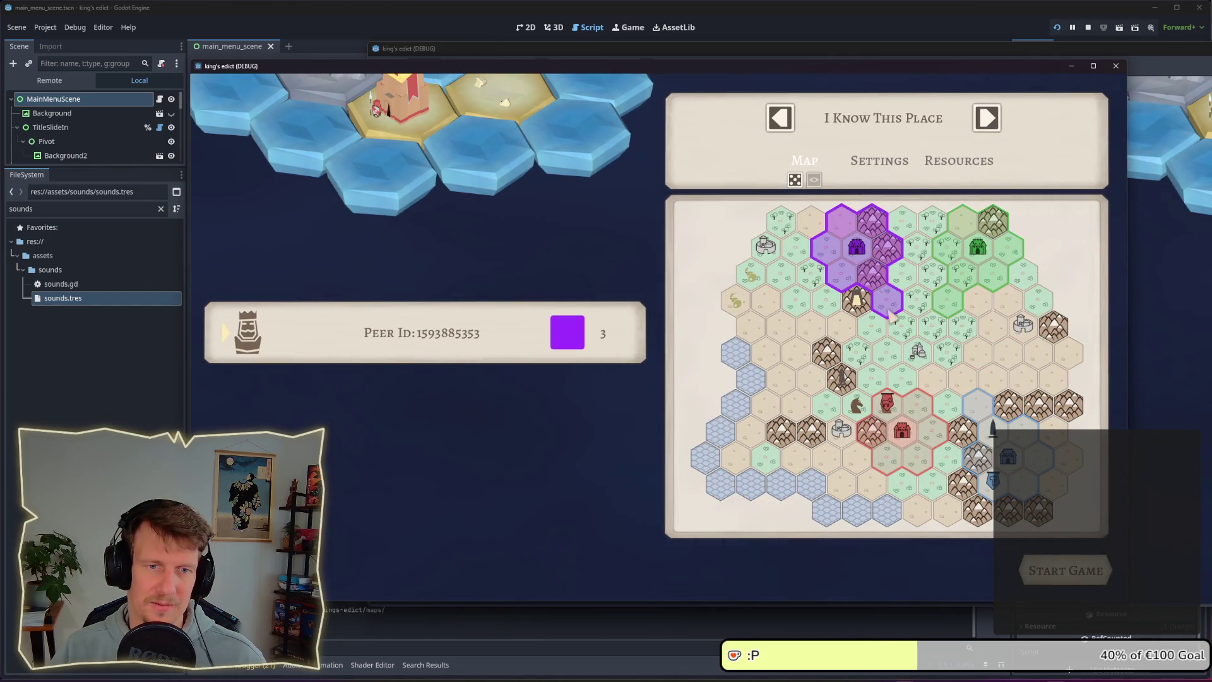
{"action": "left_click", "coordinate": [1081, 567]}
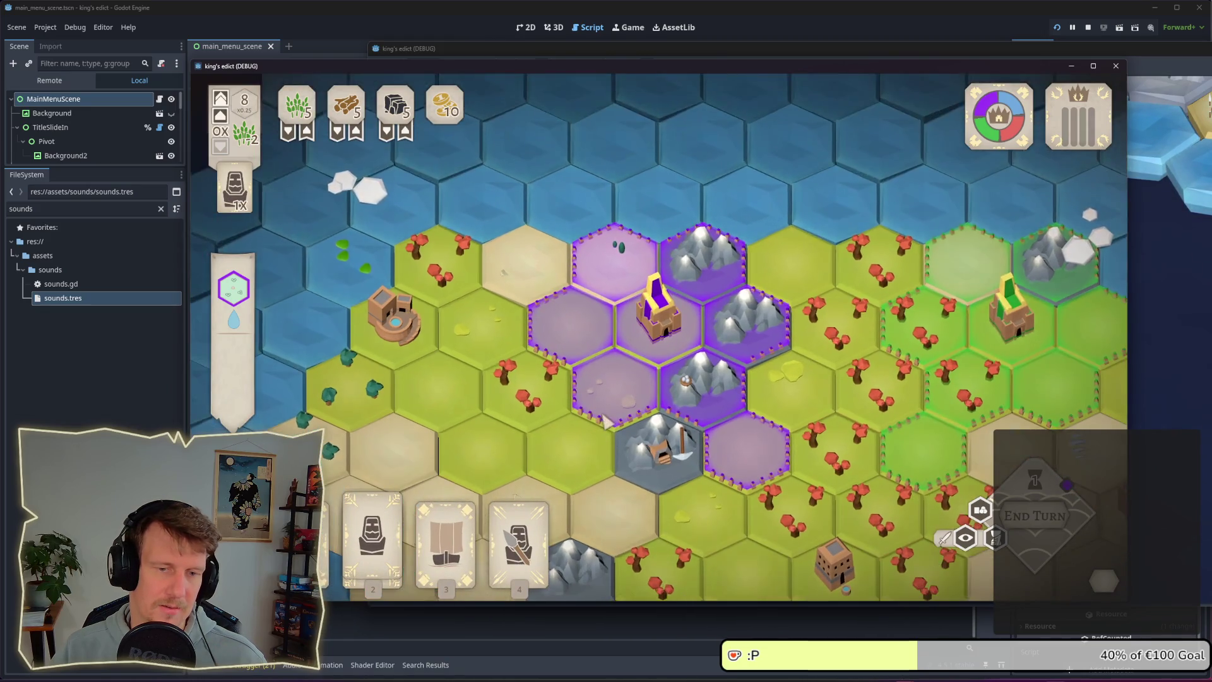
- Play the Builder card on a purple hex, then inspect and deselect the Spearmen card
{"action": "key", "text": "1"}
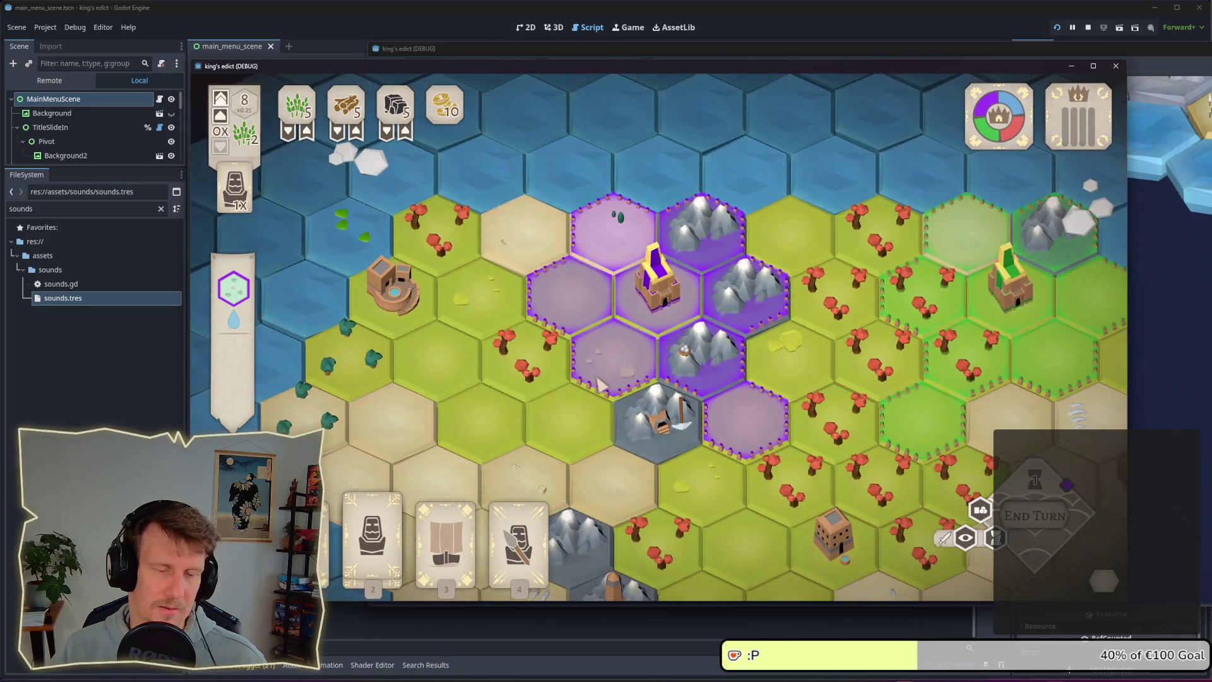
{"action": "left_click", "coordinate": [570, 296]}
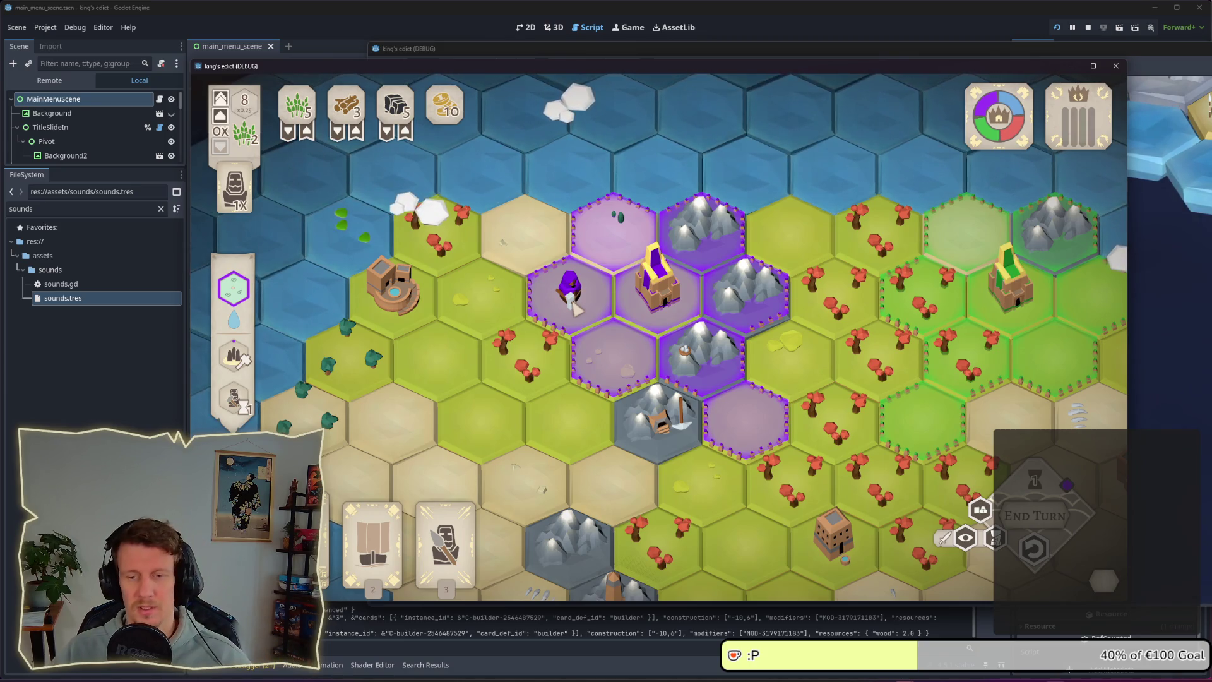
{"action": "left_click", "coordinate": [573, 302]}
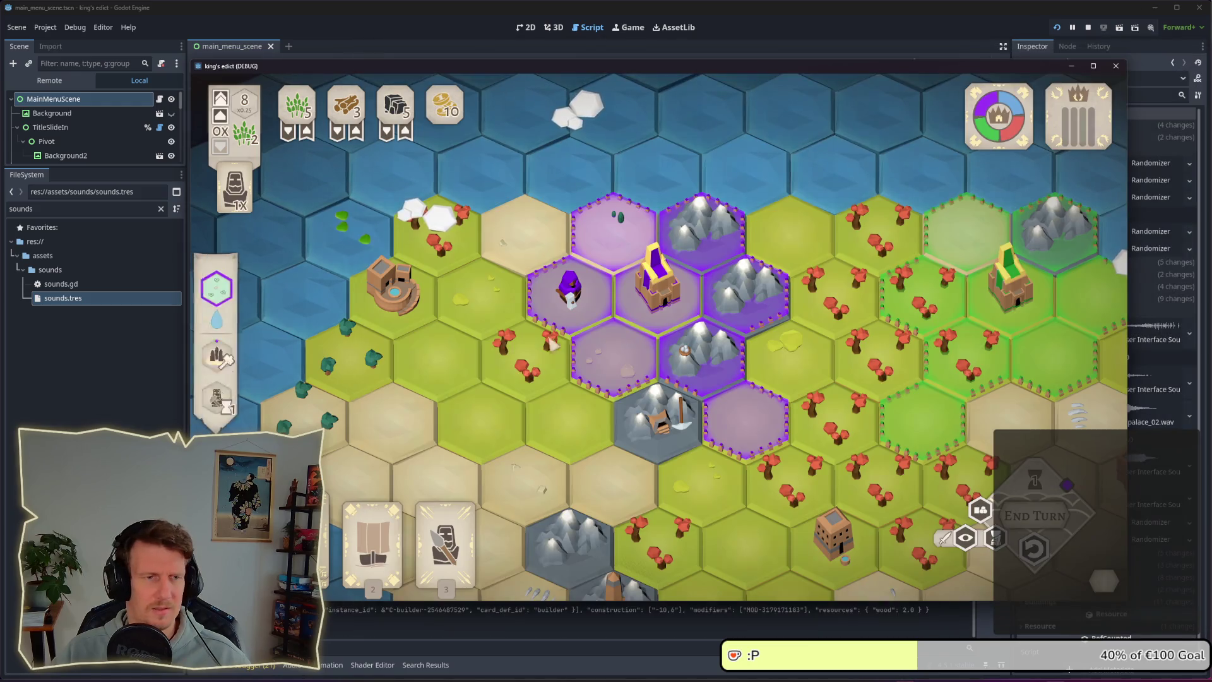
{"action": "left_click", "coordinate": [436, 520]}
{"action": "right_click", "coordinate": [464, 464]}
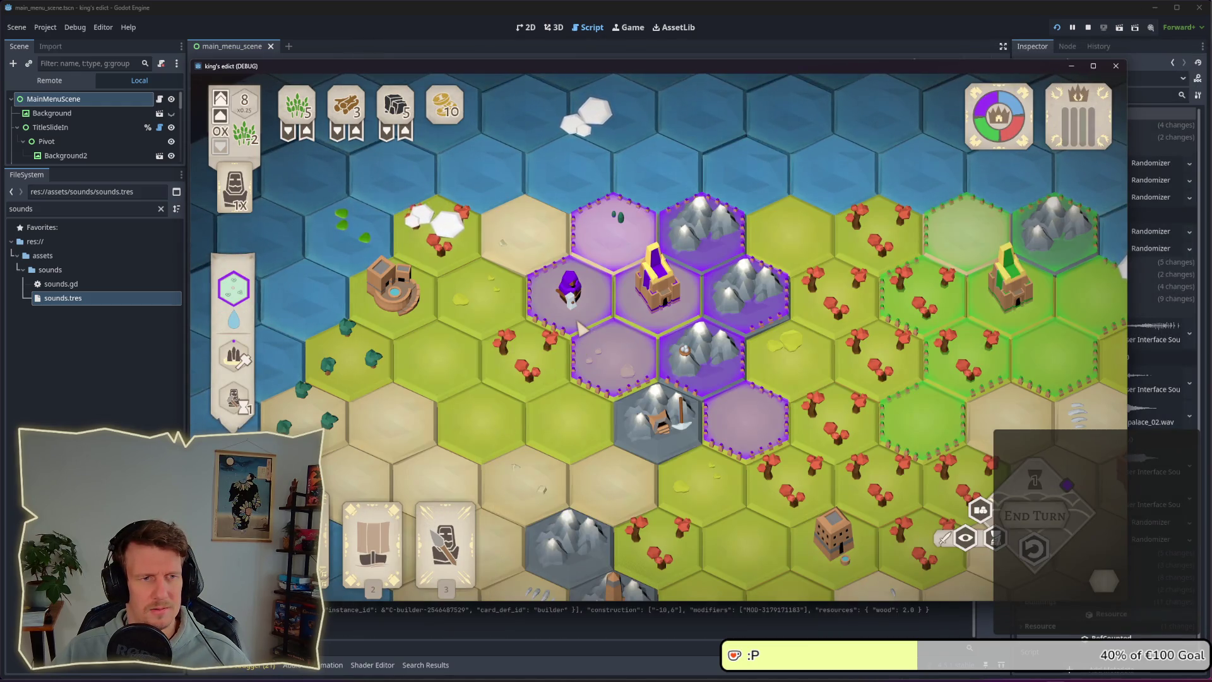
- Pan and zoom around the new palace and select the wizard unit
{"action": "mouse_move", "coordinate": [590, 247]}
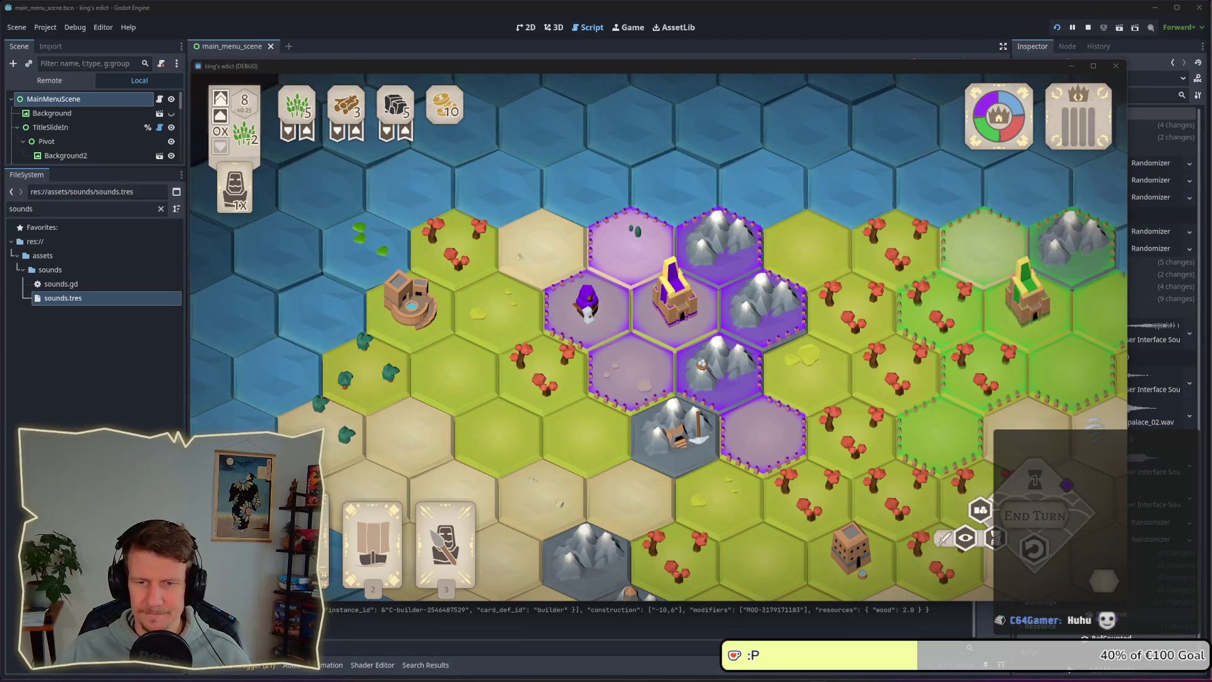
{"action": "mouse_move", "coordinate": [737, 322]}
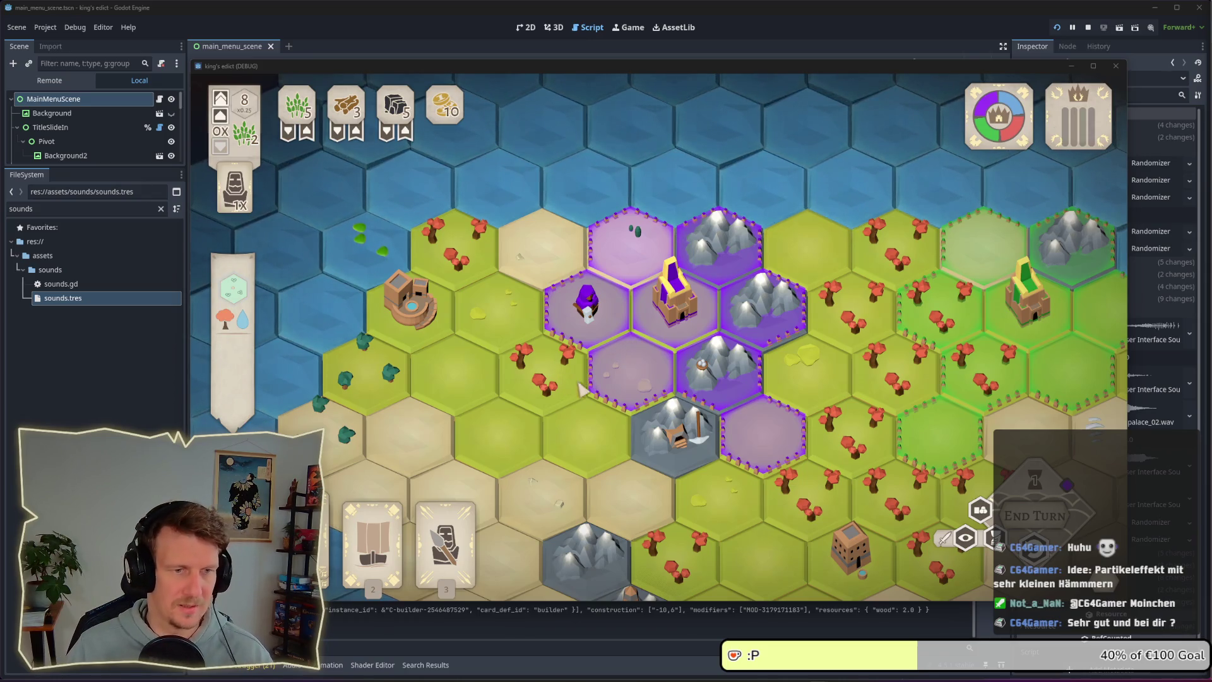
{"action": "key", "text": "d"}
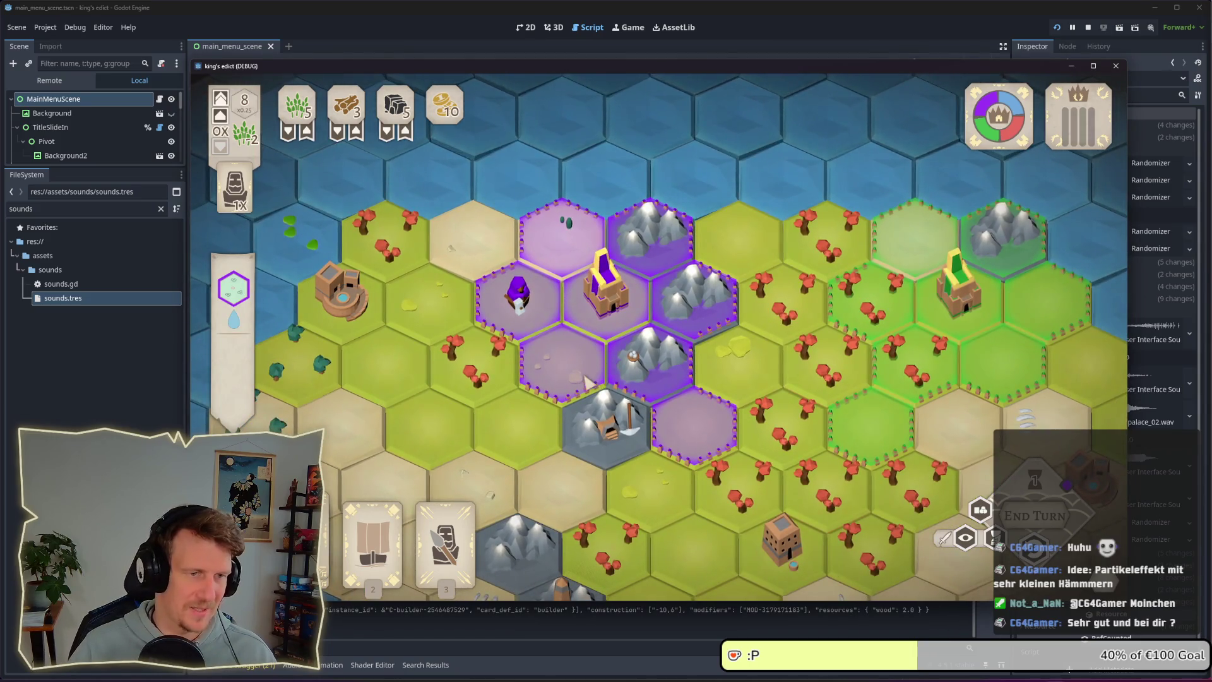
{"action": "scroll", "coordinate": [608, 365], "scroll_direction": "up", "scroll_amount": 3}
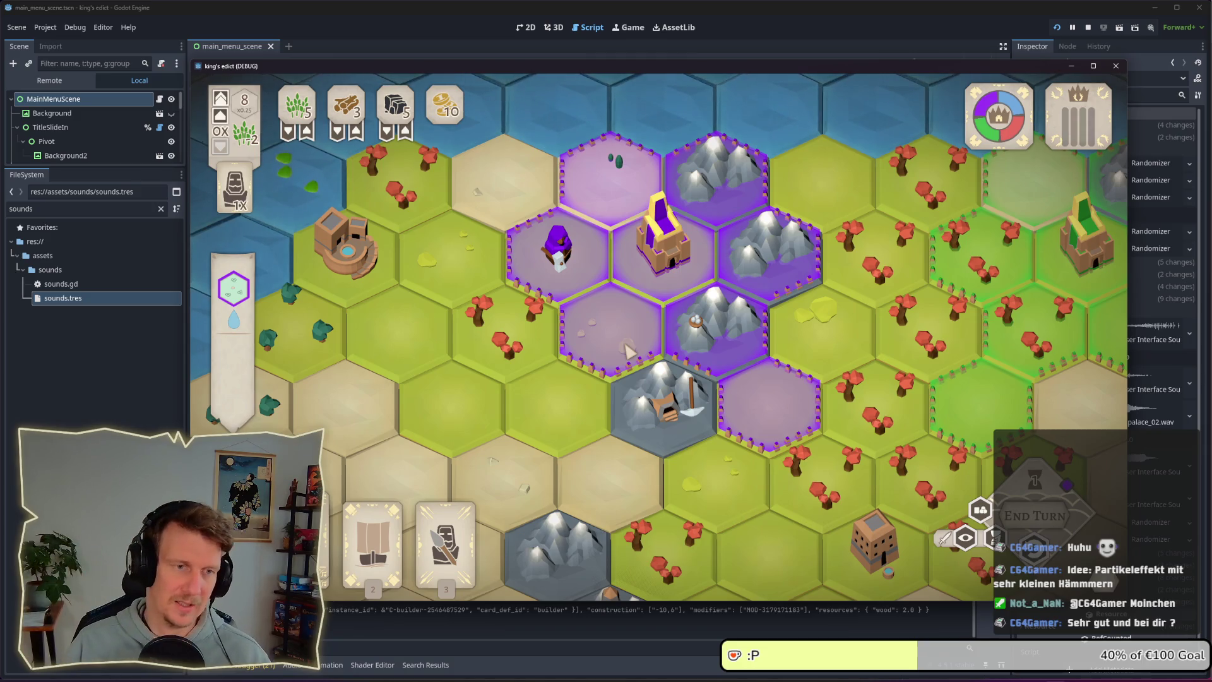
{"action": "scroll", "coordinate": [628, 350], "scroll_direction": "down", "scroll_amount": 2}
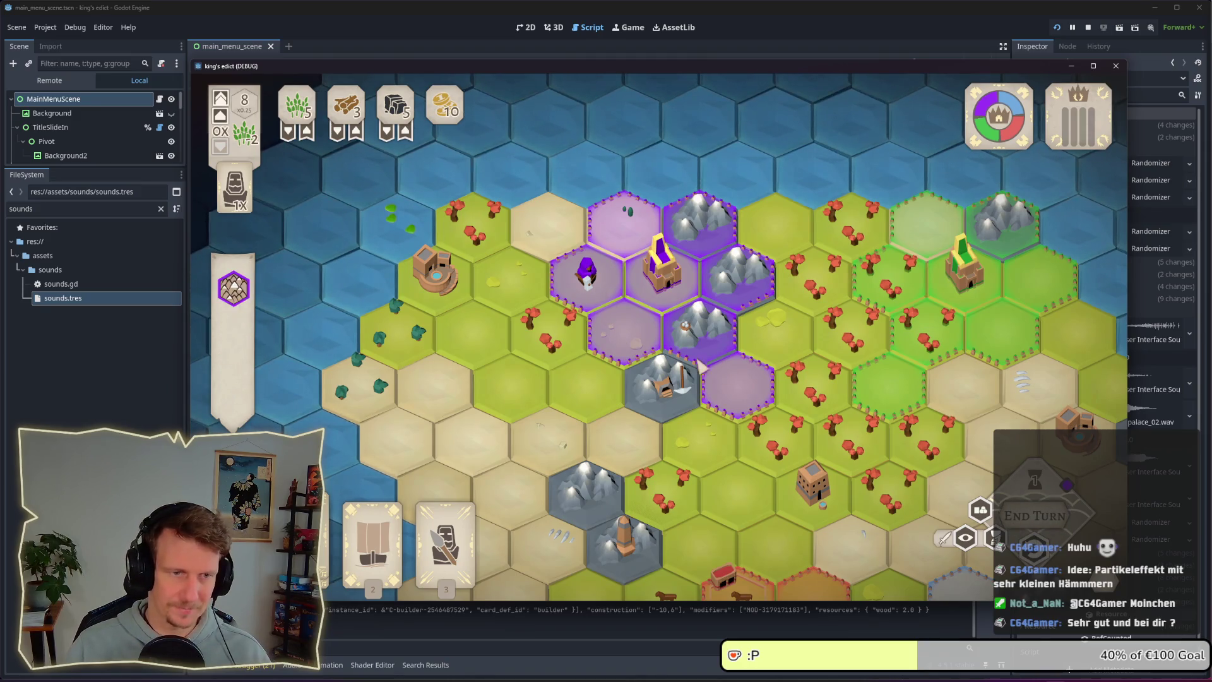
{"action": "left_click_drag", "start_coordinate": [624, 214], "coordinate": [588, 169]}
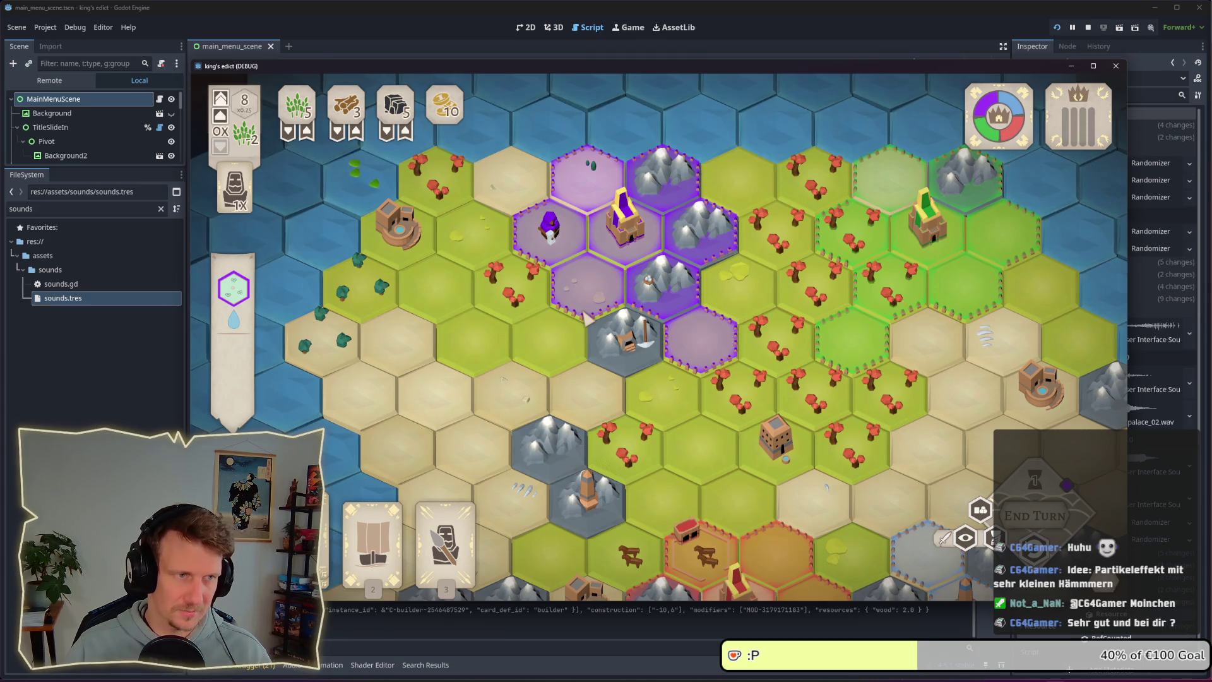
{"action": "left_click", "coordinate": [549, 234]}
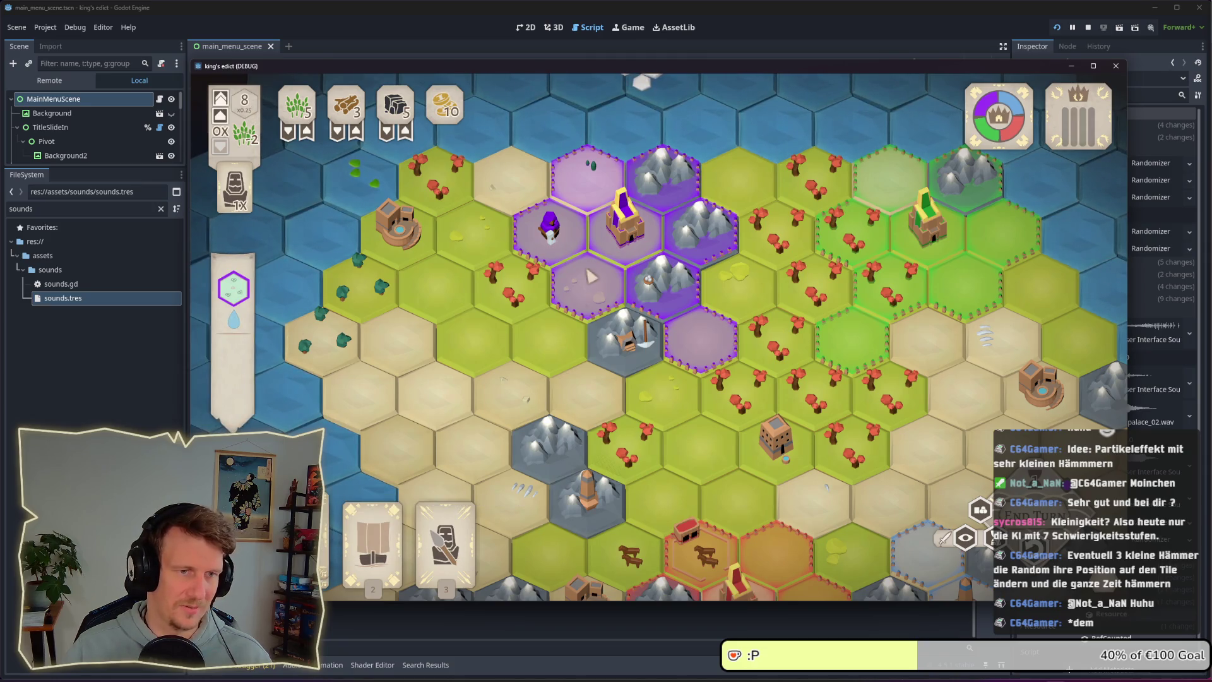
- Inspect the wizard's hex and a mountain hex, zoom out, and stop the running game
{"action": "left_click", "coordinate": [552, 237]}
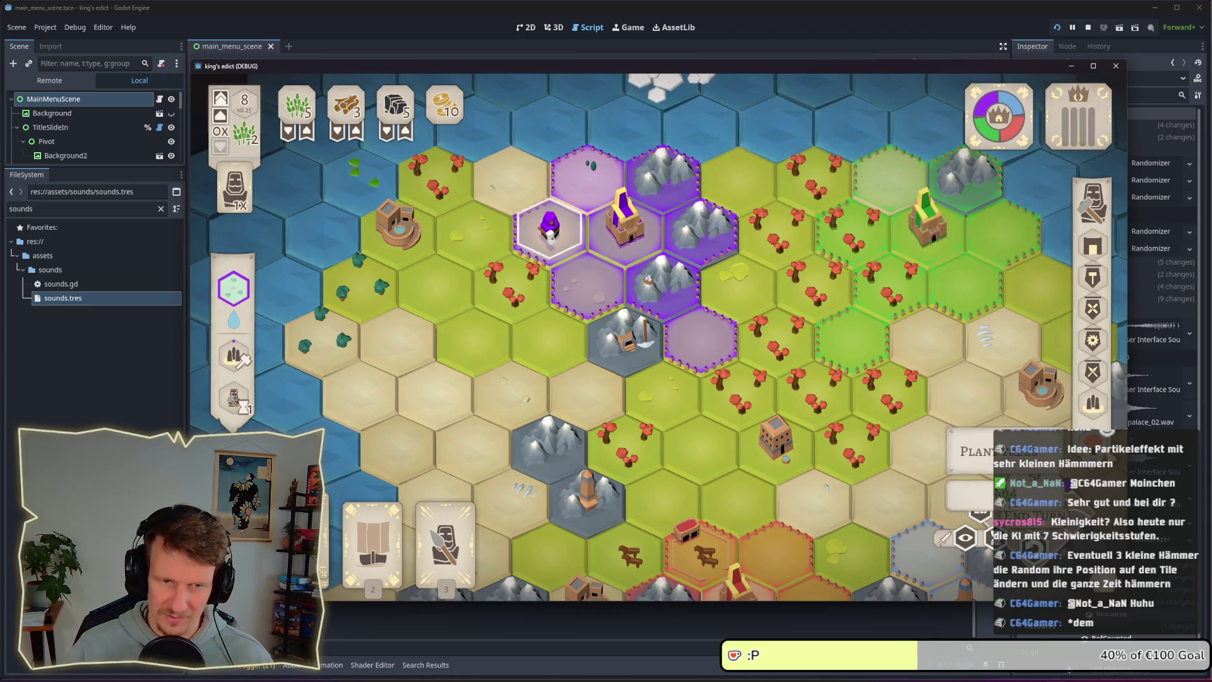
{"action": "right_click", "coordinate": [542, 386]}
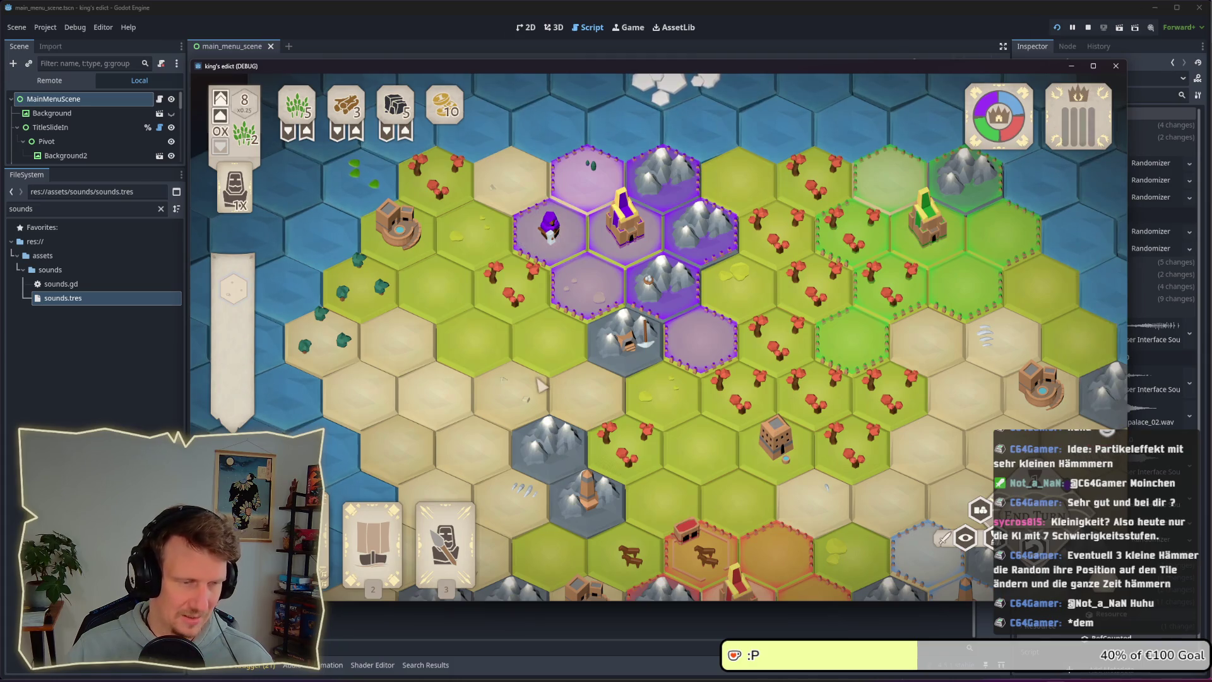
{"action": "left_click", "coordinate": [632, 351]}
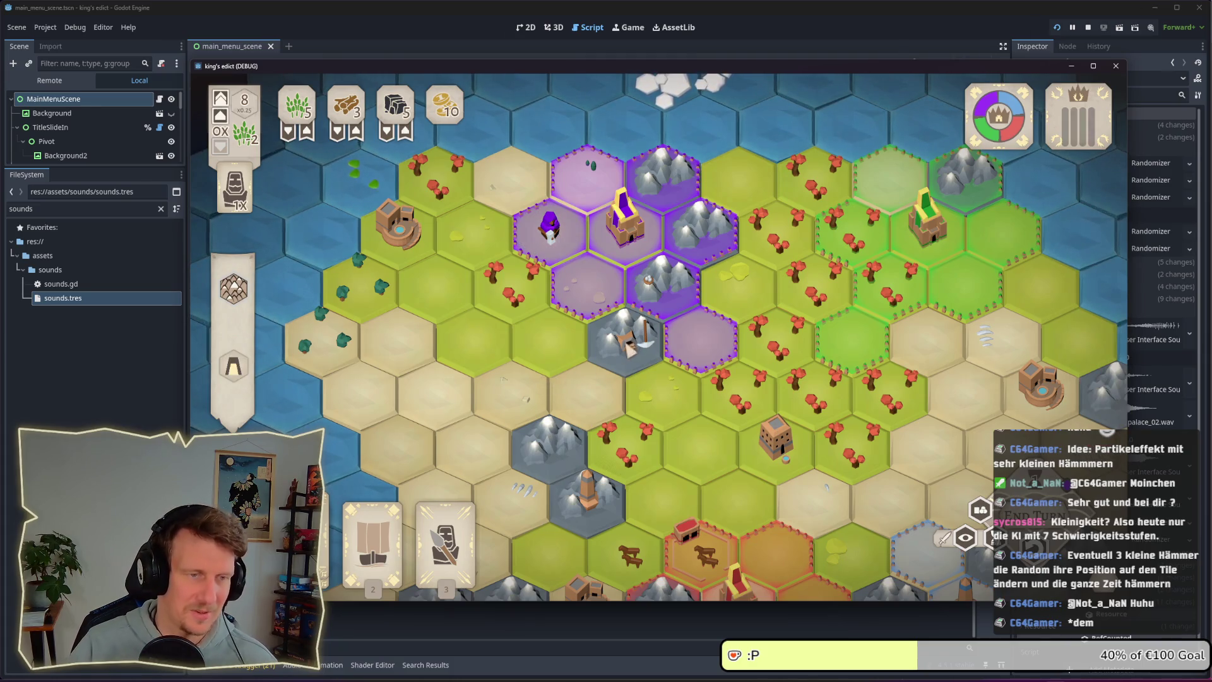
{"action": "right_click", "coordinate": [627, 373]}
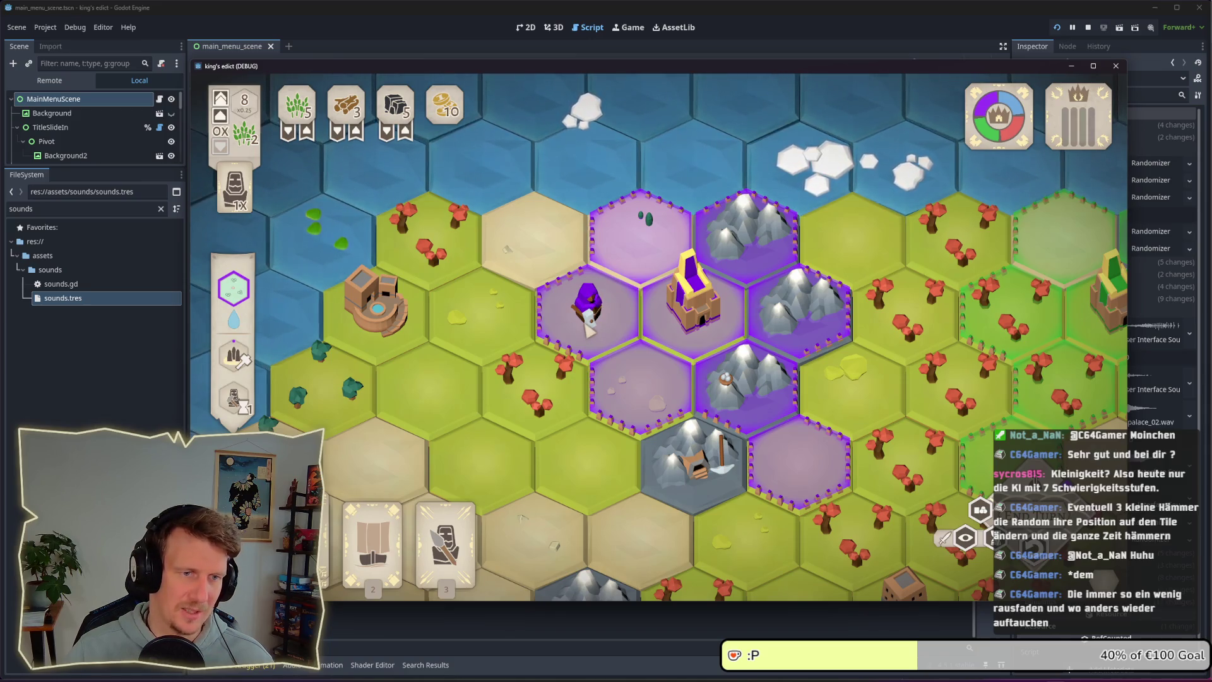
{"action": "scroll", "coordinate": [592, 316], "scroll_direction": "down", "scroll_amount": 2}
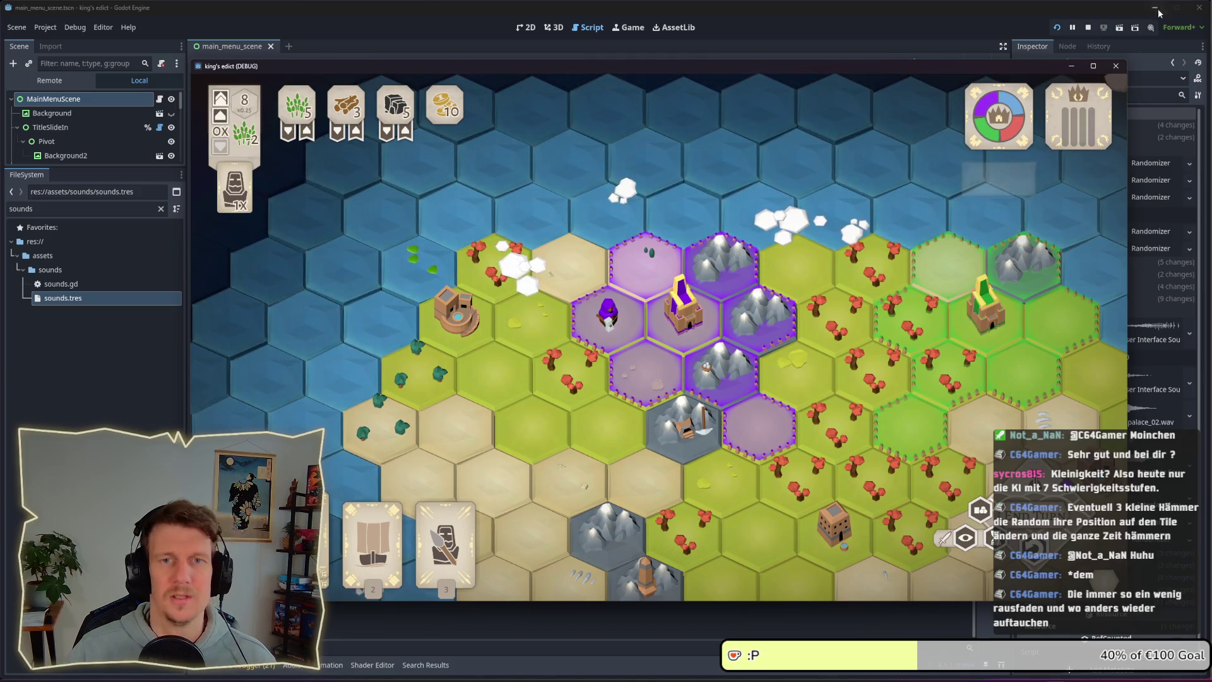
{"action": "left_click", "coordinate": [1089, 29]}
{"action": "left_click", "coordinate": [60, 210]}
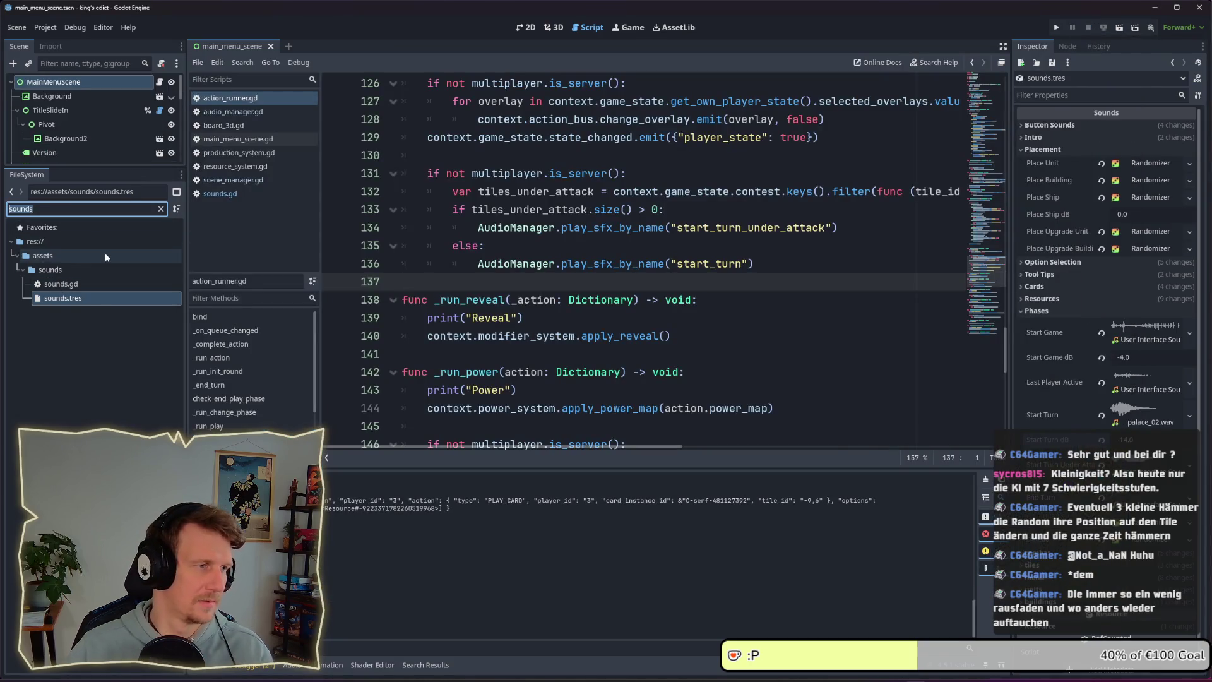
- Clear the 'sounds' filter and collapse the sounds and assets folders
{"action": "key", "text": "BackSpace"}
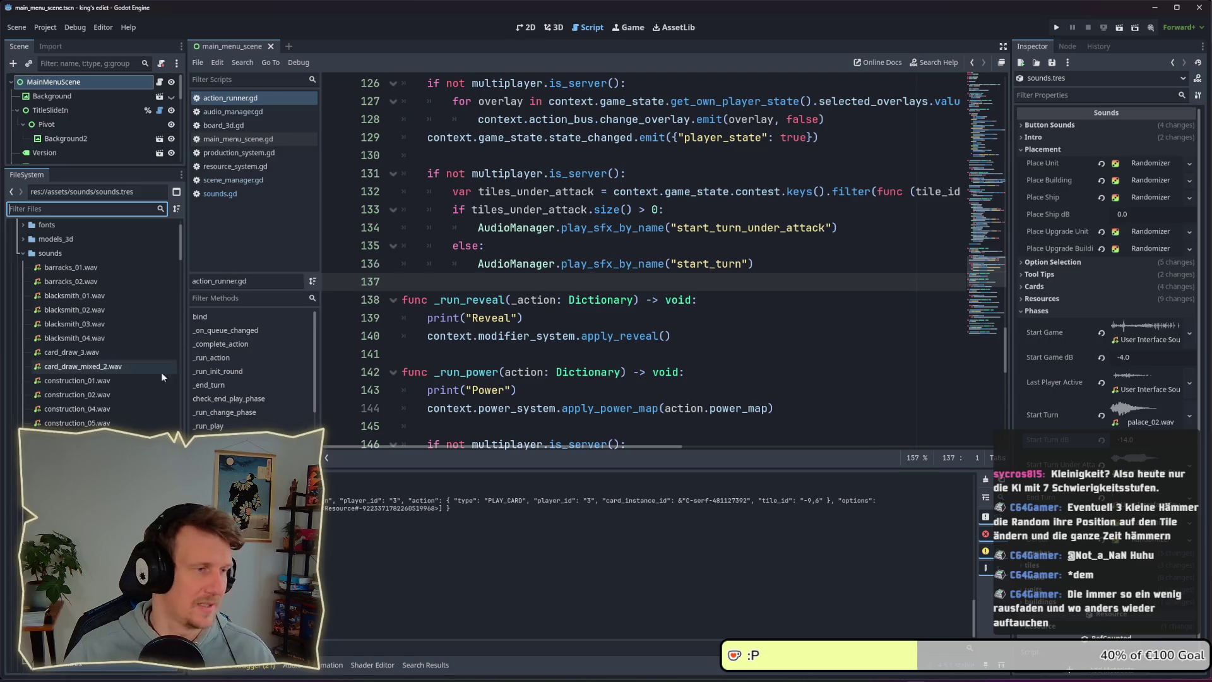
{"action": "scroll", "coordinate": [127, 376], "scroll_direction": "down", "scroll_amount": 10}
{"action": "scroll", "coordinate": [123, 383], "scroll_direction": "up", "scroll_amount": 3}
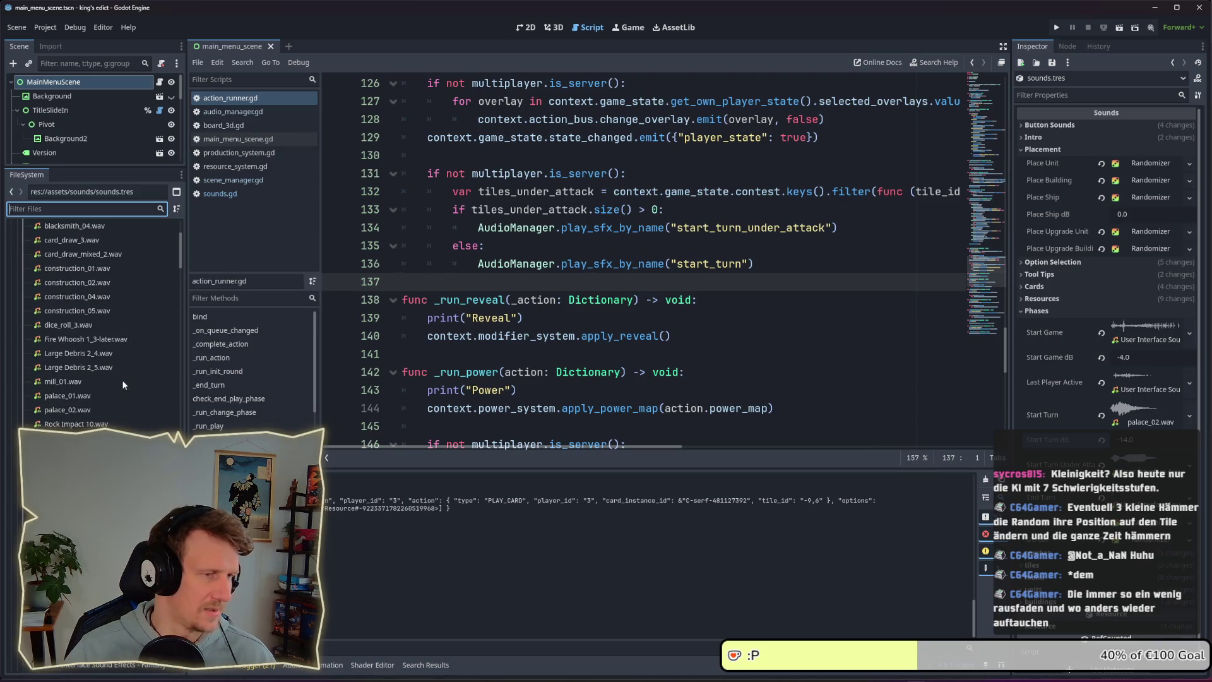
{"action": "scroll", "coordinate": [107, 301], "scroll_direction": "up", "scroll_amount": 5}
{"action": "left_click", "coordinate": [23, 312]}
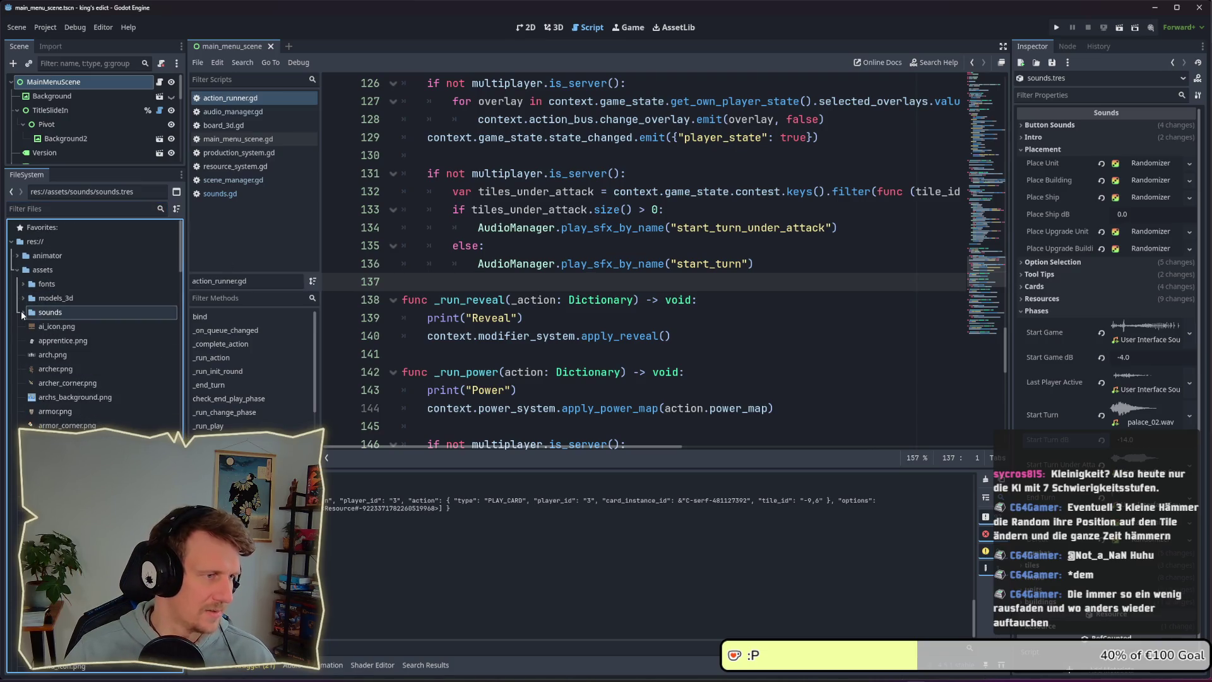
{"action": "left_click", "coordinate": [18, 271]}
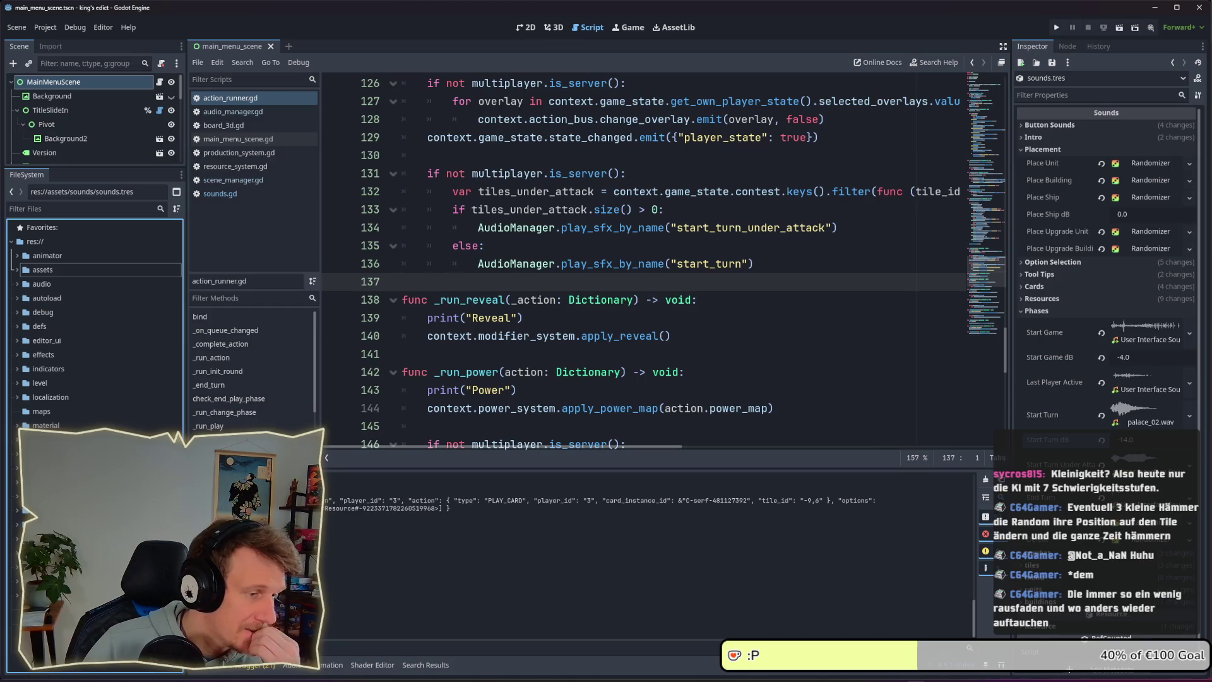
- Filter files for 'part' after trying 'dus' and 'smo', and open particles_placement.tscn
{"action": "left_click", "coordinate": [53, 210]}
{"action": "type", "text": "dus"}
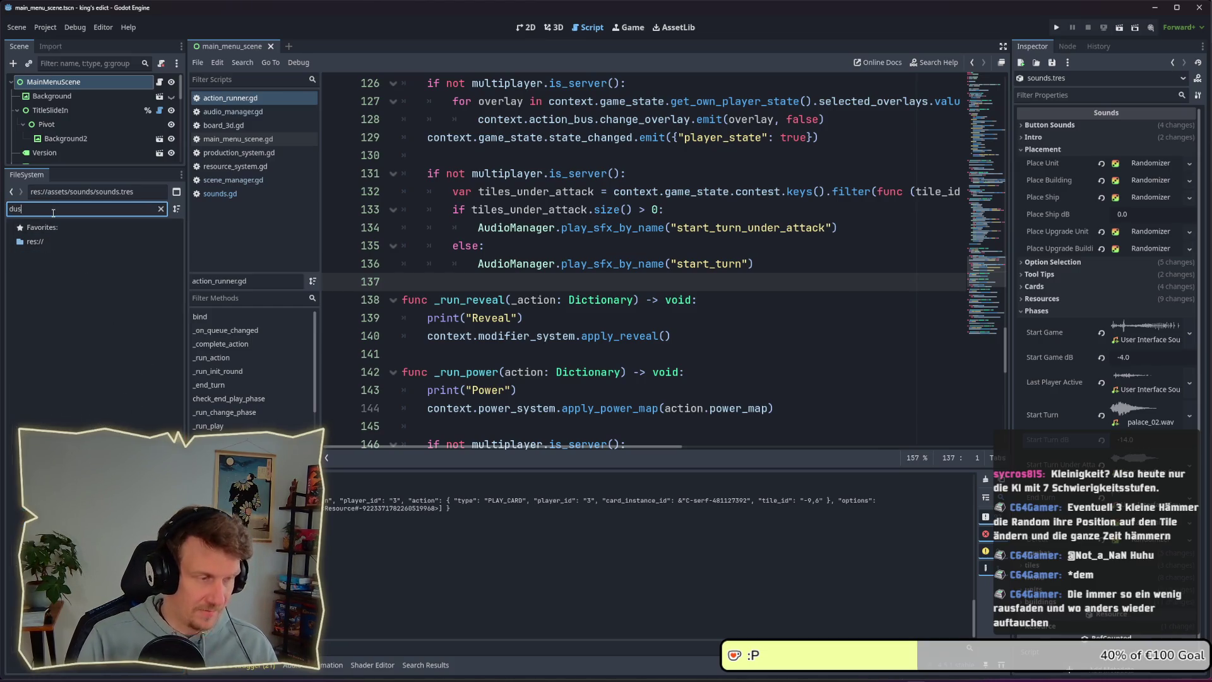
{"action": "key", "text": "BackSpace"}
{"action": "key", "text": "BackSpace"}
{"action": "key", "text": "BackSpace"}
{"action": "type", "text": "smo"}
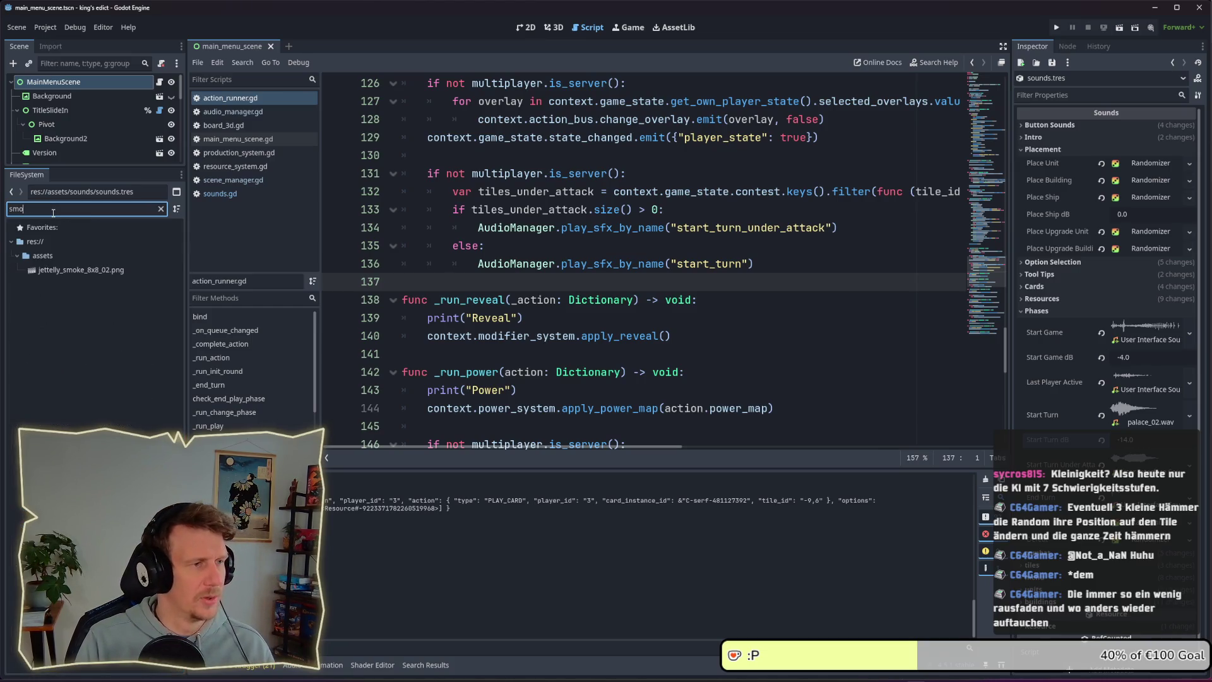
{"action": "key", "text": "BackSpace"}
{"action": "key", "text": "BackSpace"}
{"action": "key", "text": "BackSpace"}
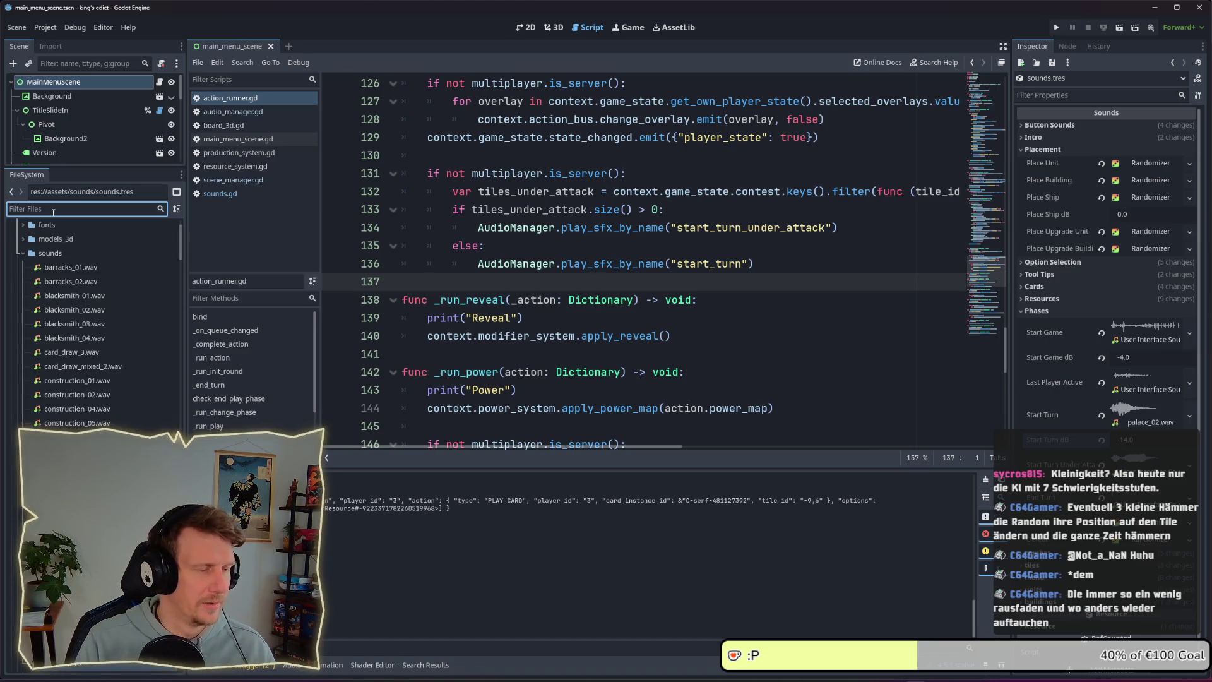
{"action": "type", "text": "parti"}
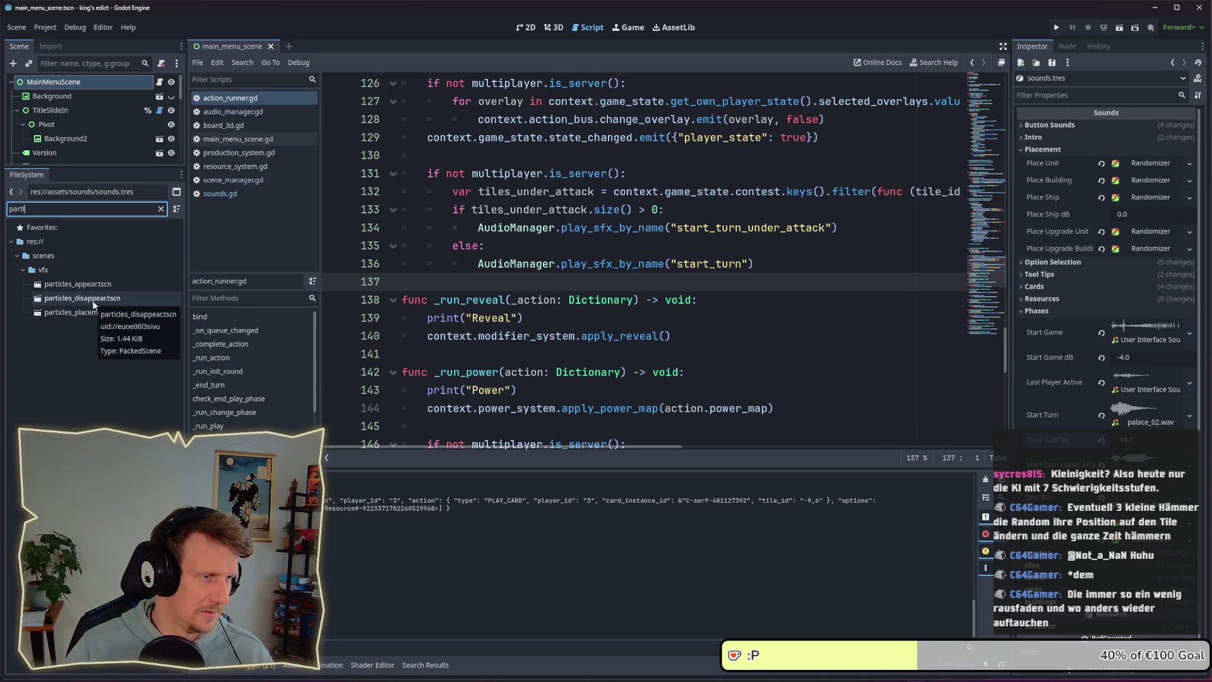
{"action": "left_click", "coordinate": [94, 313]}
{"action": "double_click", "coordinate": [94, 313]}
{"action": "left_click", "coordinate": [554, 27]}
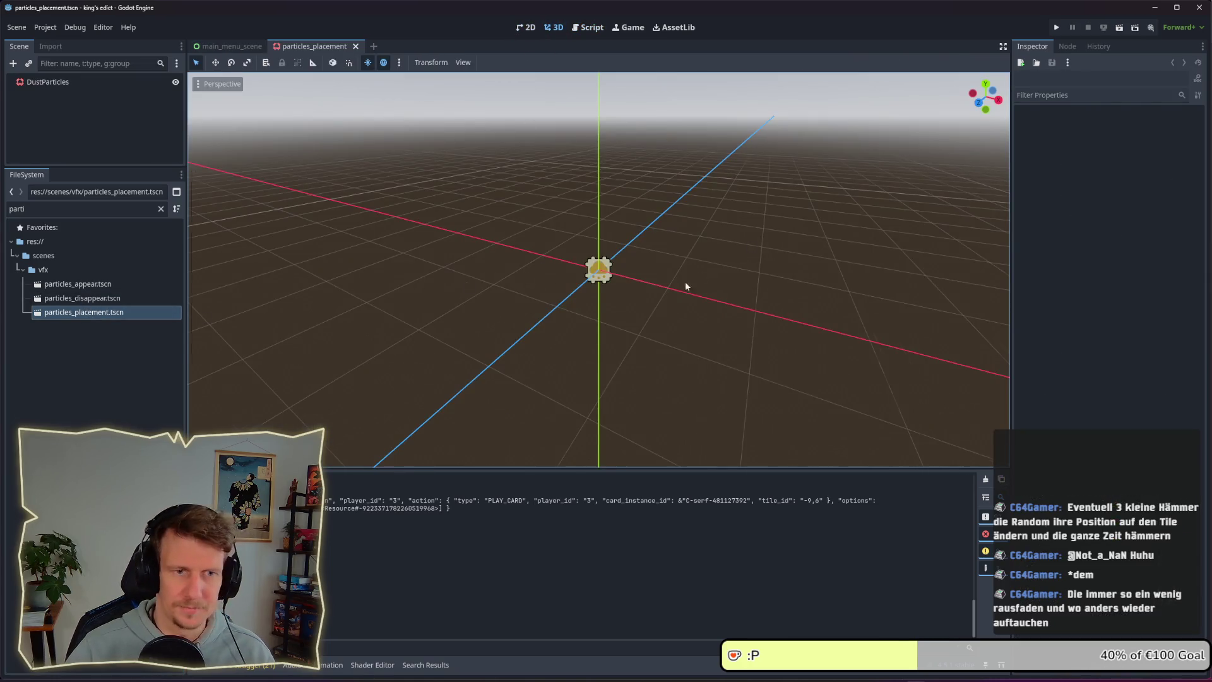
{"action": "scroll", "coordinate": [685, 284], "scroll_direction": "up", "scroll_amount": 2}
{"action": "left_click", "coordinate": [67, 87]}
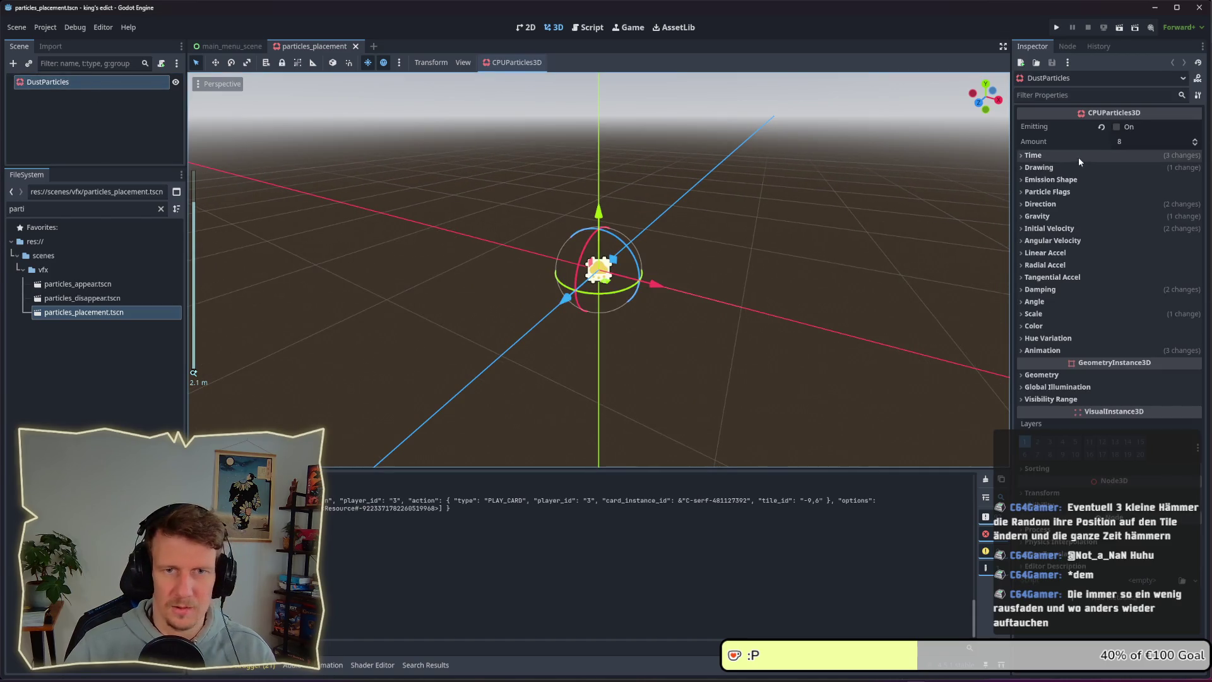
{"action": "left_click", "coordinate": [1119, 127]}
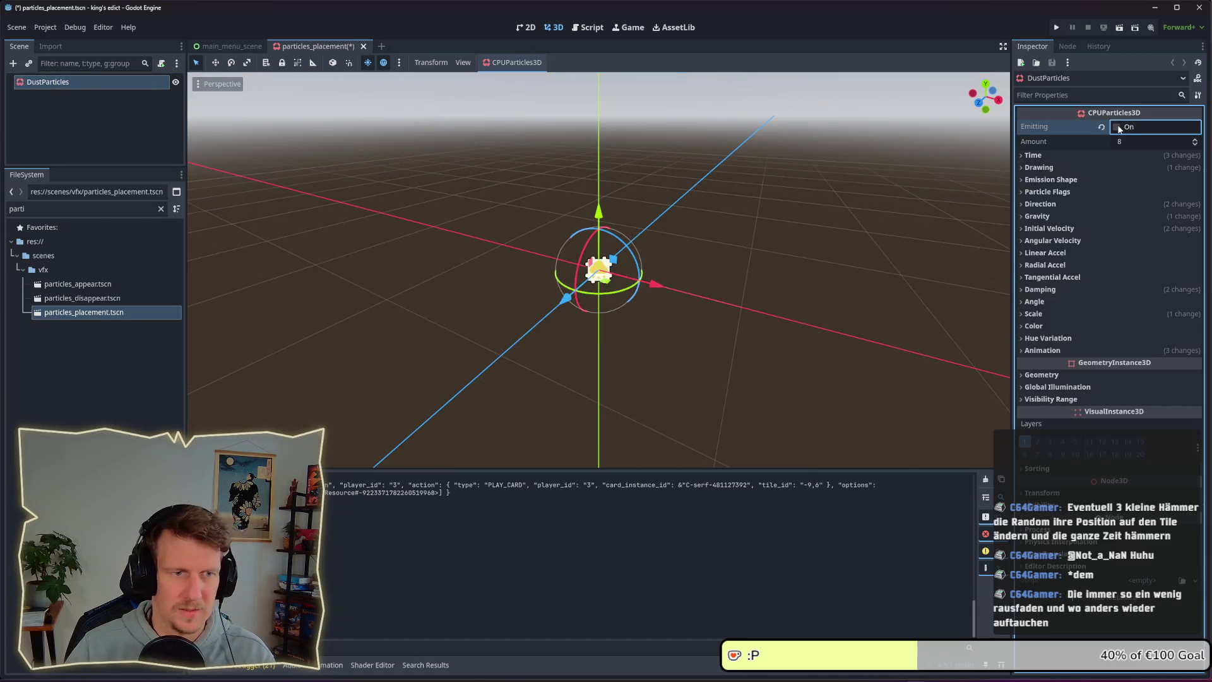
{"action": "scroll", "coordinate": [652, 300], "scroll_direction": "down", "scroll_amount": 1}
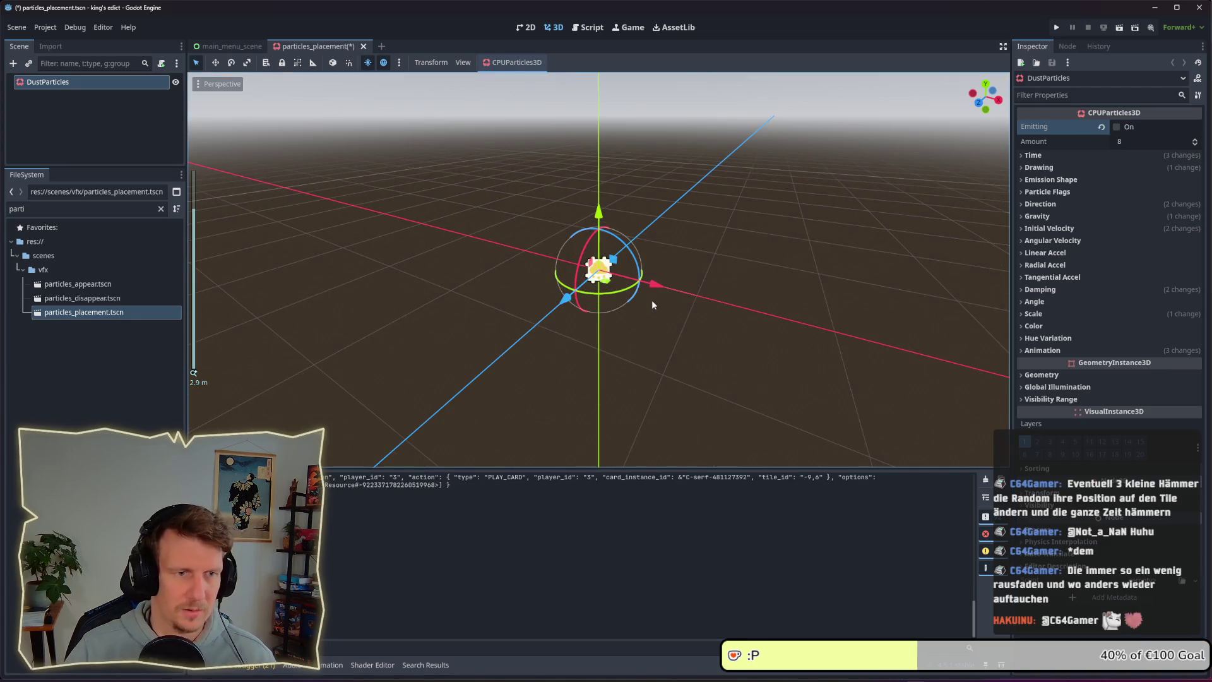
{"action": "left_click", "coordinate": [79, 325]}
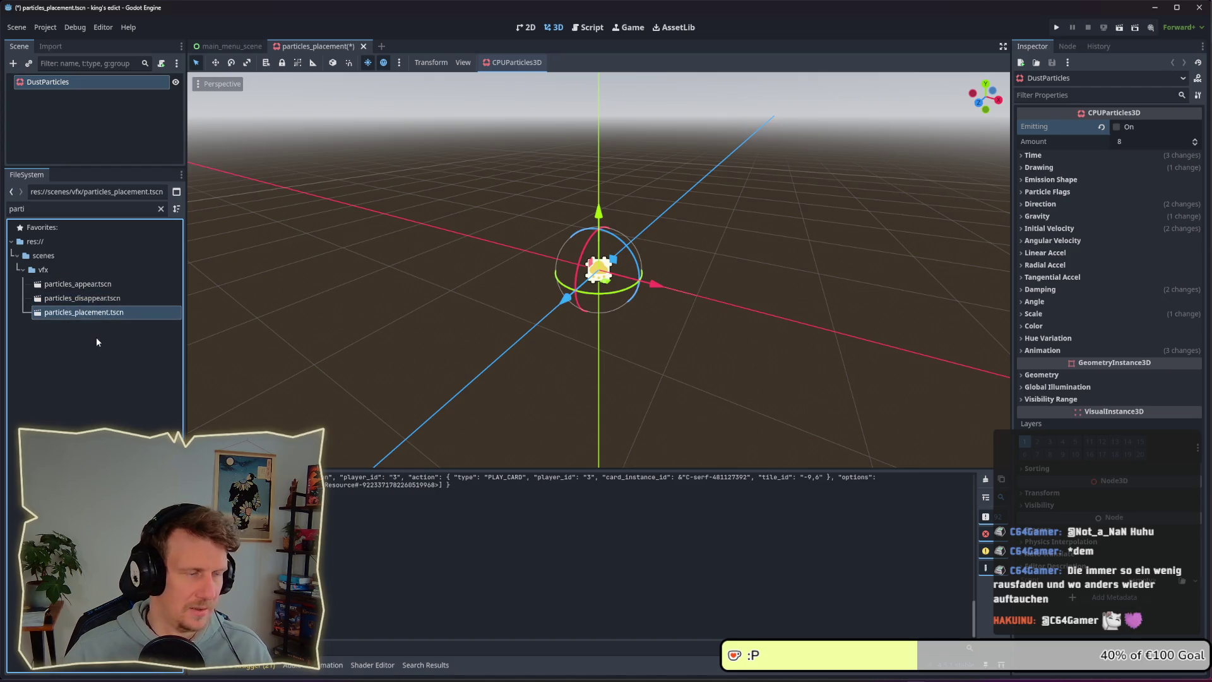
{"action": "key", "text": "ctrl+d"}
- Rename the duplicate to particles_building.tscn, reload from disk, and open the new scene
{"action": "key", "text": "Left"}
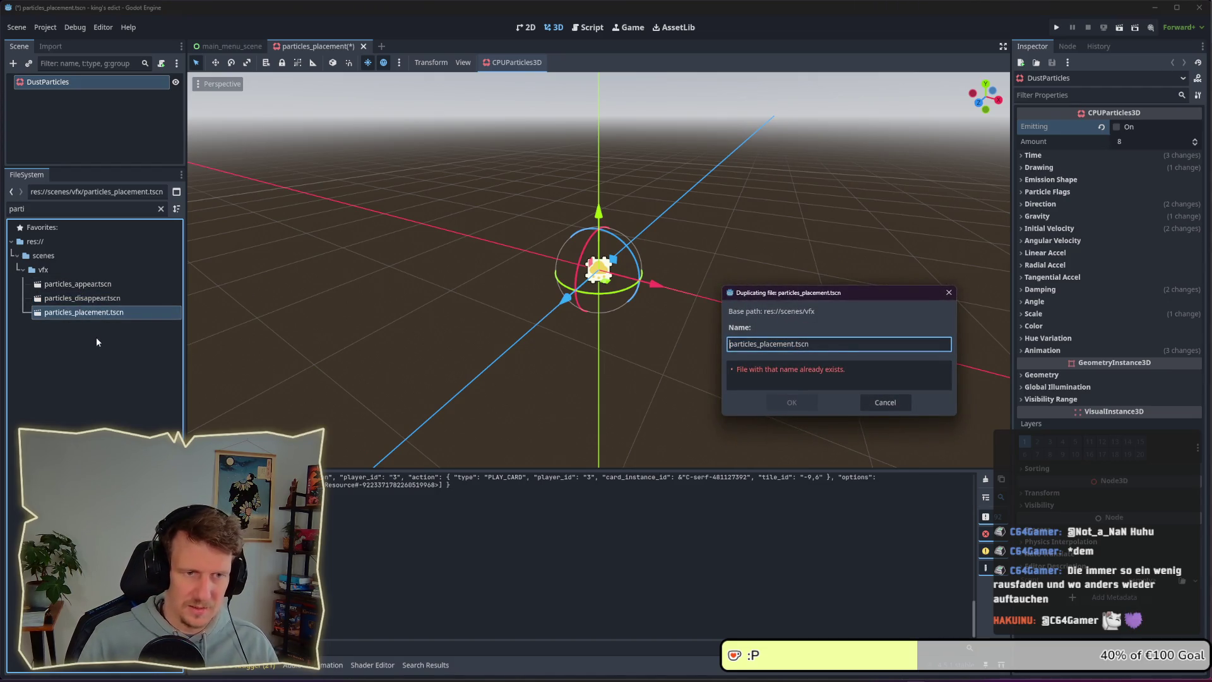
{"action": "key", "text": "Delete"}
{"action": "type", "text": "building"}
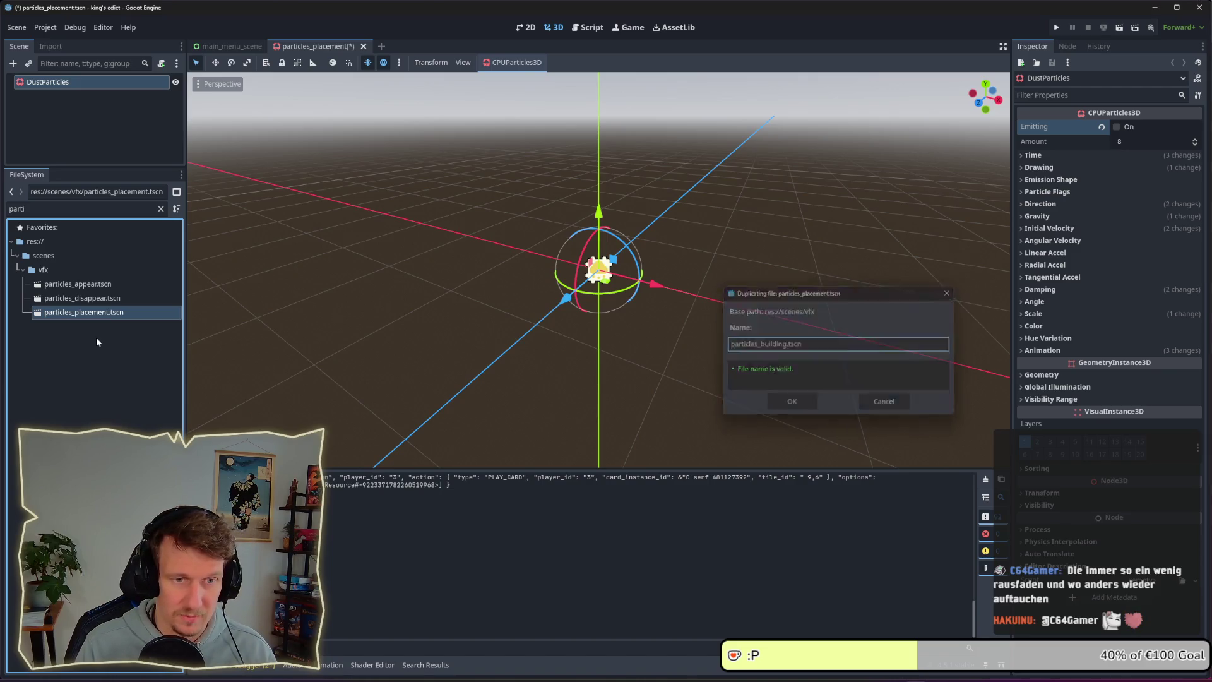
{"action": "key", "text": "Return"}
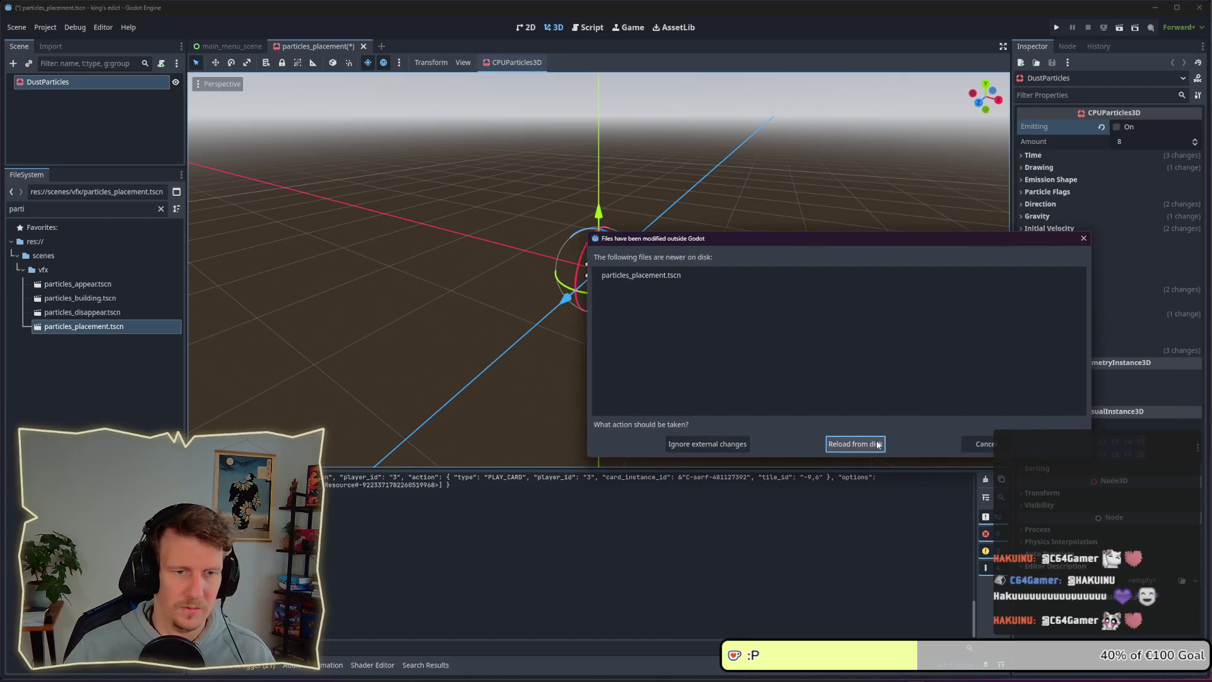
{"action": "left_click", "coordinate": [875, 445]}
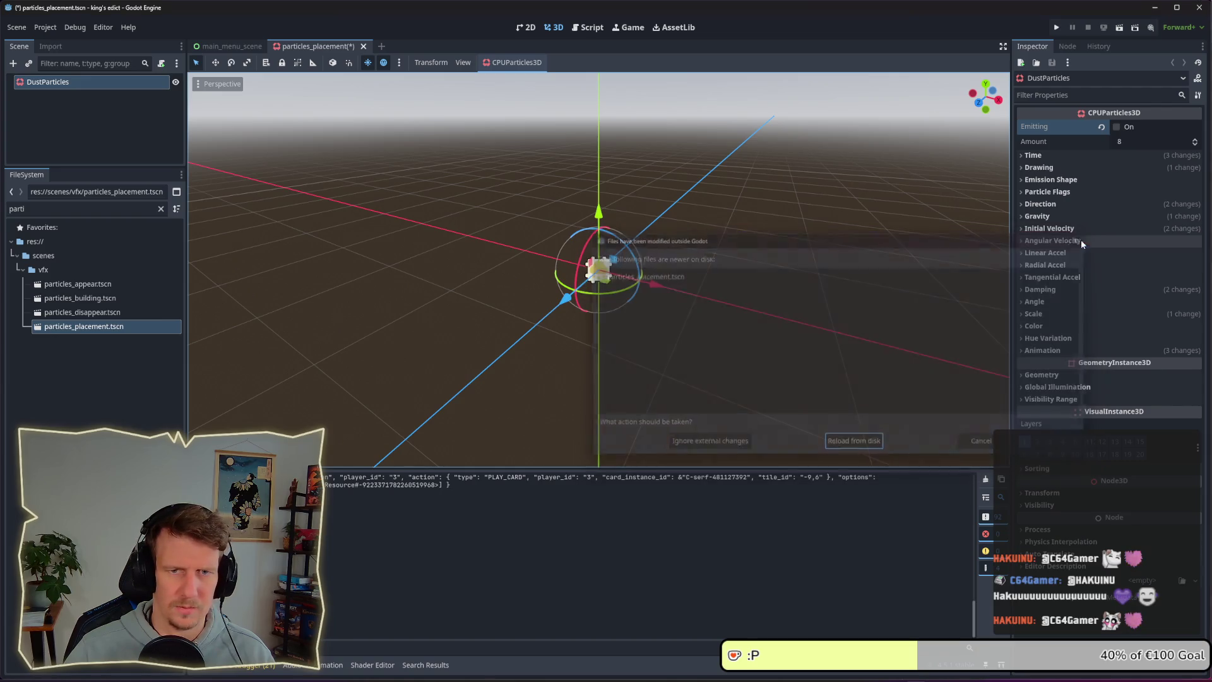
{"action": "left_click", "coordinate": [70, 326]}
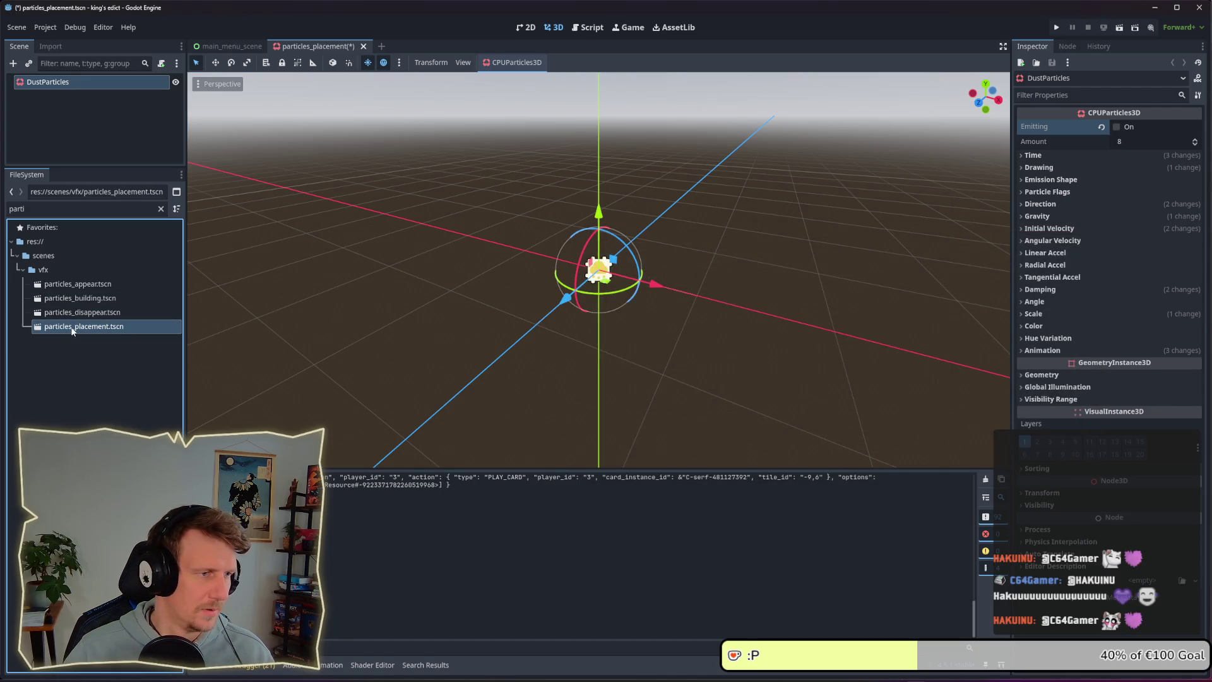
{"action": "double_click", "coordinate": [74, 299]}
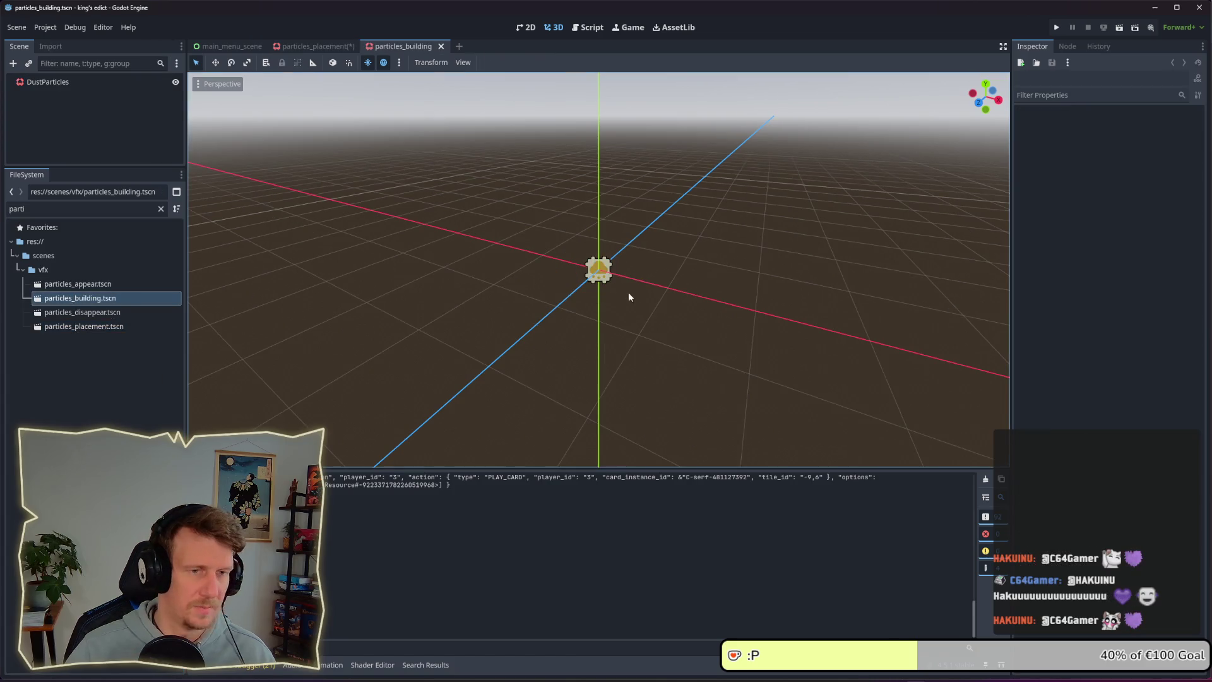
- Turn on Emitting for DustParticles to preview it, reload, and save particles_building.tscn
{"action": "left_click", "coordinate": [75, 83]}
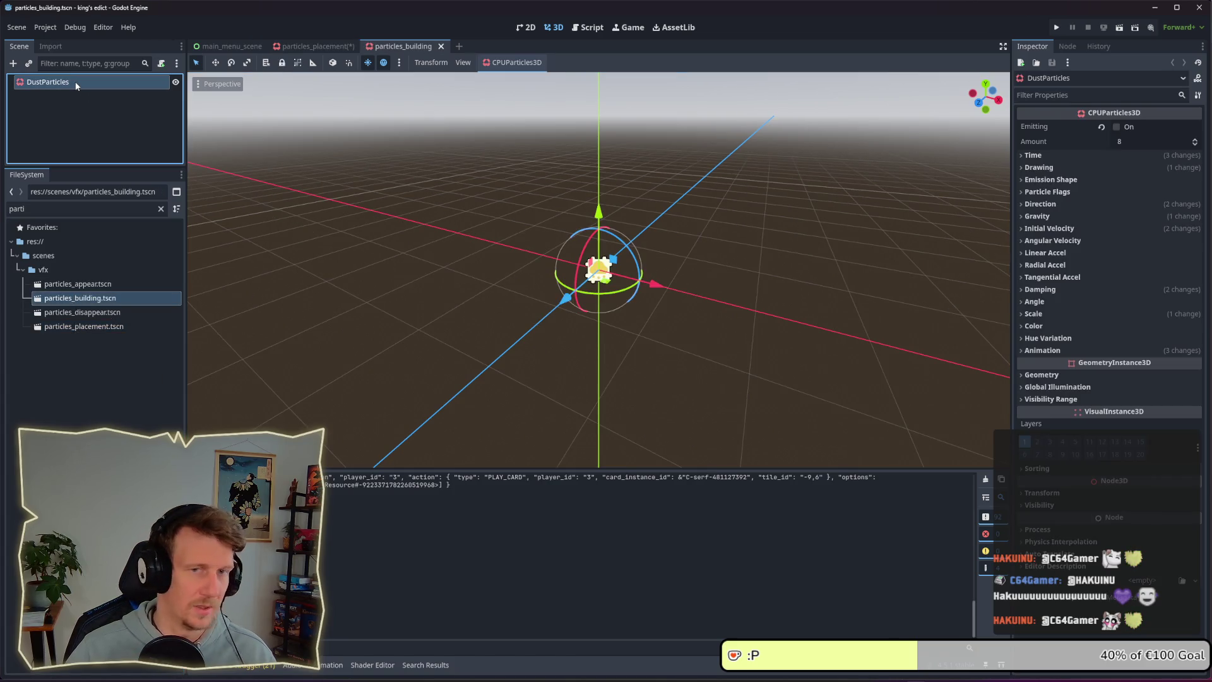
{"action": "left_click", "coordinate": [1119, 128]}
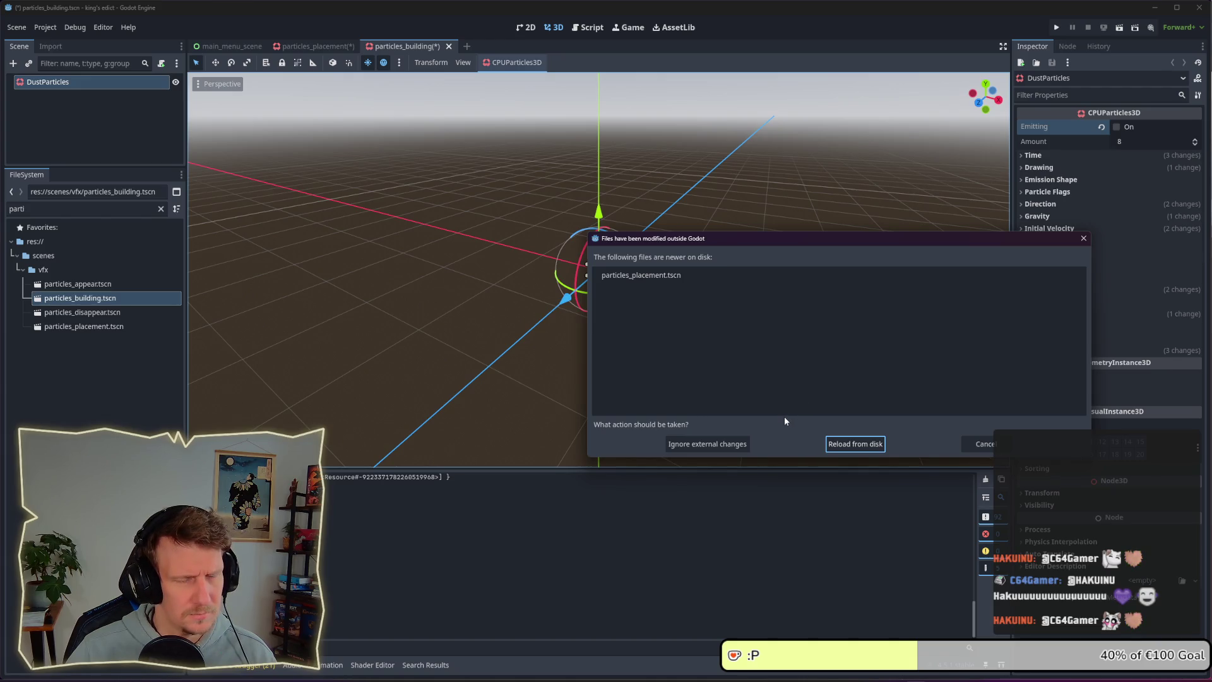
{"action": "left_click", "coordinate": [857, 445]}
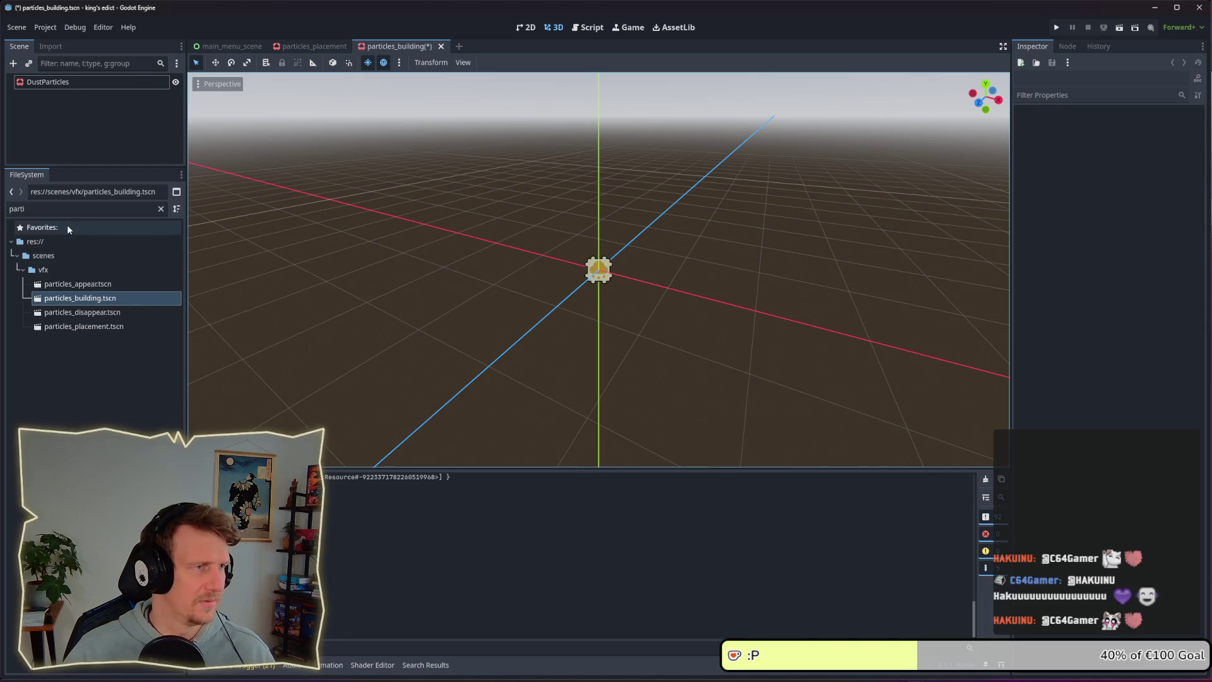
{"action": "key", "text": "ctrl+s"}
- Select DustParticles in particles_appear.tscn and expand its Time settings
{"action": "left_click", "coordinate": [92, 303]}
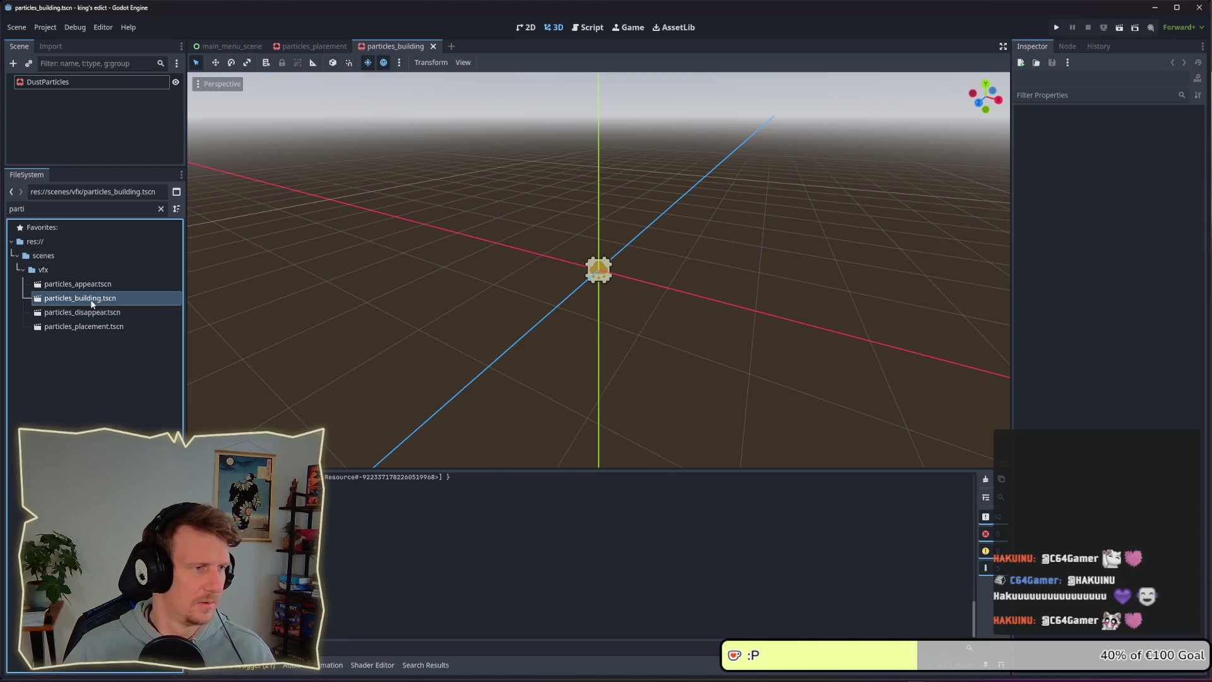
{"action": "left_click", "coordinate": [63, 83]}
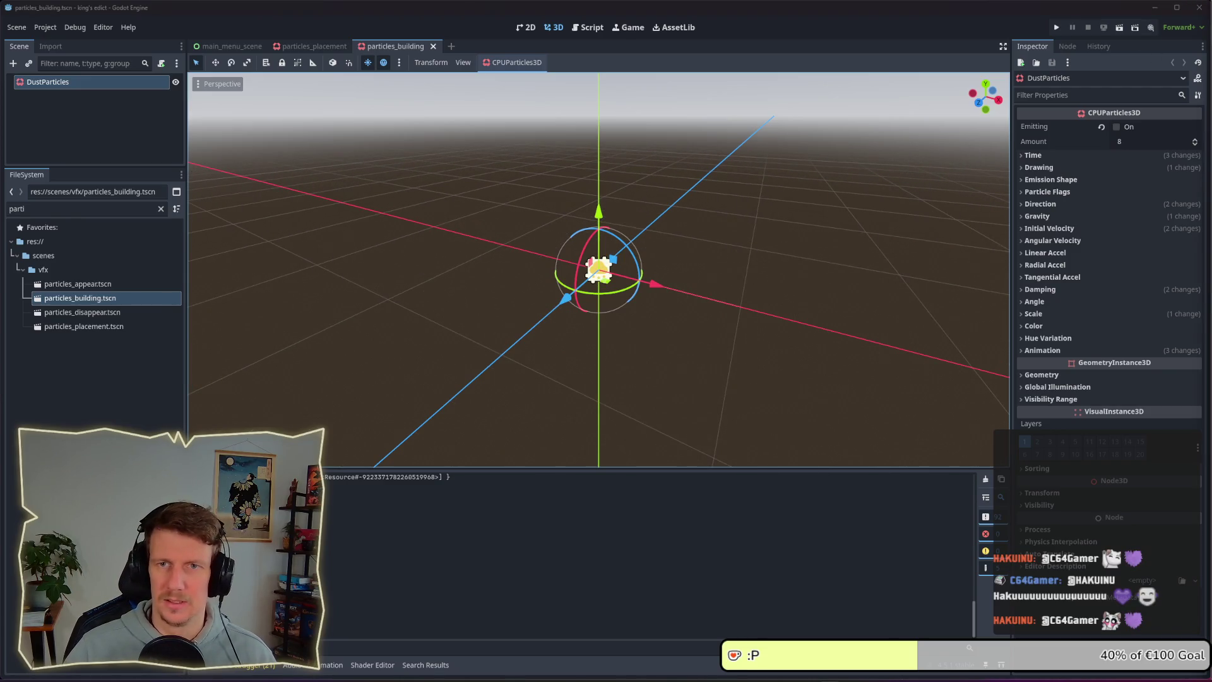
{"action": "left_click", "coordinate": [659, 327]}
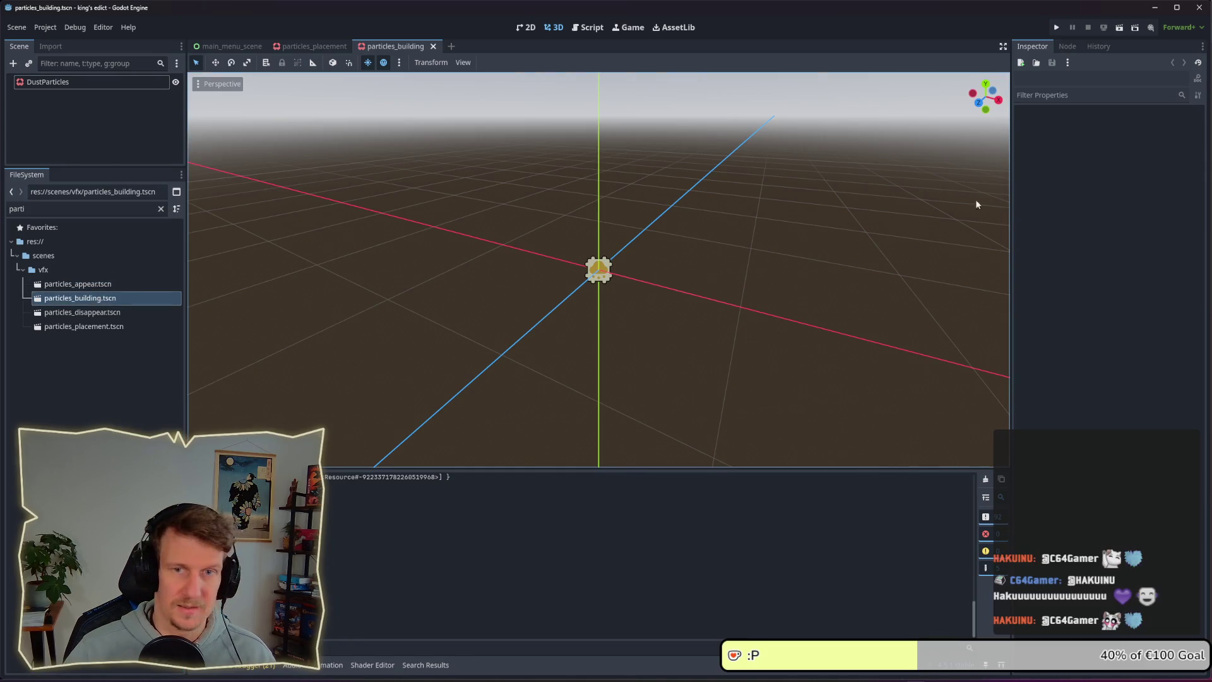
{"action": "left_click", "coordinate": [97, 287]}
{"action": "left_click", "coordinate": [65, 83]}
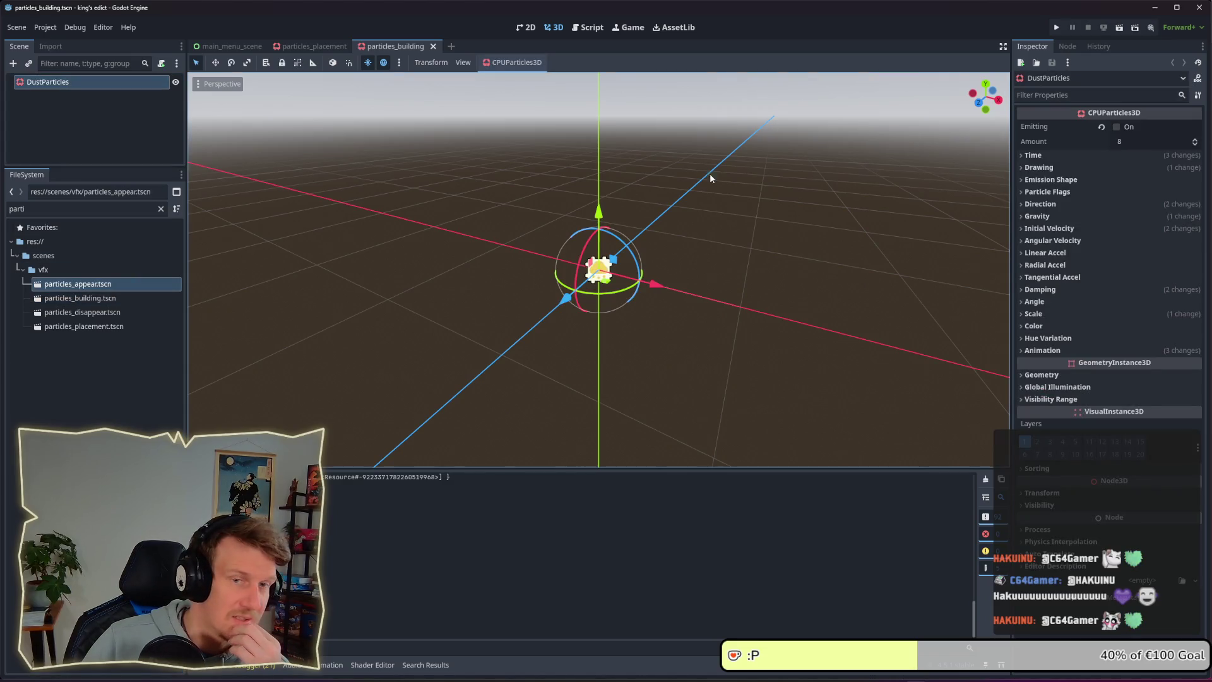
{"action": "left_click", "coordinate": [1086, 158]}
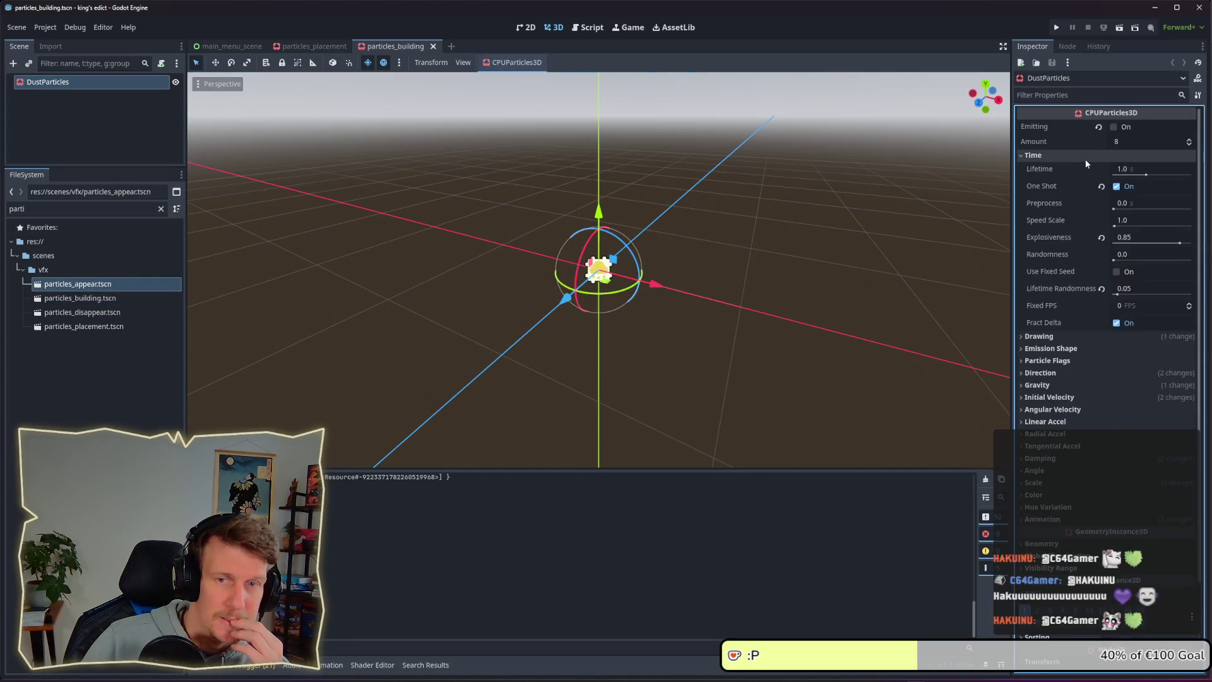
- Turn off One Shot and turn on Emitting so the dust particles play continuously
{"action": "left_click", "coordinate": [1116, 187]}
{"action": "left_click", "coordinate": [1114, 127]}
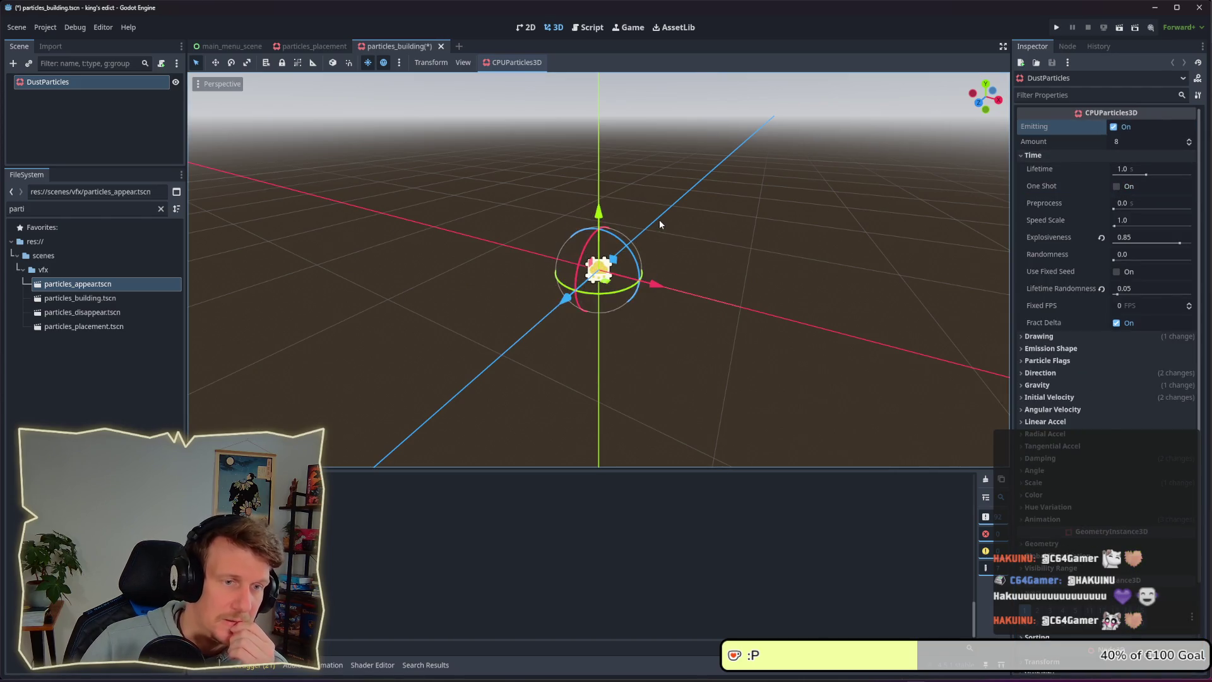
{"action": "scroll", "coordinate": [659, 224], "scroll_direction": "down", "scroll_amount": 1}
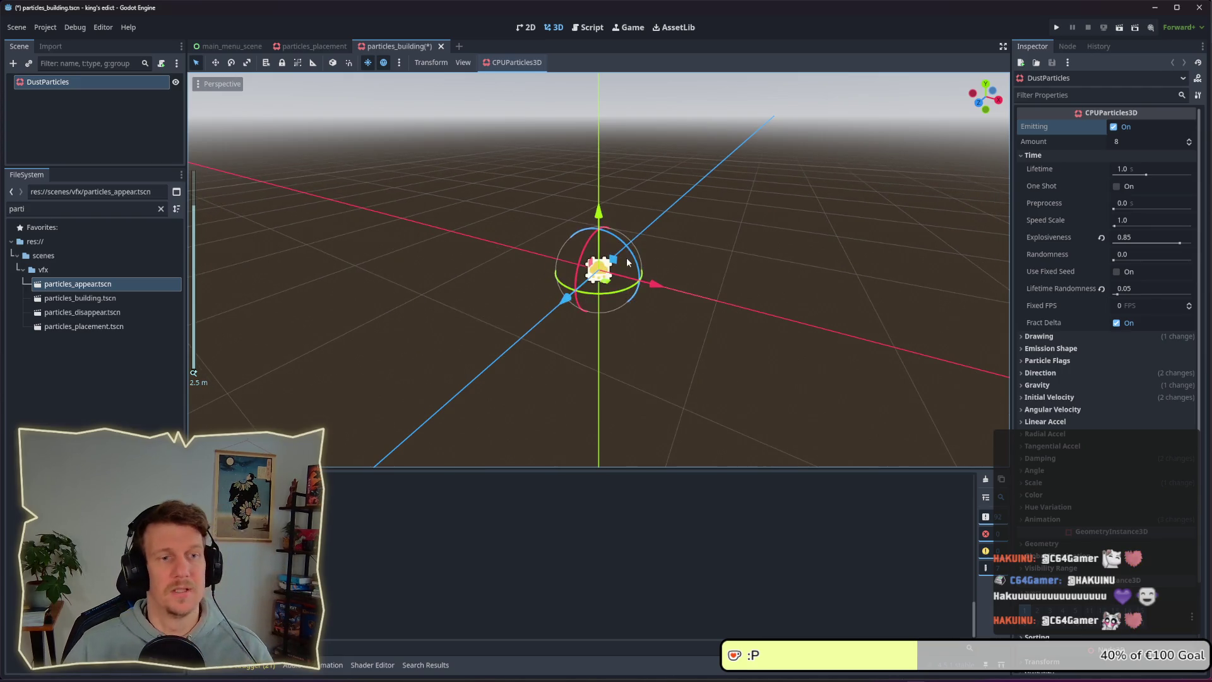
{"action": "left_click_drag", "start_coordinate": [659, 224], "coordinate": [587, 239]}
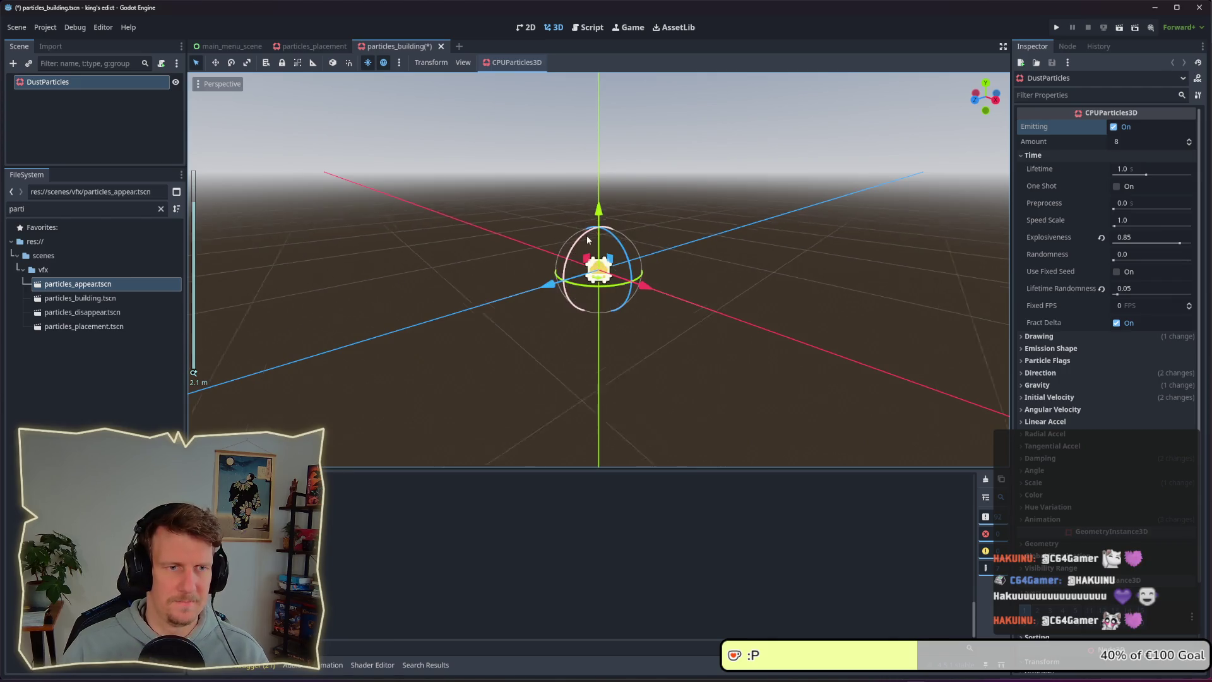
{"action": "scroll", "coordinate": [587, 239], "scroll_direction": "up", "scroll_amount": 2}
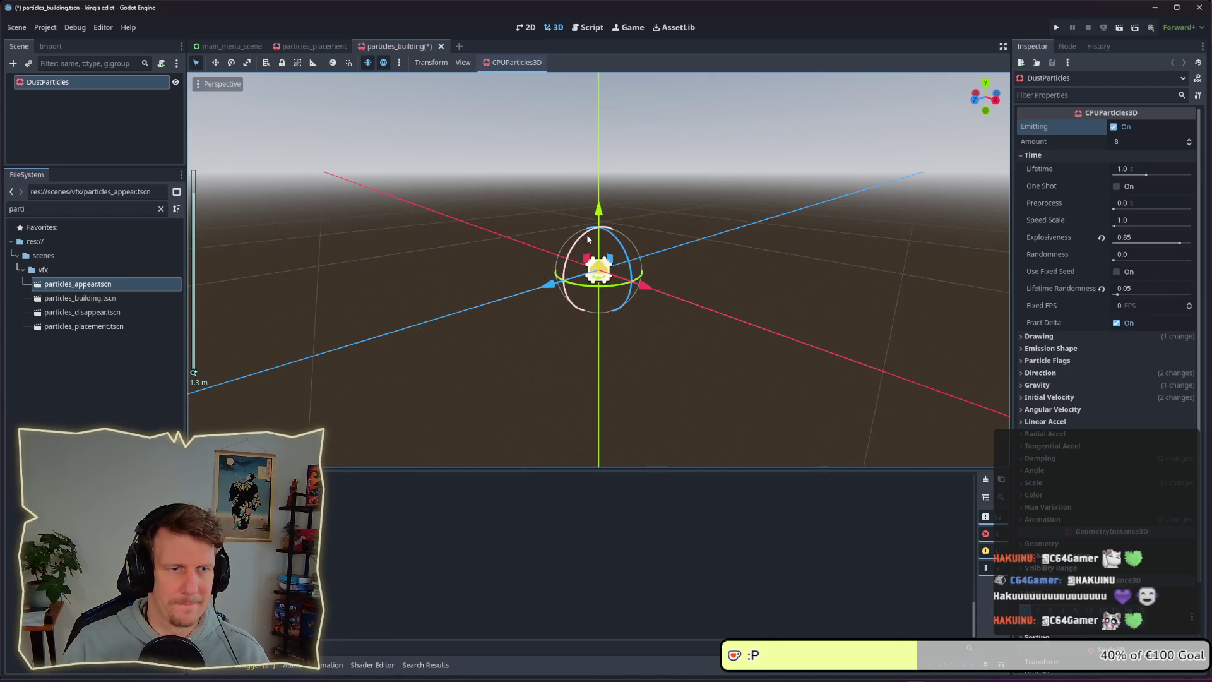
{"action": "scroll", "coordinate": [587, 239], "scroll_direction": "up", "scroll_amount": 1}
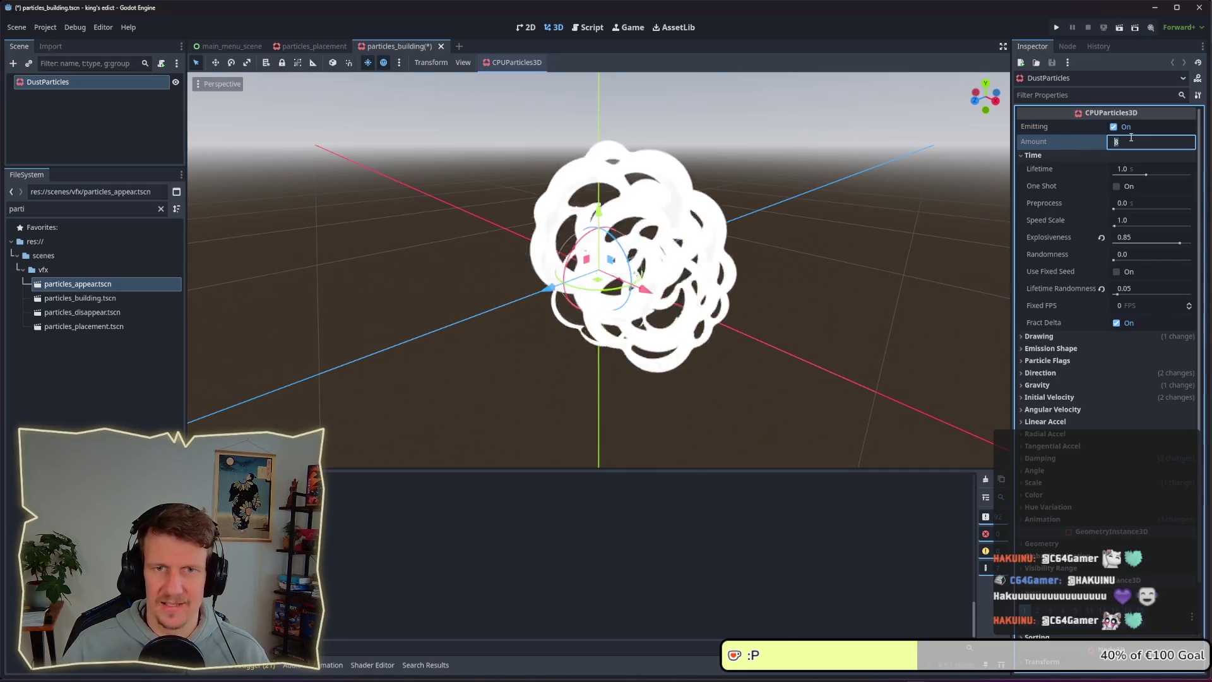
- Set the particle Amount to 16
{"action": "left_click", "coordinate": [1130, 139]}
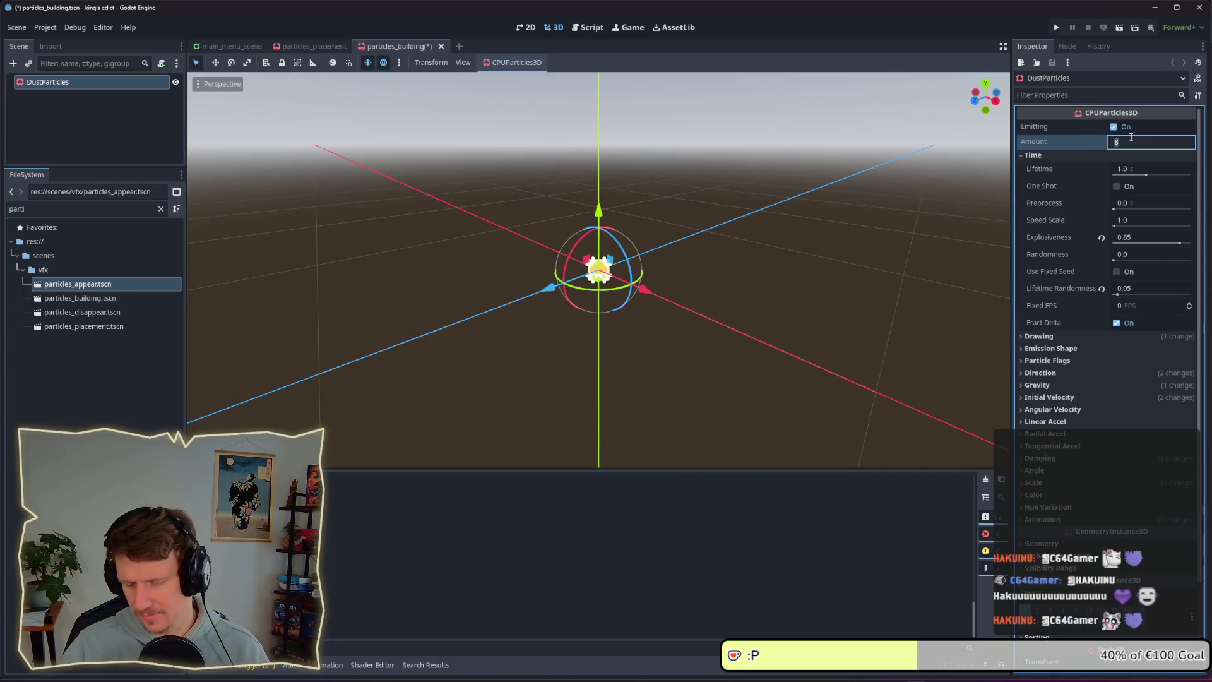
{"action": "type", "text": "16"}
{"action": "key", "text": "Return"}
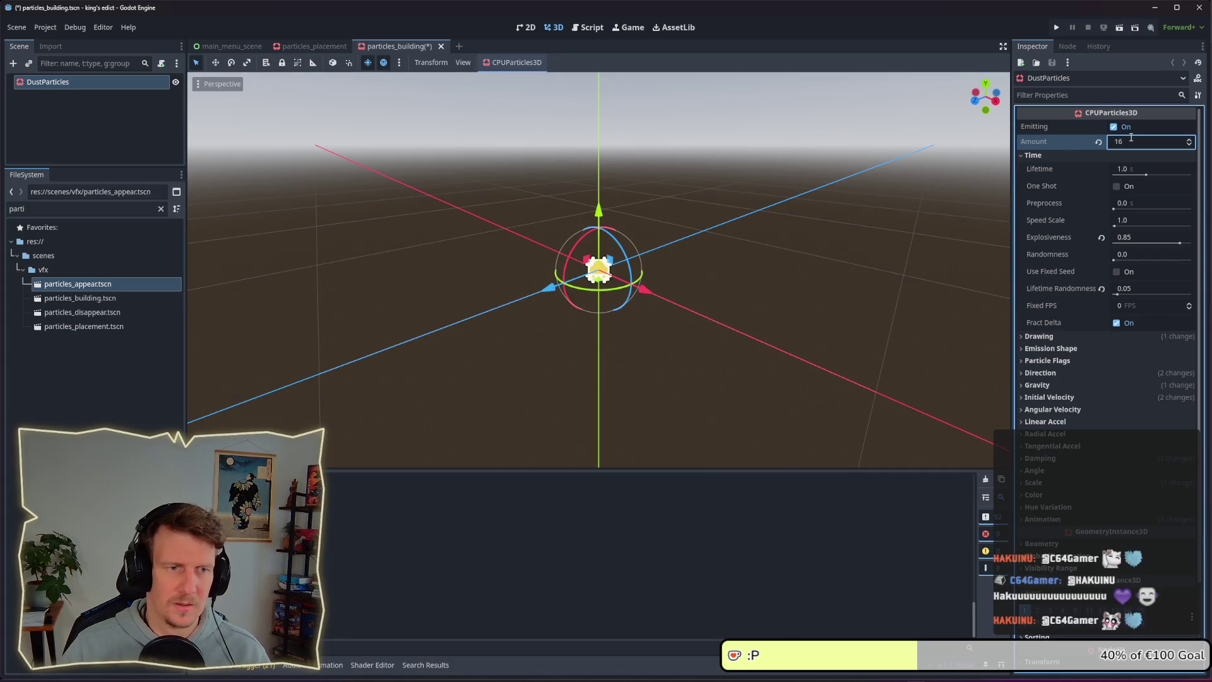
{"action": "scroll", "coordinate": [790, 263], "scroll_direction": "down", "scroll_amount": 1}
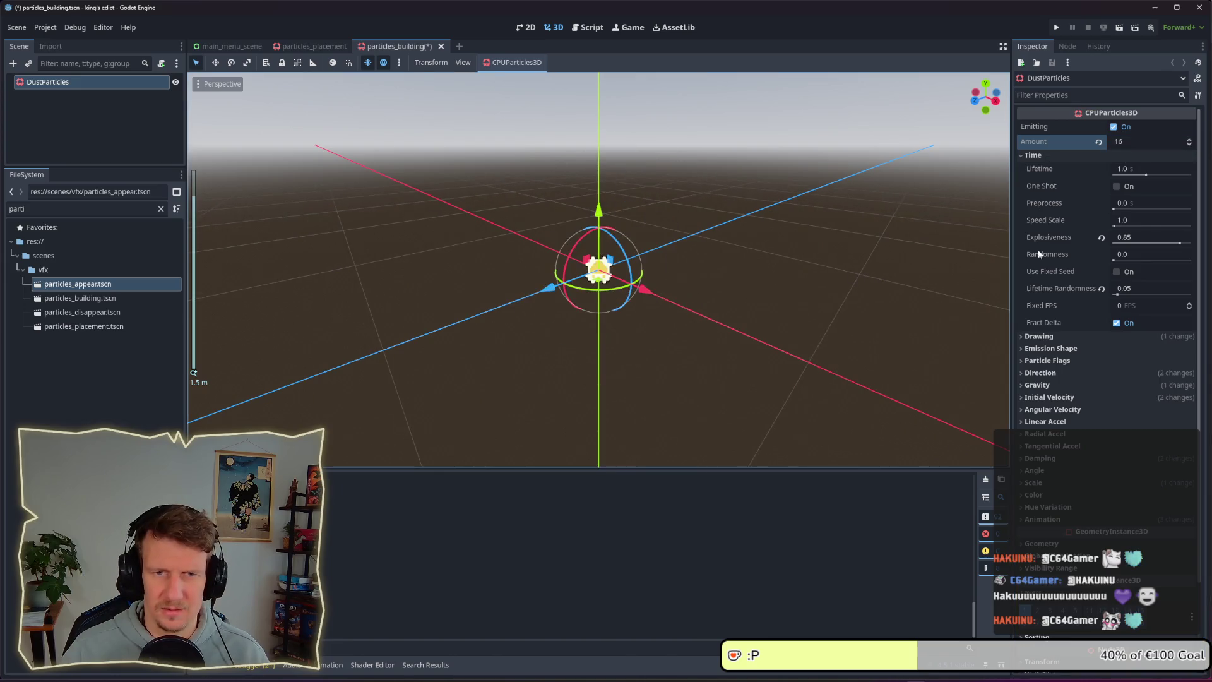
{"action": "scroll", "coordinate": [676, 285], "scroll_direction": "down", "scroll_amount": 5}
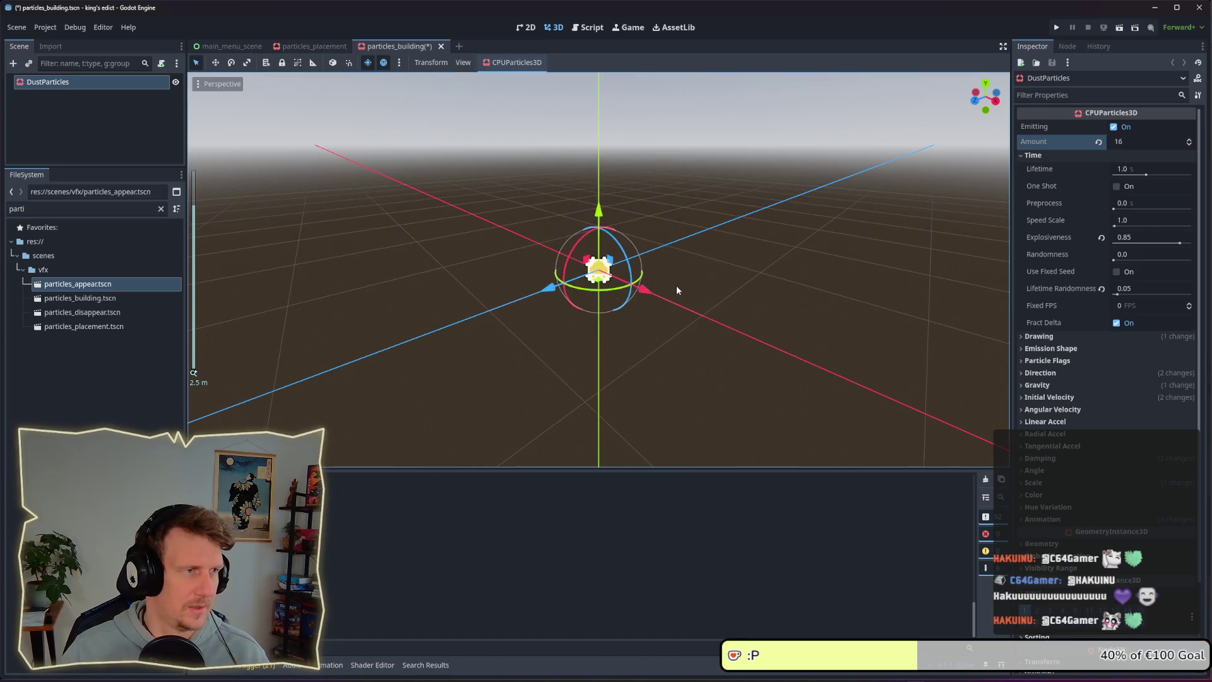
- Lower the particles' Explosiveness to 0.27 and start editing the Lifetime value
{"action": "left_click", "coordinate": [1090, 348]}
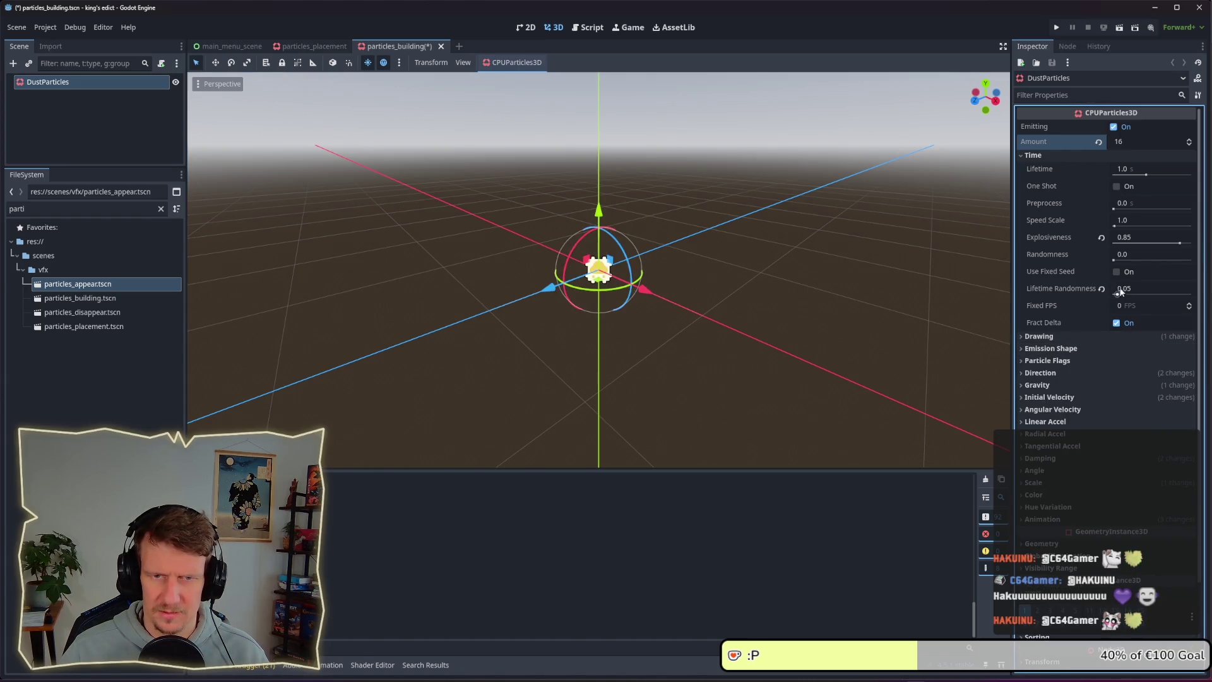
{"action": "left_click", "coordinate": [1179, 244]}
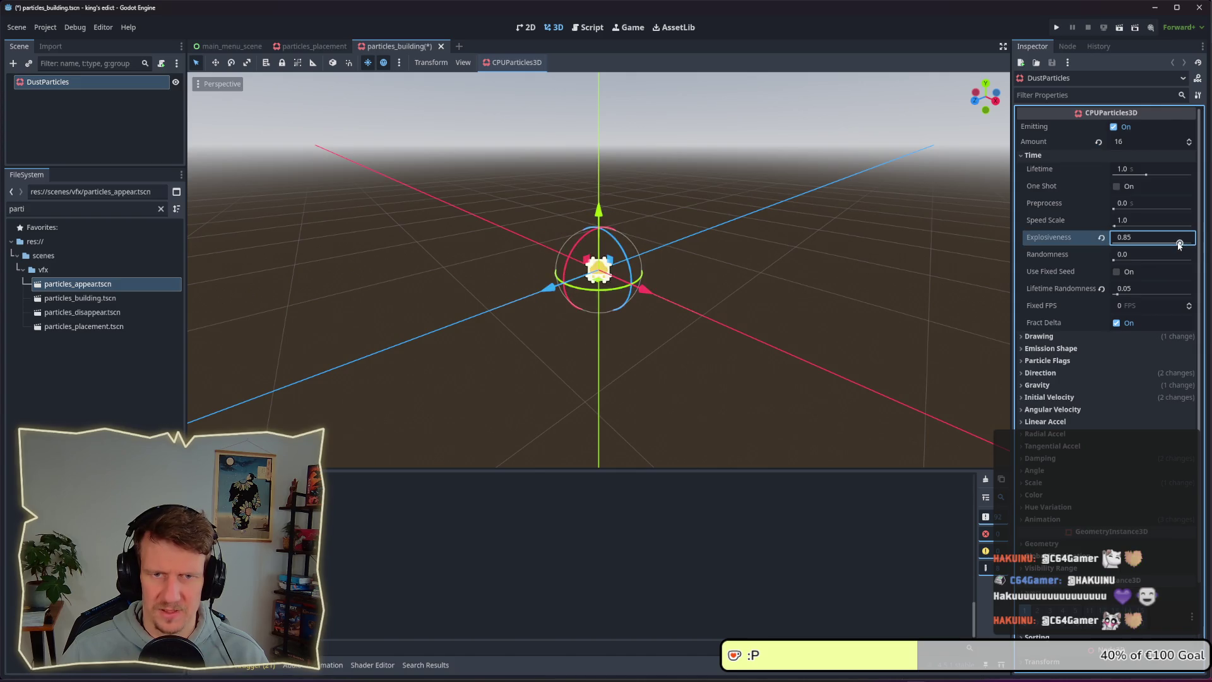
{"action": "mouse_move", "coordinate": [1179, 244]}
{"action": "left_mouse_down"}
{"action": "mouse_move", "coordinate": [1120, 245]}
{"action": "mouse_move", "coordinate": [1132, 244]}
{"action": "left_mouse_up"}
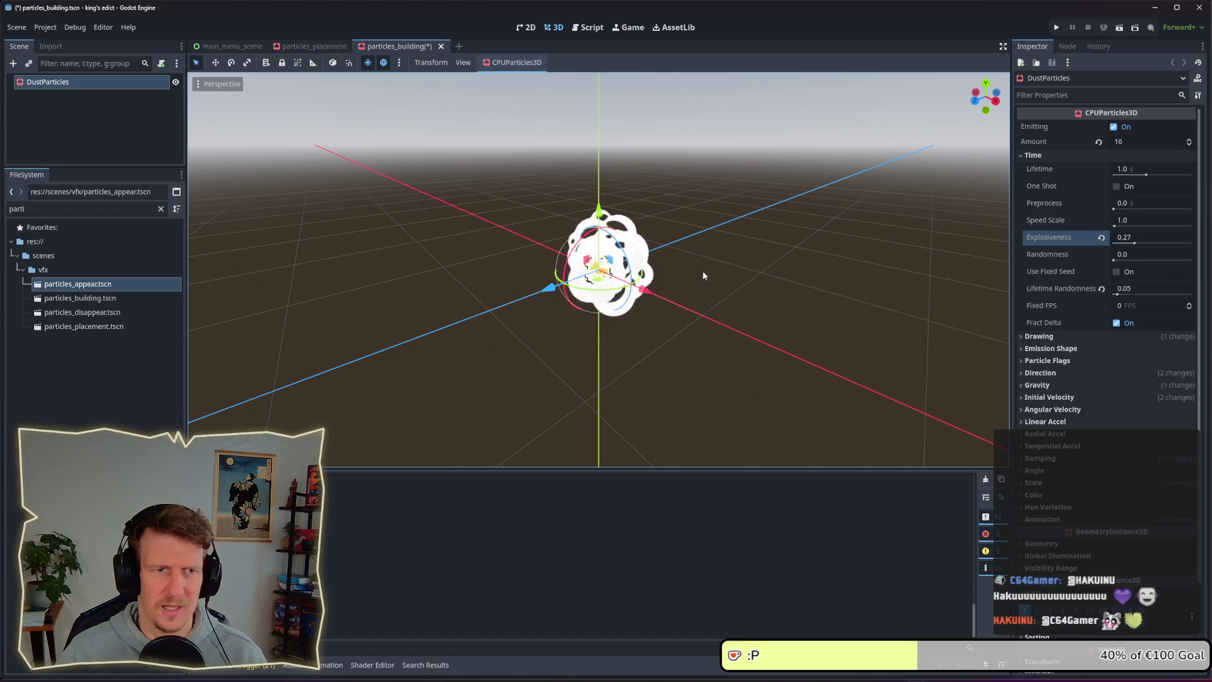
{"action": "scroll", "coordinate": [696, 274], "scroll_direction": "up", "scroll_amount": 1}
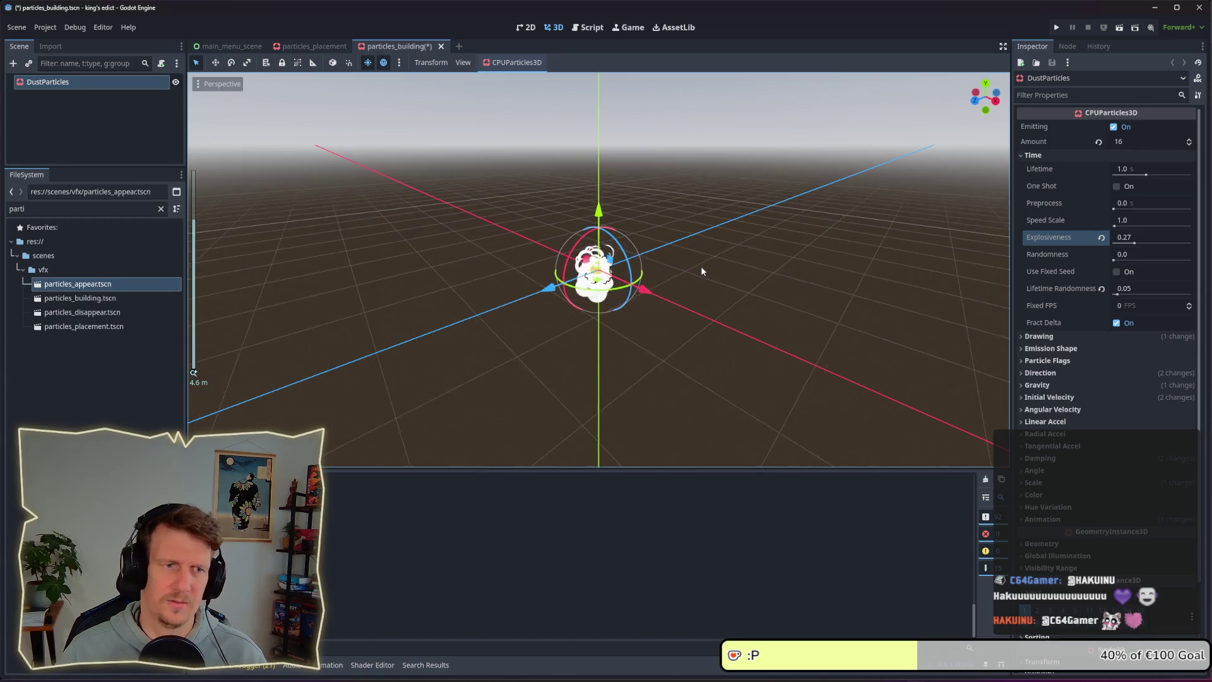
{"action": "left_click_drag", "start_coordinate": [701, 268], "coordinate": [699, 314]}
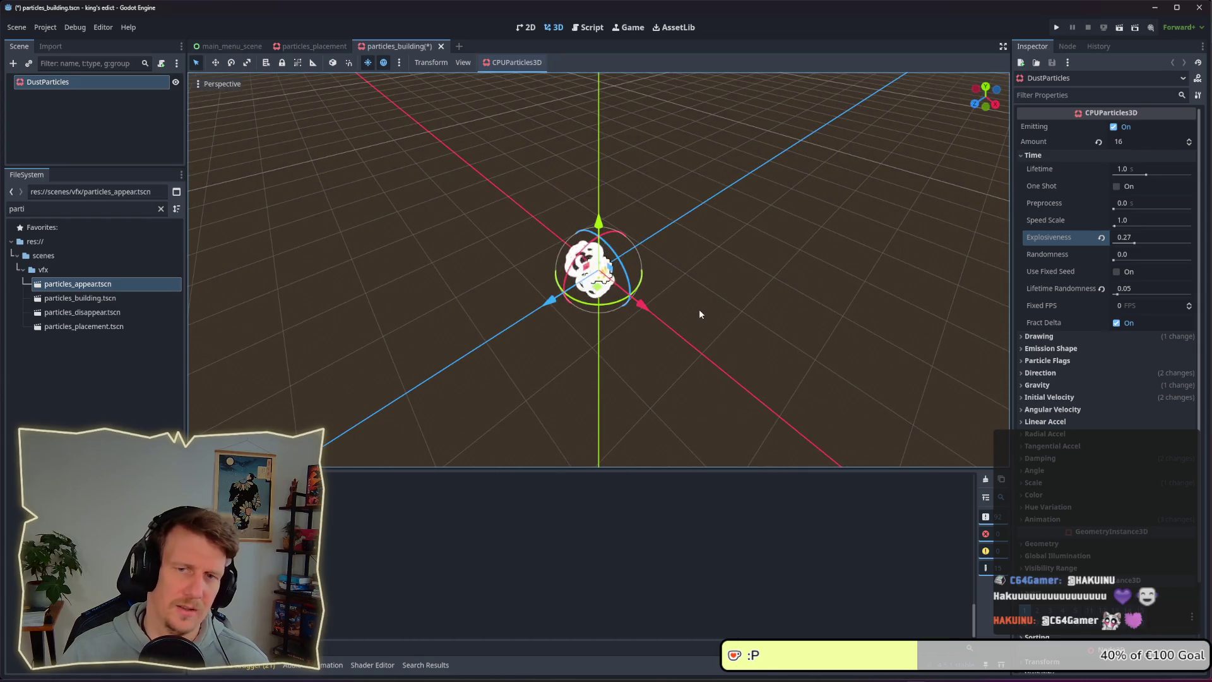
{"action": "left_click", "coordinate": [1138, 169]}
{"action": "type", "text": "5"}
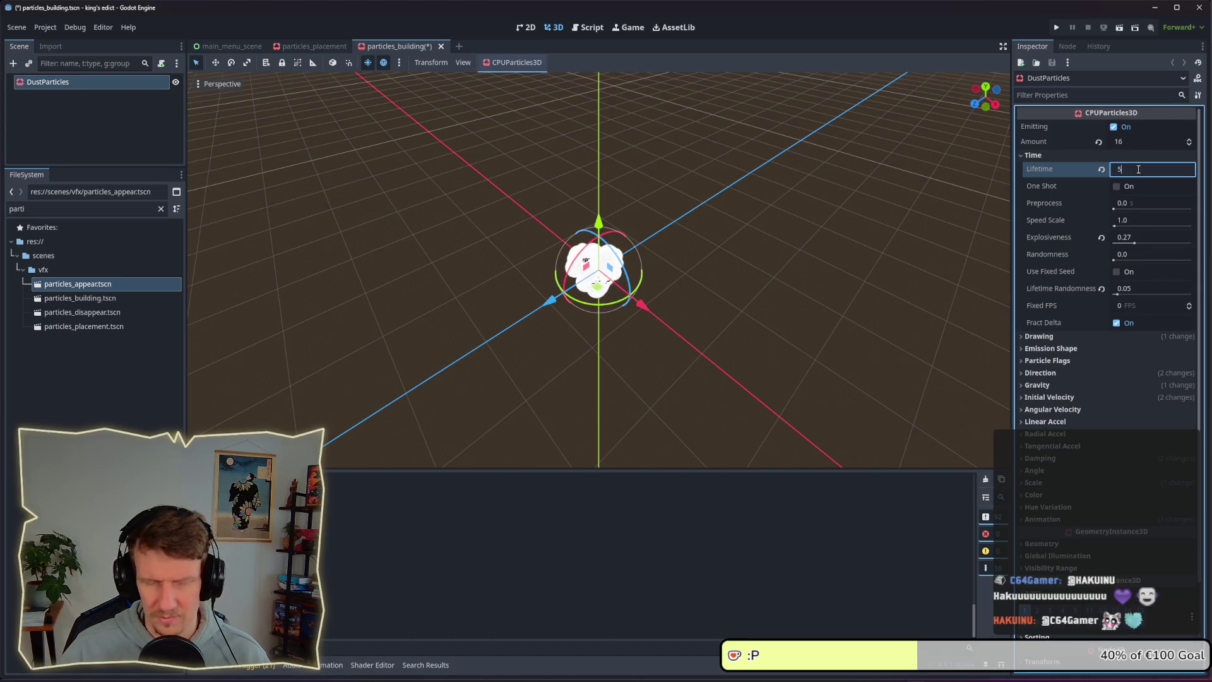
- Confirm a 5.0 s particle lifetime and deselect to preview the dust
{"action": "key", "text": "Return"}
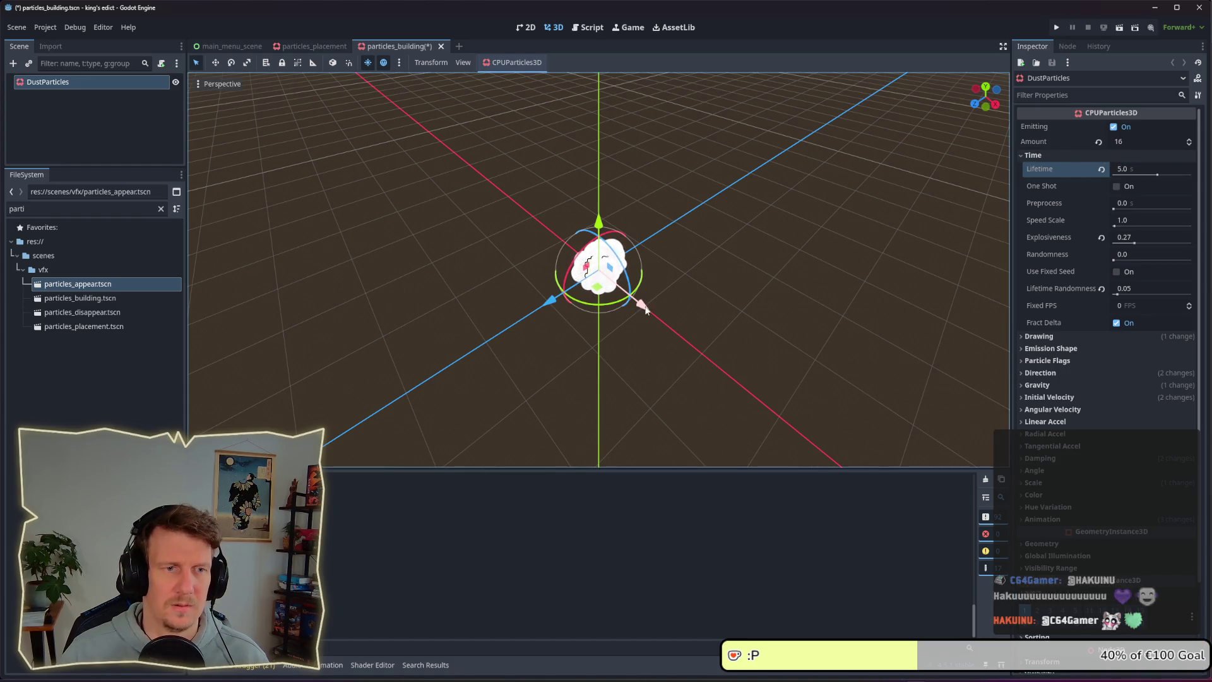
{"action": "scroll", "coordinate": [614, 289], "scroll_direction": "up", "scroll_amount": 4}
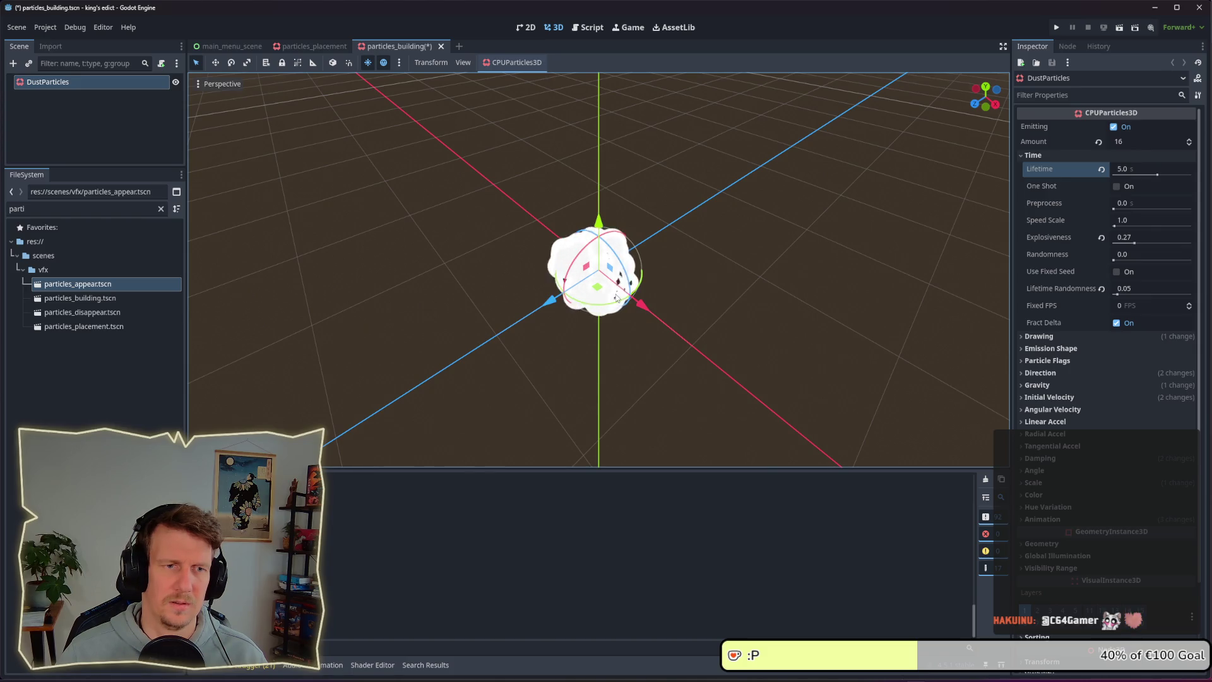
{"action": "left_click", "coordinate": [718, 307]}
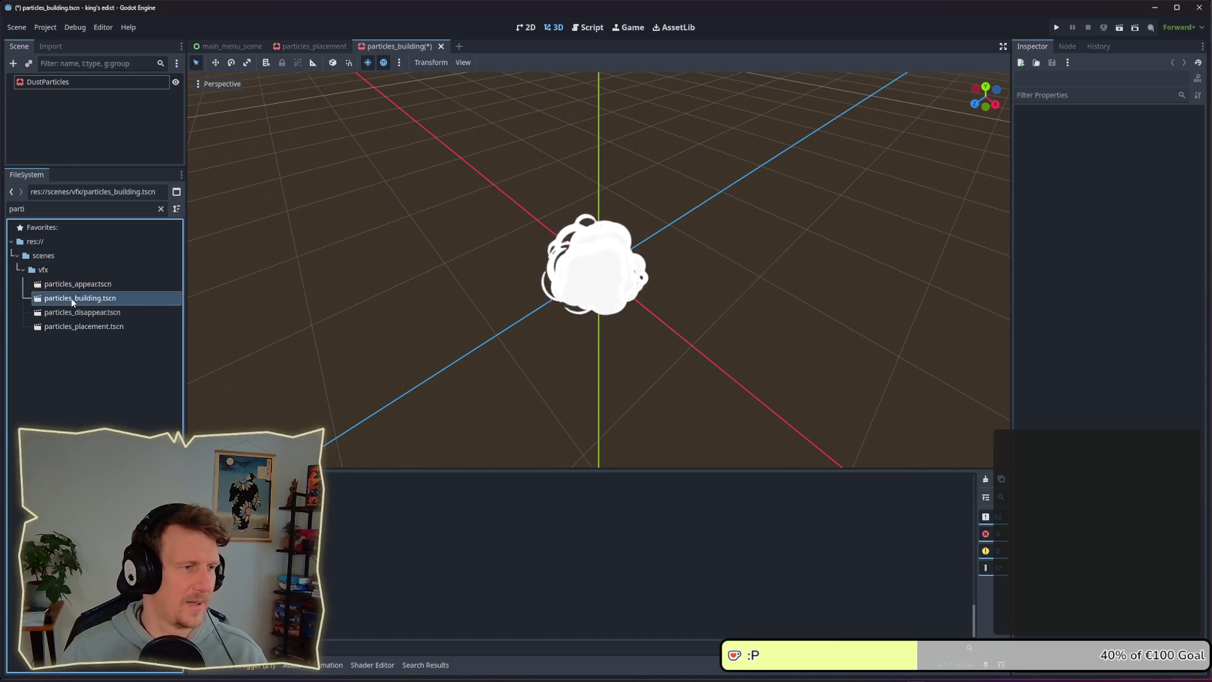
- Drag DustParticles' Explosiveness down to about 0.1 and preview the dust cloud
{"action": "left_click", "coordinate": [84, 83]}
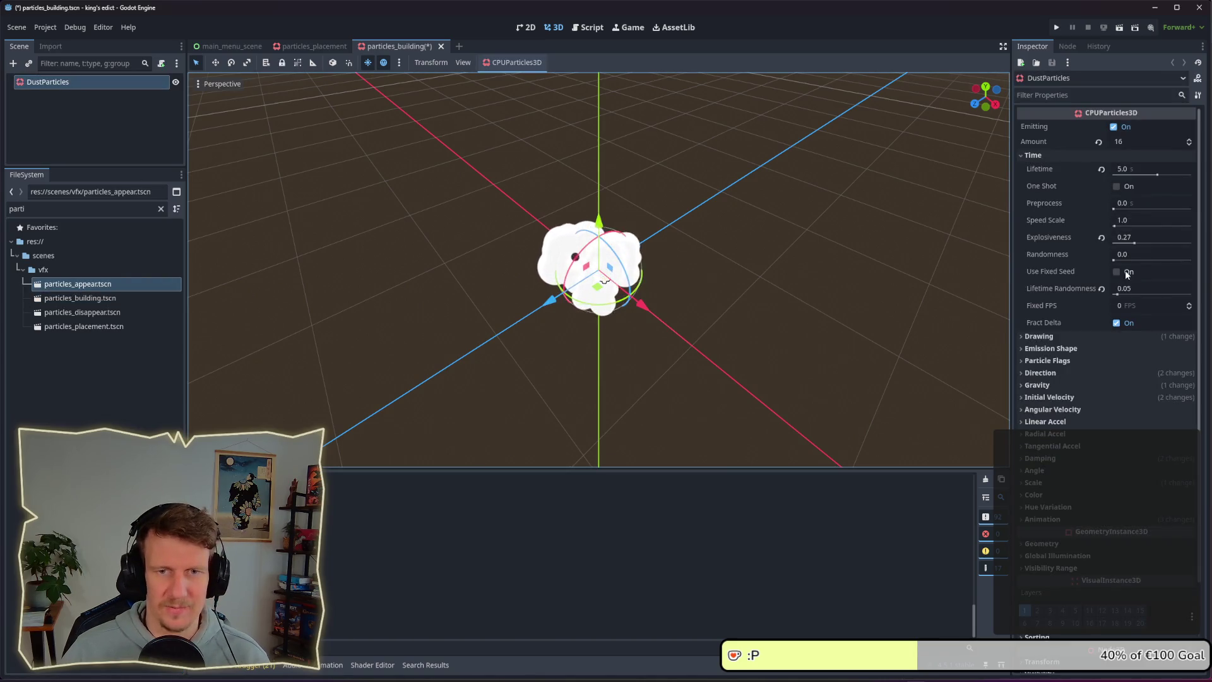
{"action": "left_click_drag", "start_coordinate": [1134, 244], "coordinate": [1130, 245]}
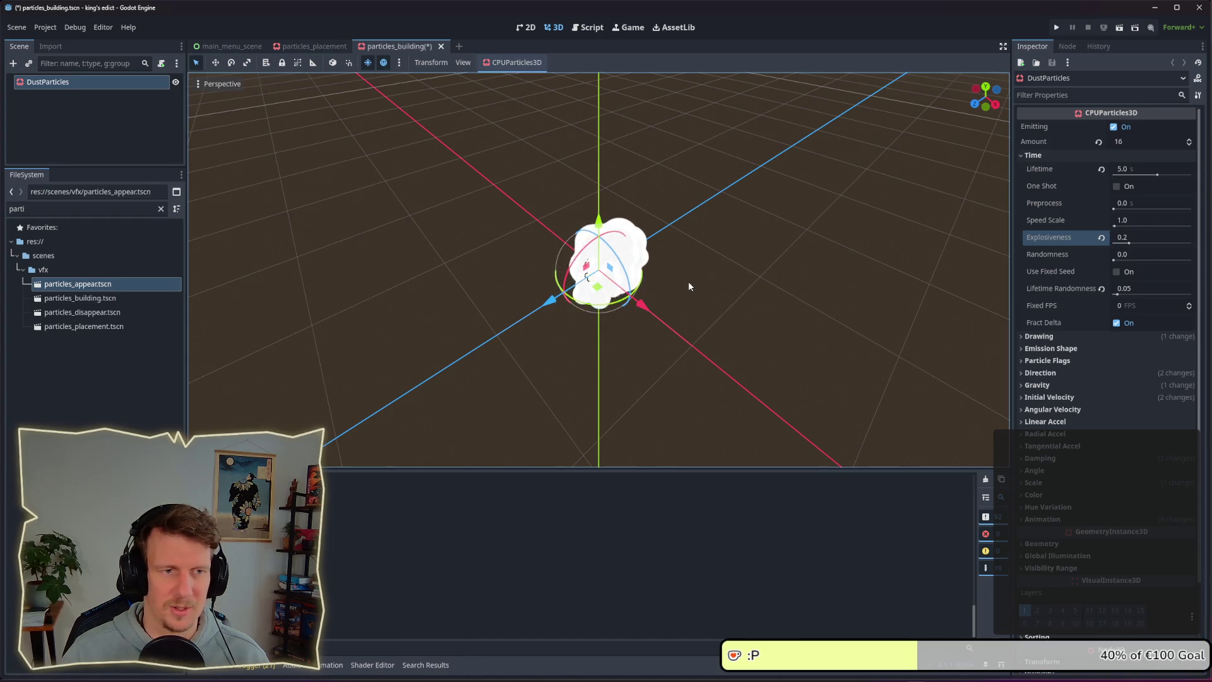
{"action": "left_click", "coordinate": [1128, 243]}
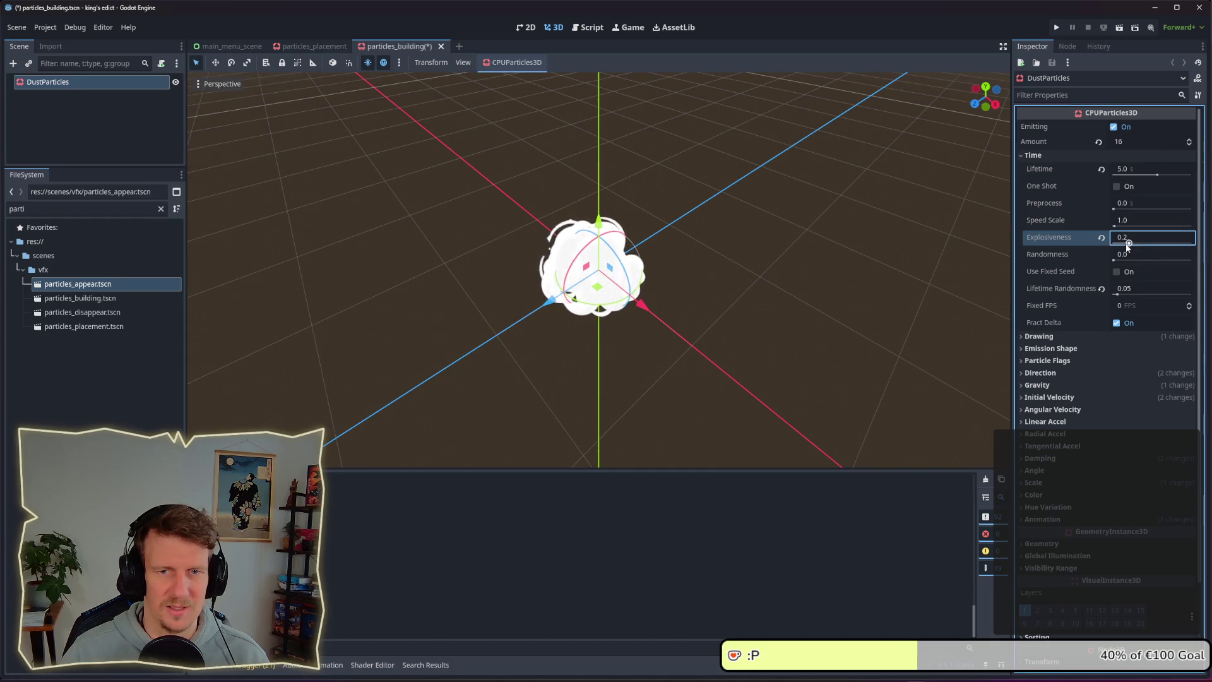
{"action": "type", "text": "4"}
{"action": "left_click_drag", "start_coordinate": [1123, 244], "coordinate": [1121, 244]}
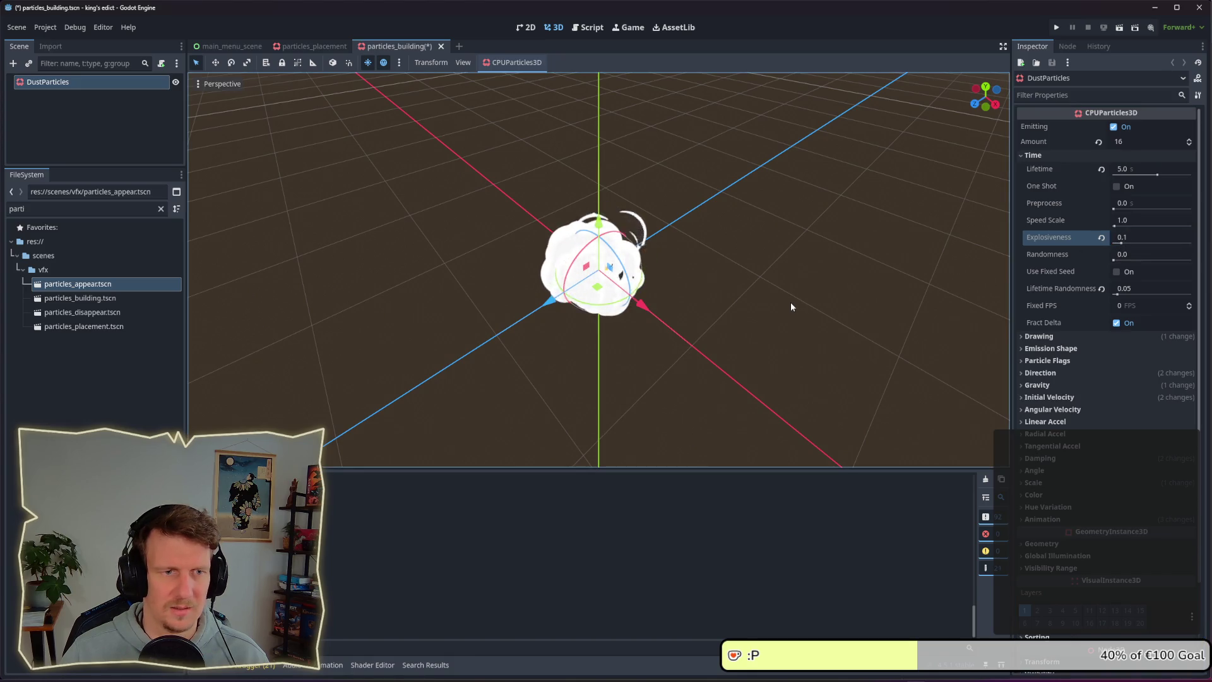
{"action": "left_click", "coordinate": [790, 301]}
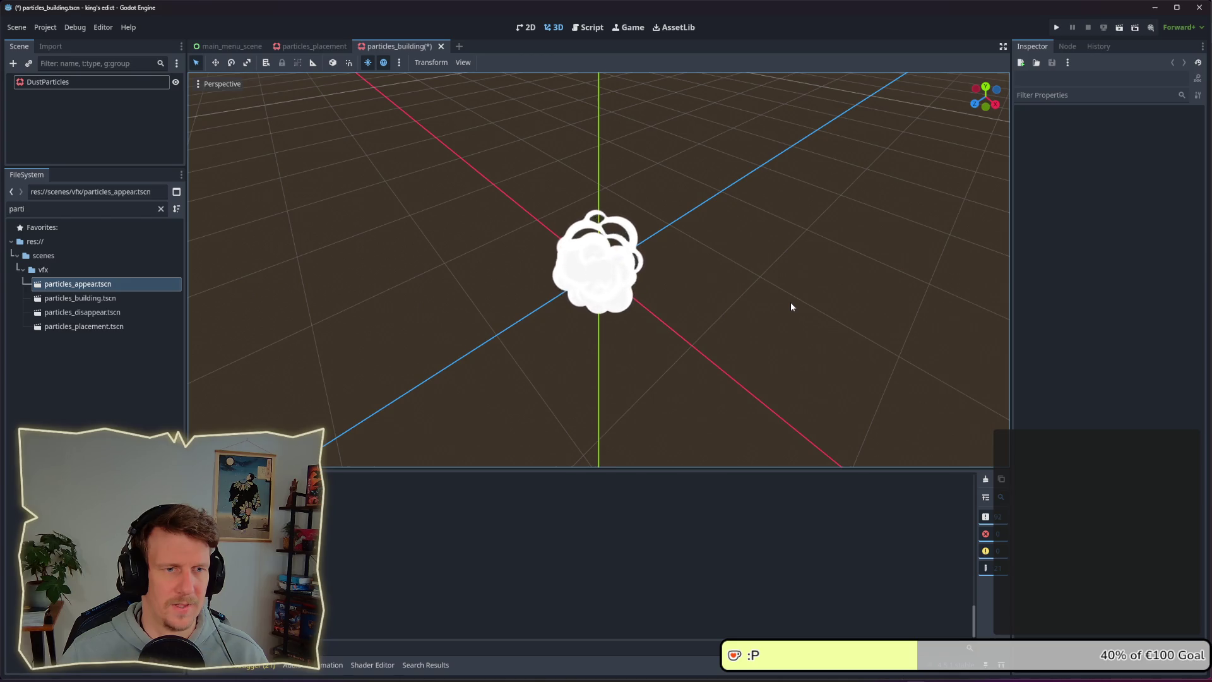
{"action": "mouse_move", "coordinate": [790, 301]}
{"action": "left_mouse_down"}
{"action": "mouse_move", "coordinate": [744, 284]}
{"action": "mouse_move", "coordinate": [880, 297]}
{"action": "mouse_move", "coordinate": [655, 281]}
{"action": "mouse_move", "coordinate": [743, 296]}
{"action": "left_mouse_up"}
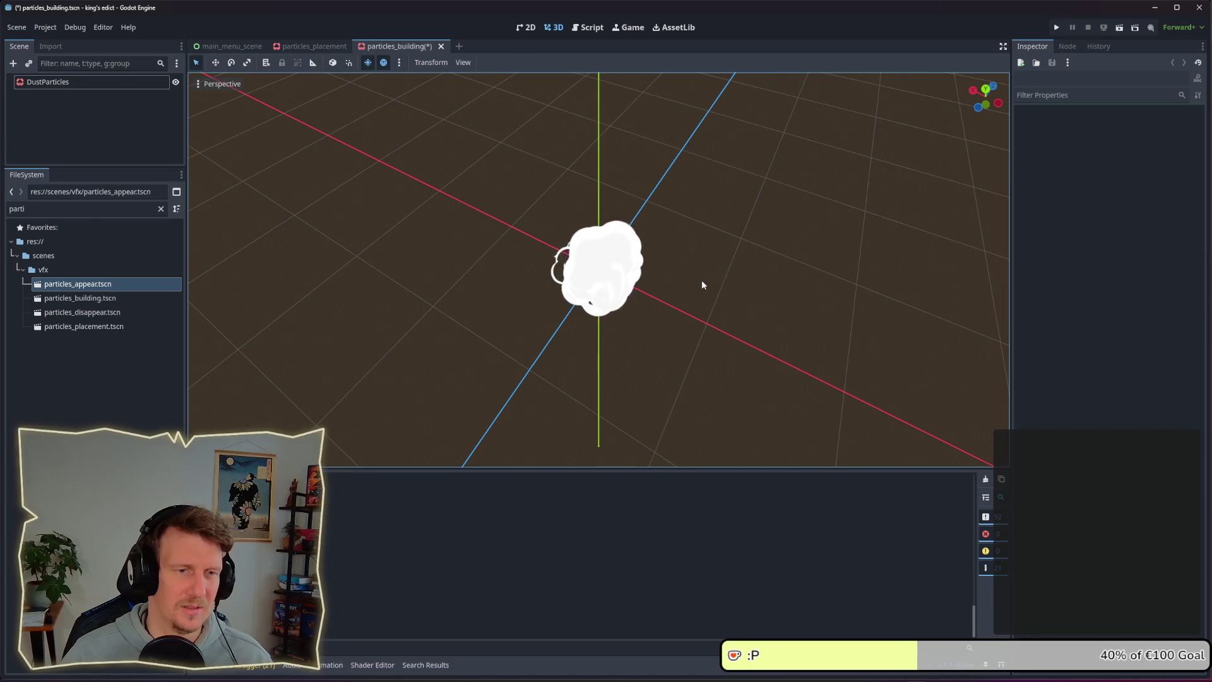
- Save the particle scene and filter the FileSystem for the builder files
{"action": "key", "text": "ctrl+s"}
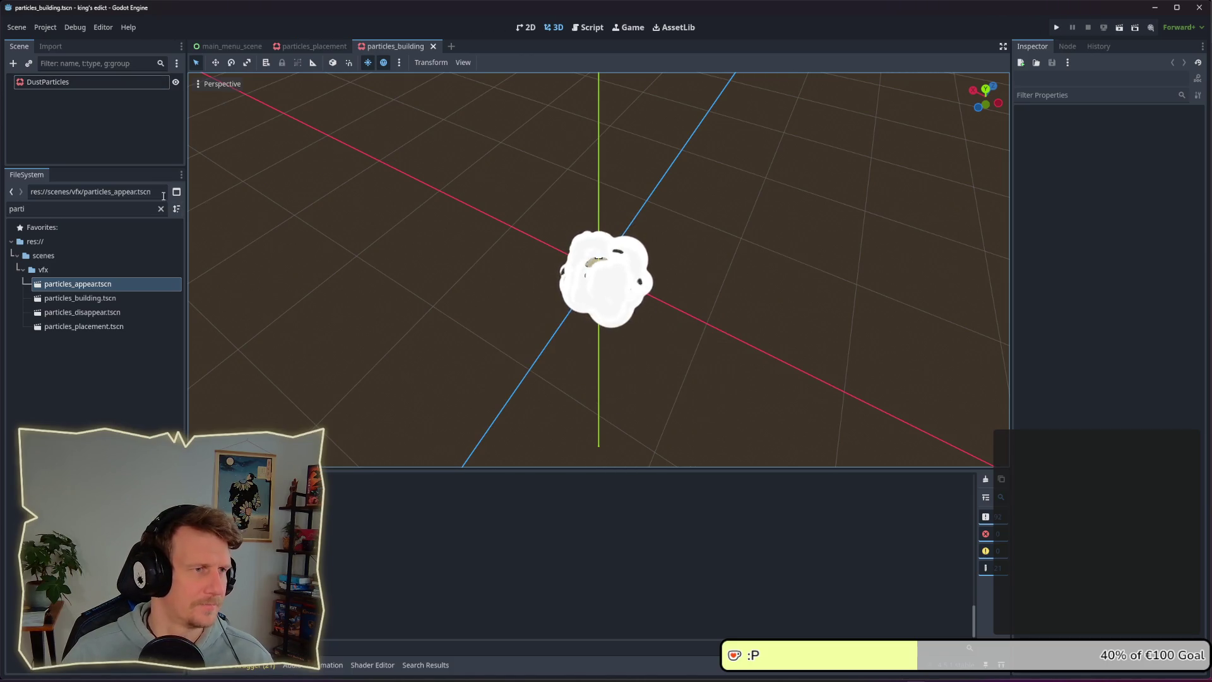
{"action": "left_click", "coordinate": [22, 209]}
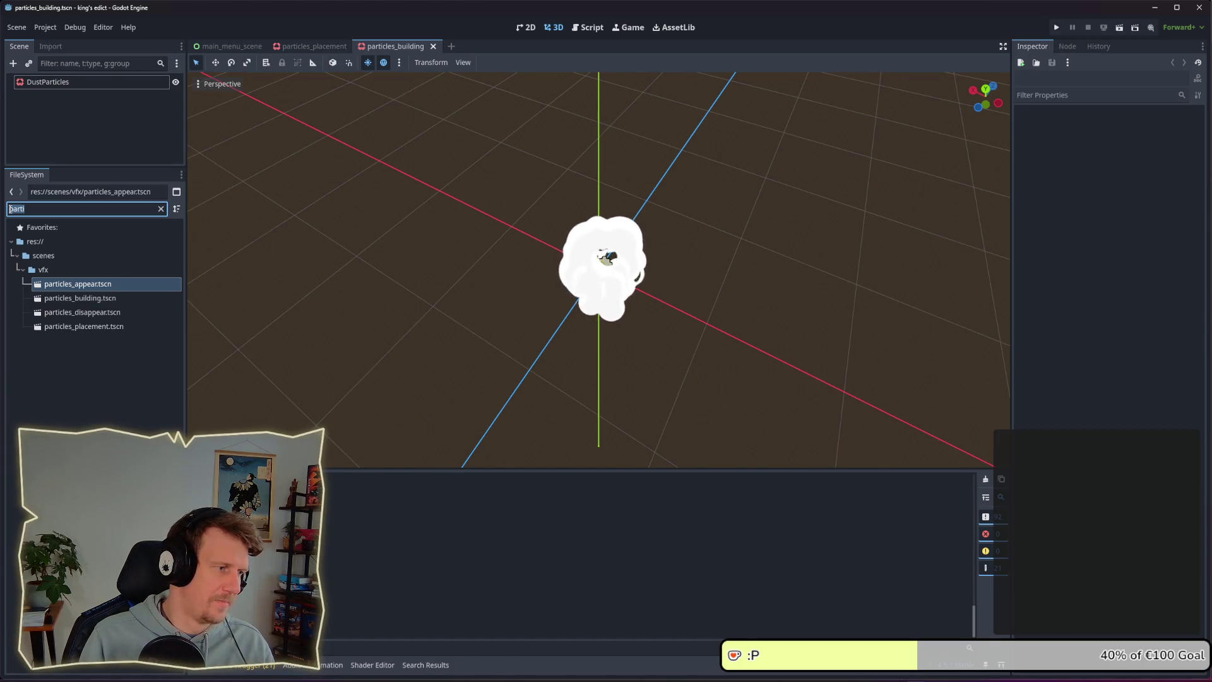
{"action": "key", "text": "BackSpace"}
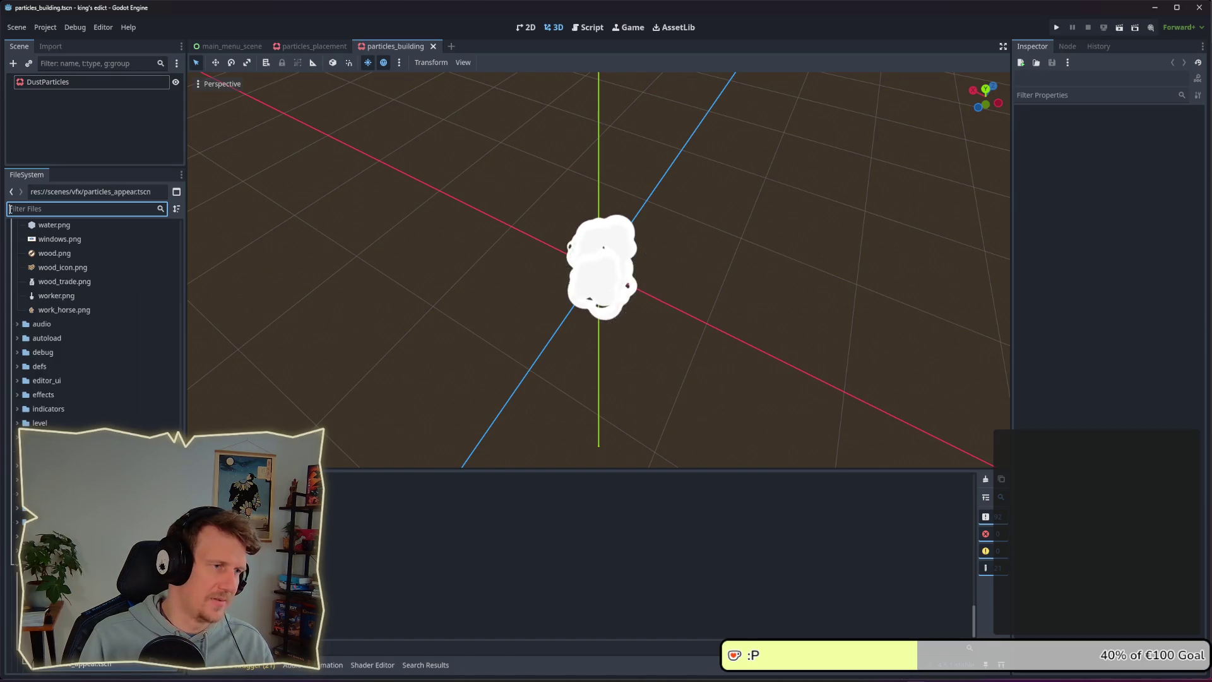
{"action": "type", "text": "build"}
{"action": "type", "text": "er"}
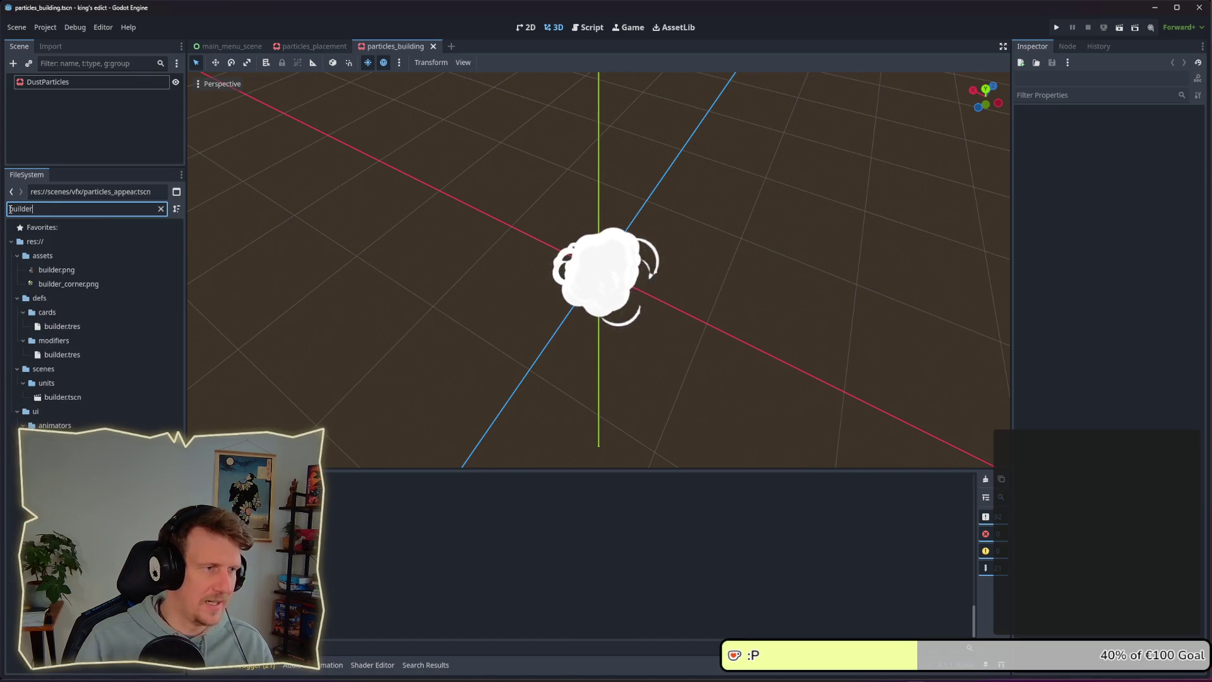
- Open builder.tscn, then retype 'buil' in the FileSystem filter
{"action": "left_click", "coordinate": [88, 400]}
{"action": "double_click", "coordinate": [88, 400]}
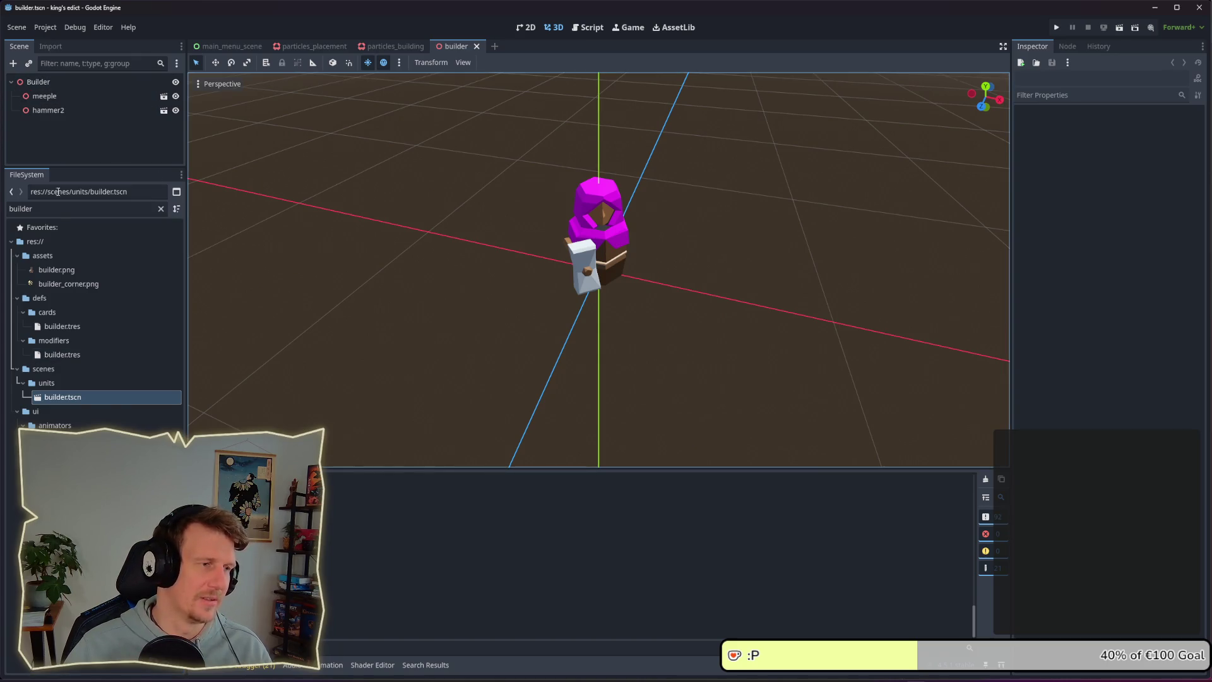
{"action": "double_click", "coordinate": [8, 208]}
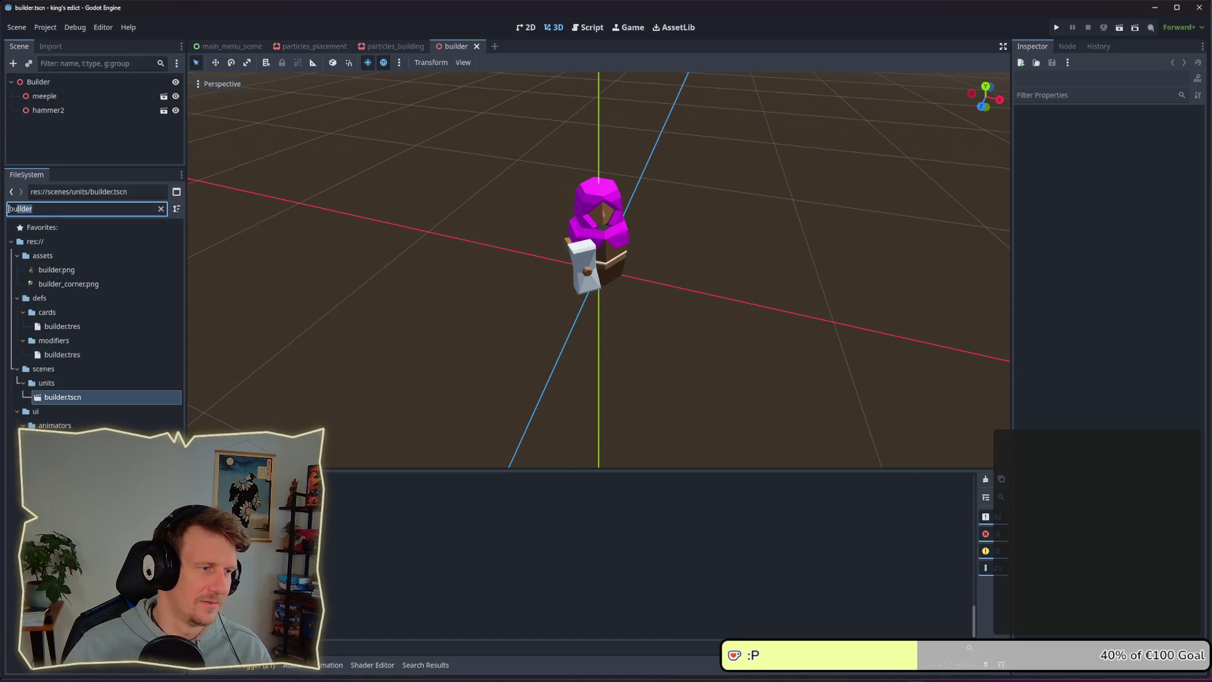
{"action": "type", "text": "buil"}
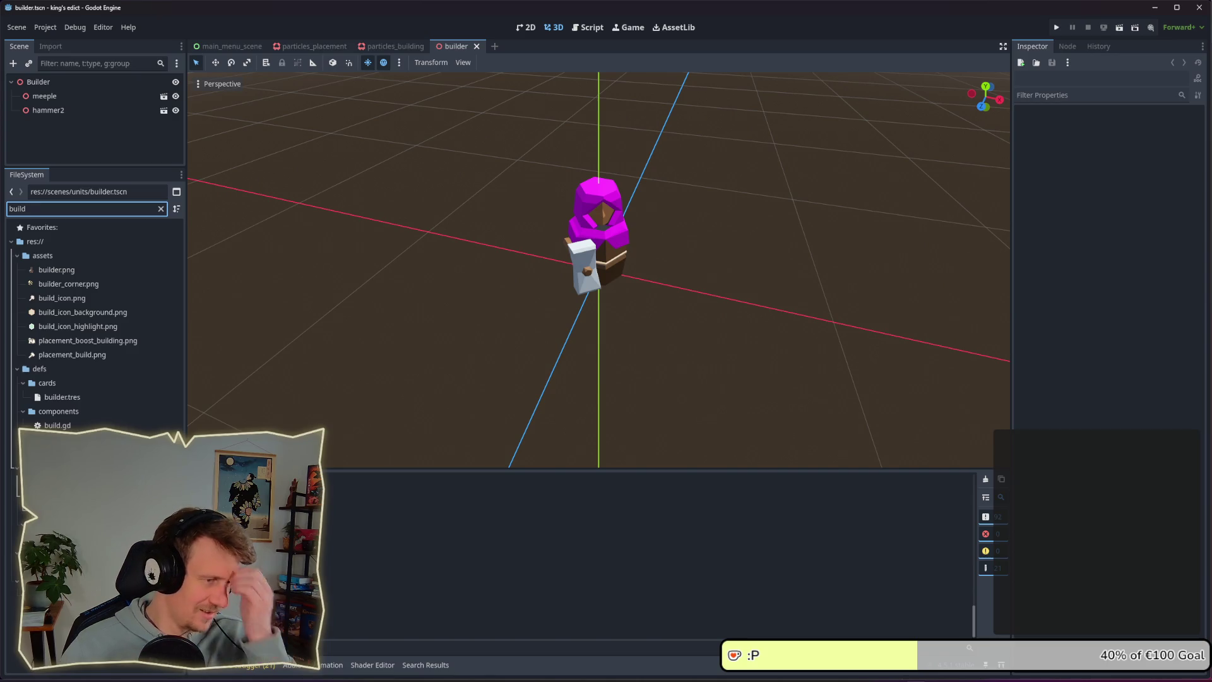
- Drop particles_building.tscn under Builder, check the dust from two angles, and run the project
{"action": "left_click", "coordinate": [76, 568]}
{"action": "left_click_drag", "start_coordinate": [76, 568], "coordinate": [44, 92]}
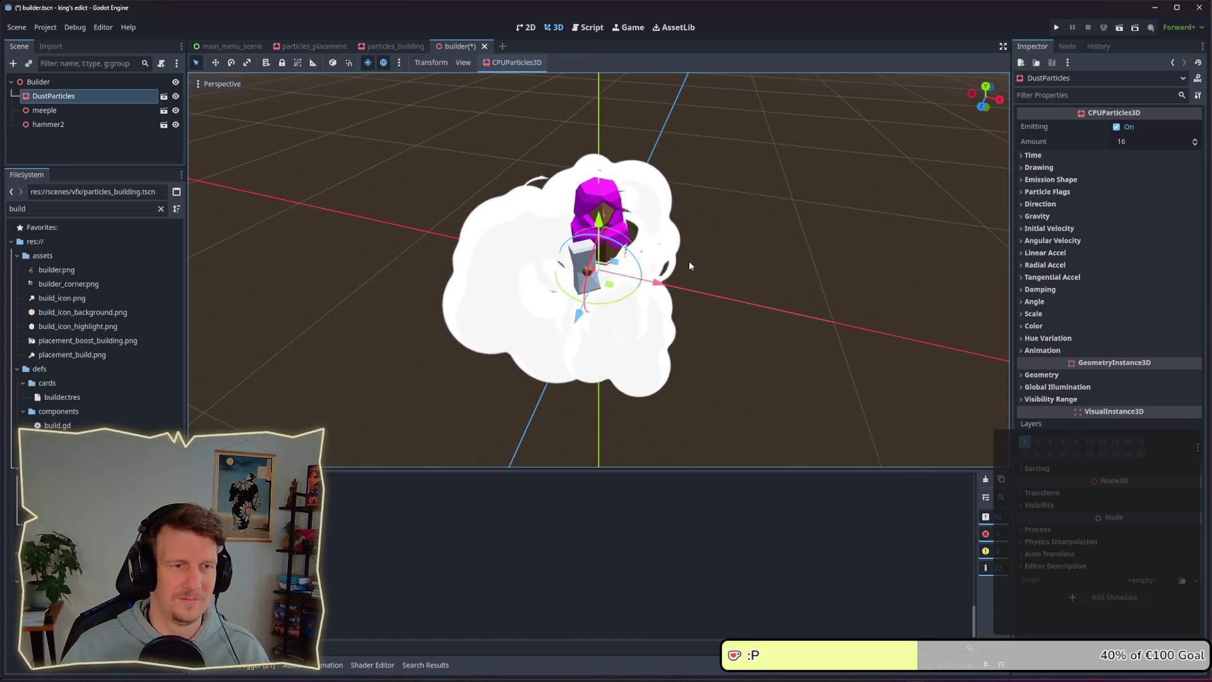
{"action": "mouse_move", "coordinate": [688, 260]}
{"action": "left_mouse_down"}
{"action": "mouse_move", "coordinate": [740, 259]}
{"action": "mouse_move", "coordinate": [811, 232]}
{"action": "mouse_move", "coordinate": [722, 247]}
{"action": "mouse_move", "coordinate": [656, 233]}
{"action": "left_mouse_up"}
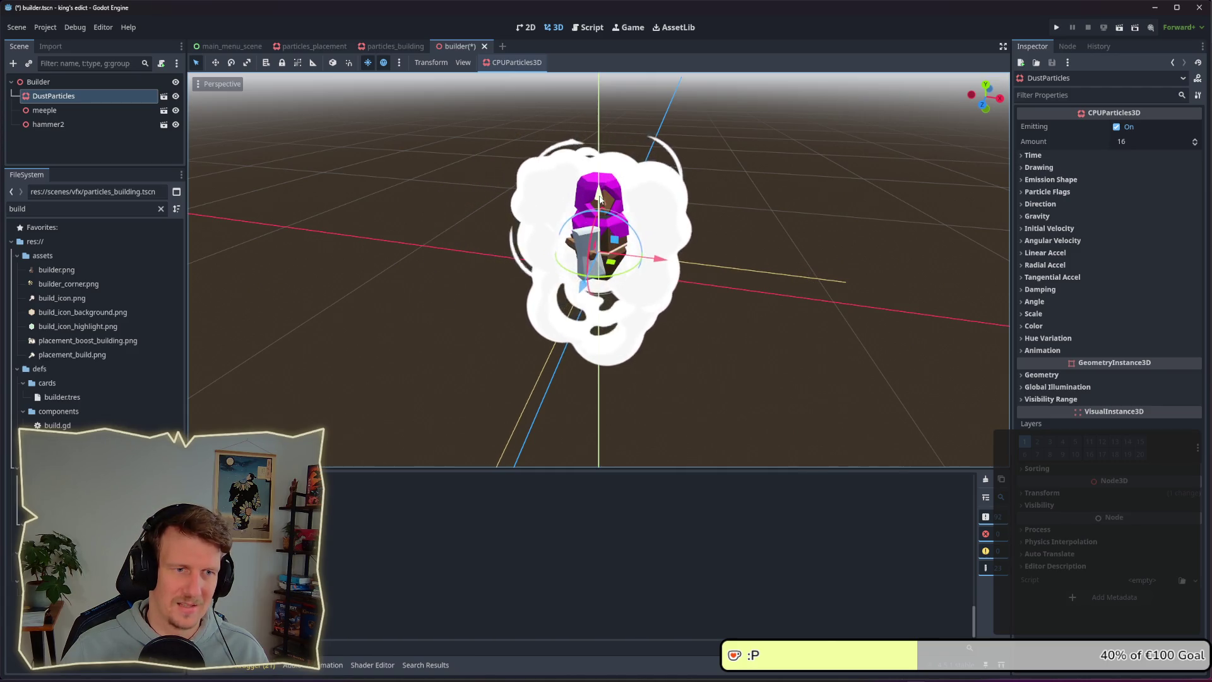
{"action": "mouse_move", "coordinate": [693, 185]}
{"action": "left_mouse_down"}
{"action": "mouse_move", "coordinate": [703, 213]}
{"action": "mouse_move", "coordinate": [687, 226]}
{"action": "left_mouse_up"}
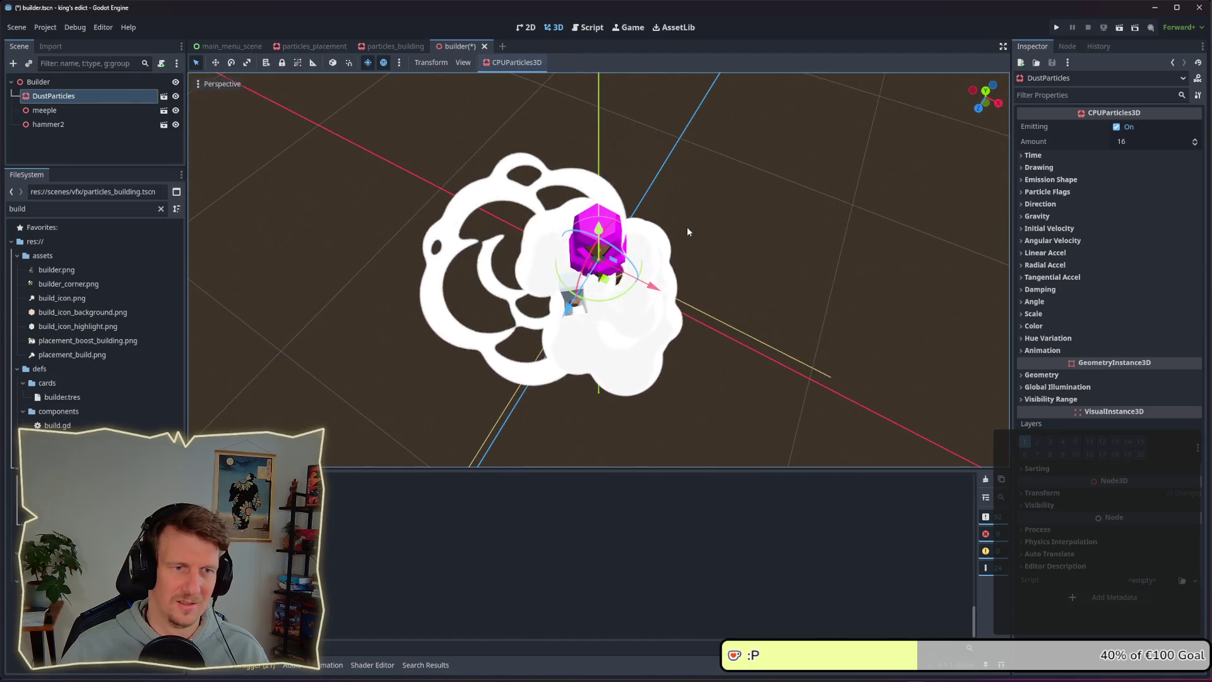
{"action": "left_click", "coordinate": [1057, 28]}
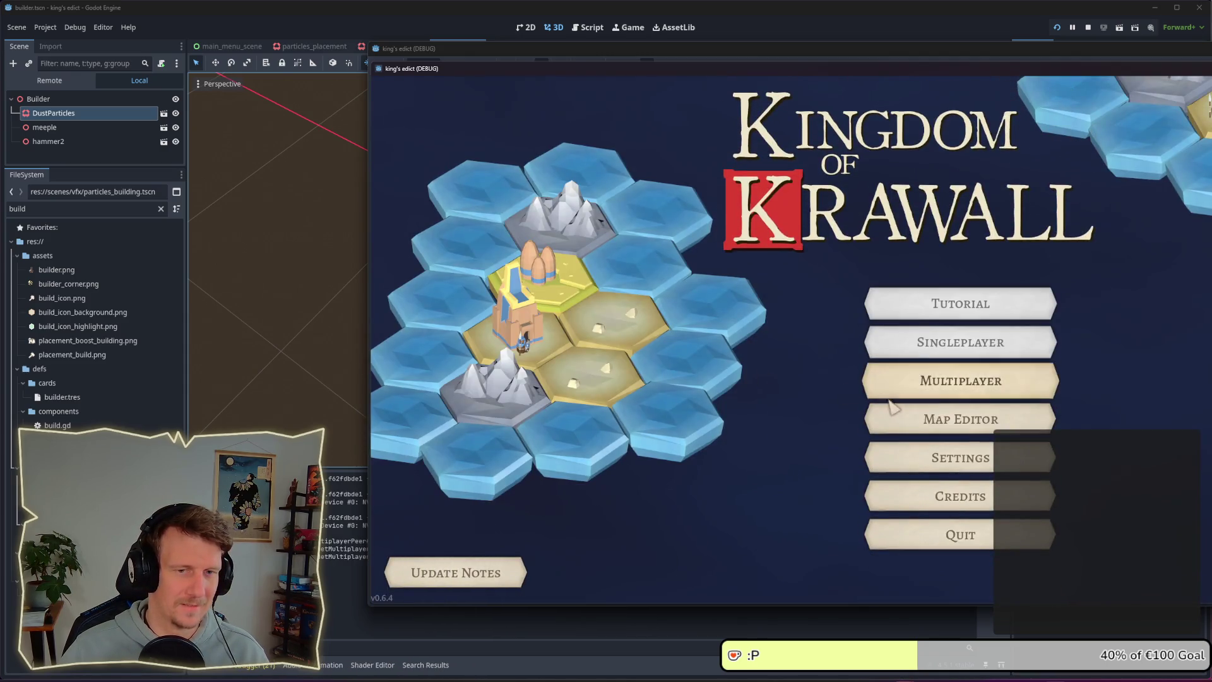
- Create and start a multiplayer game, then place a builder construction site beside the palace
{"action": "left_click", "coordinate": [901, 394]}
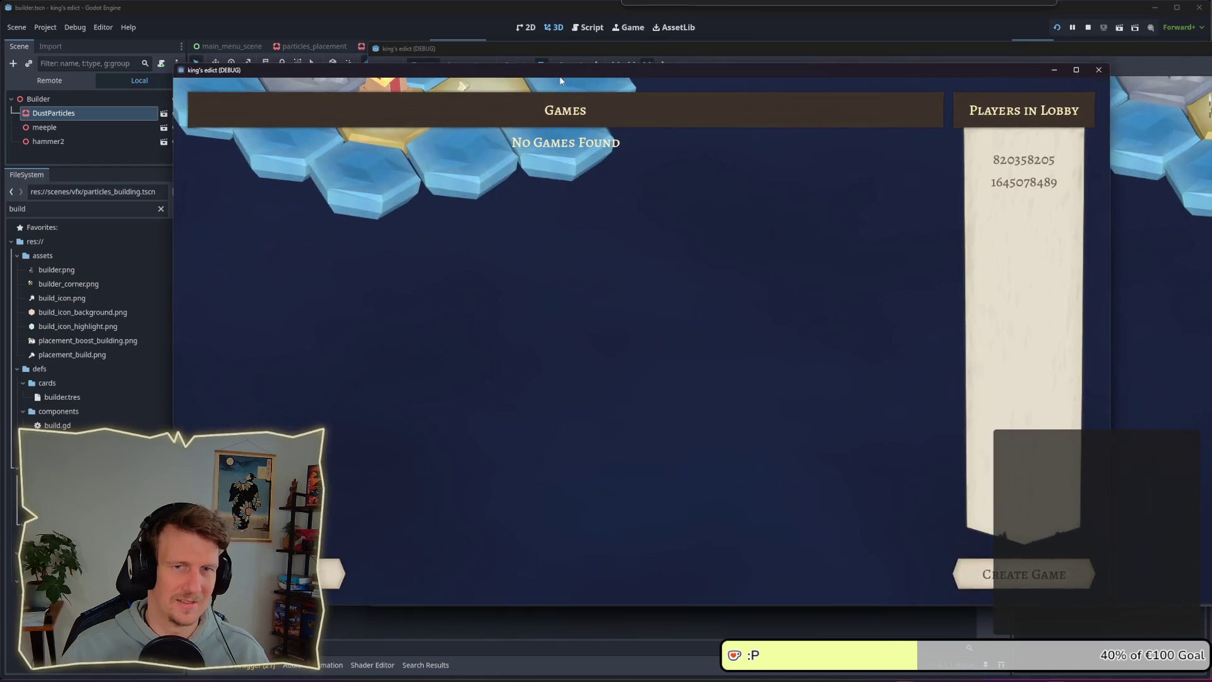
{"action": "left_click", "coordinate": [1070, 590]}
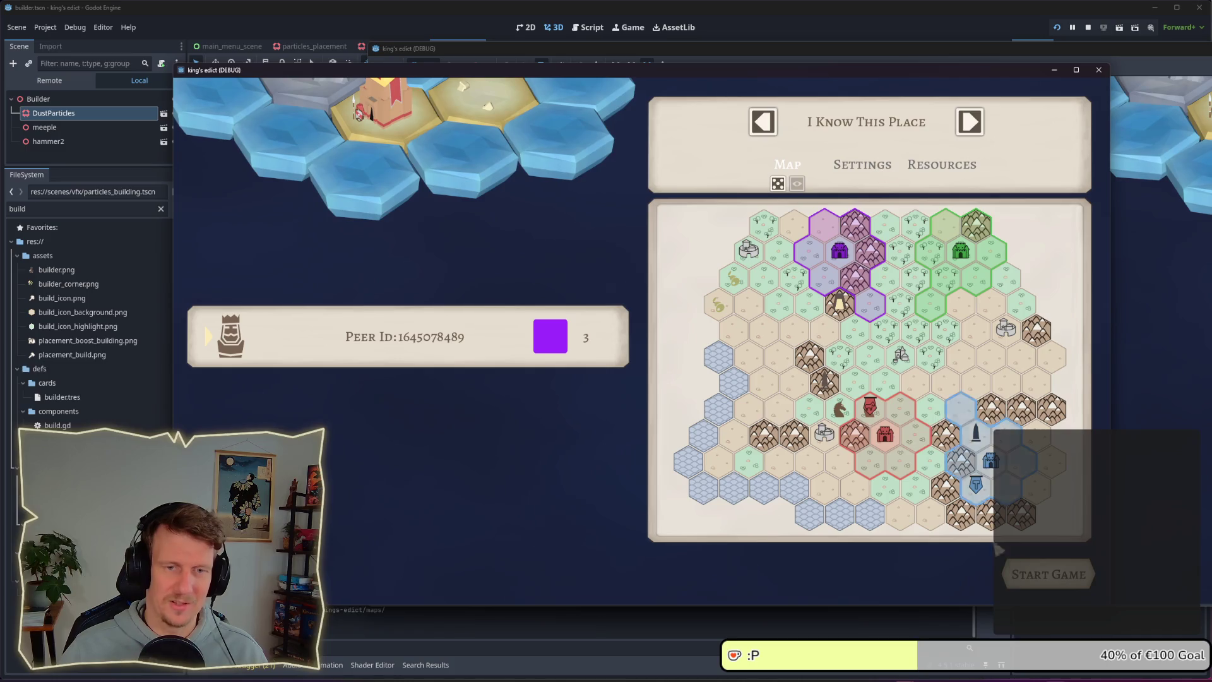
{"action": "left_click", "coordinate": [1010, 573]}
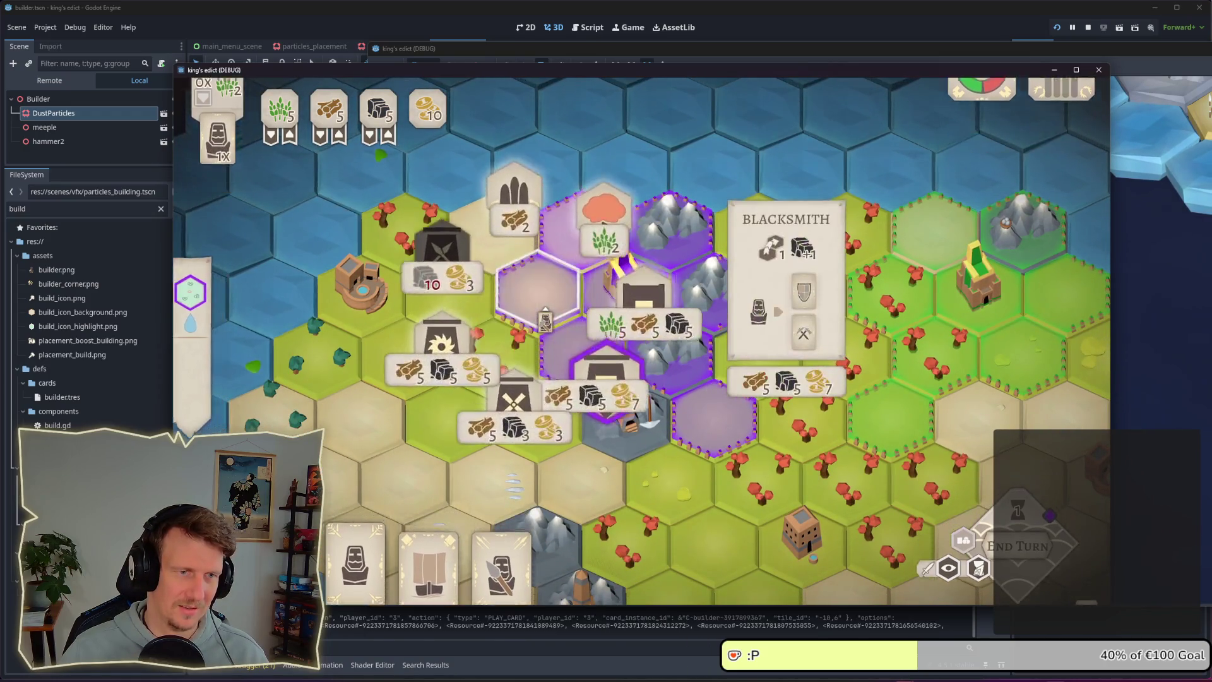
{"action": "left_click", "coordinate": [533, 284]}
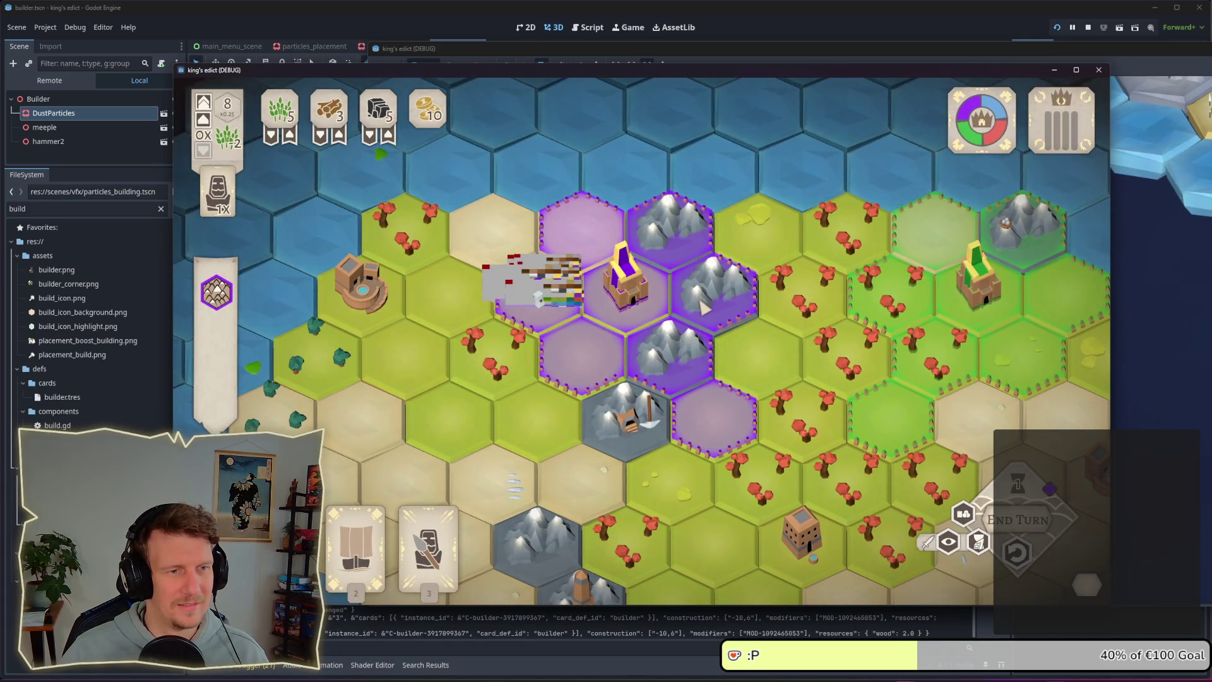
{"action": "scroll", "coordinate": [703, 306], "scroll_direction": "up", "scroll_amount": 2}
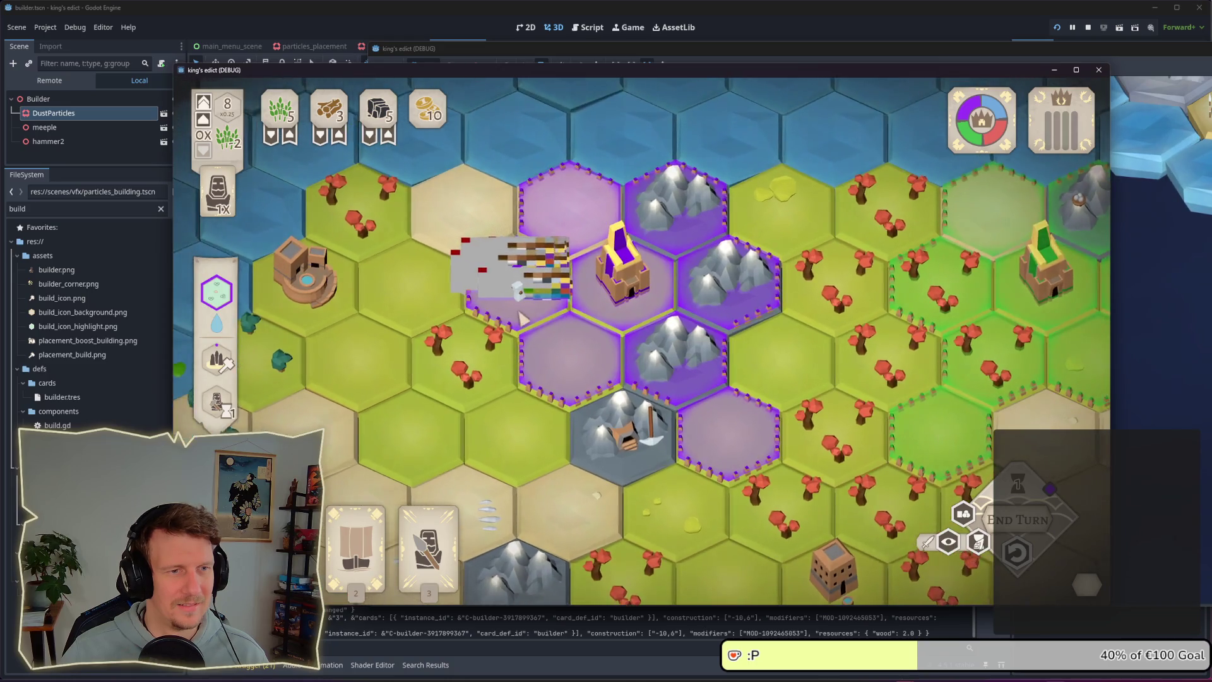
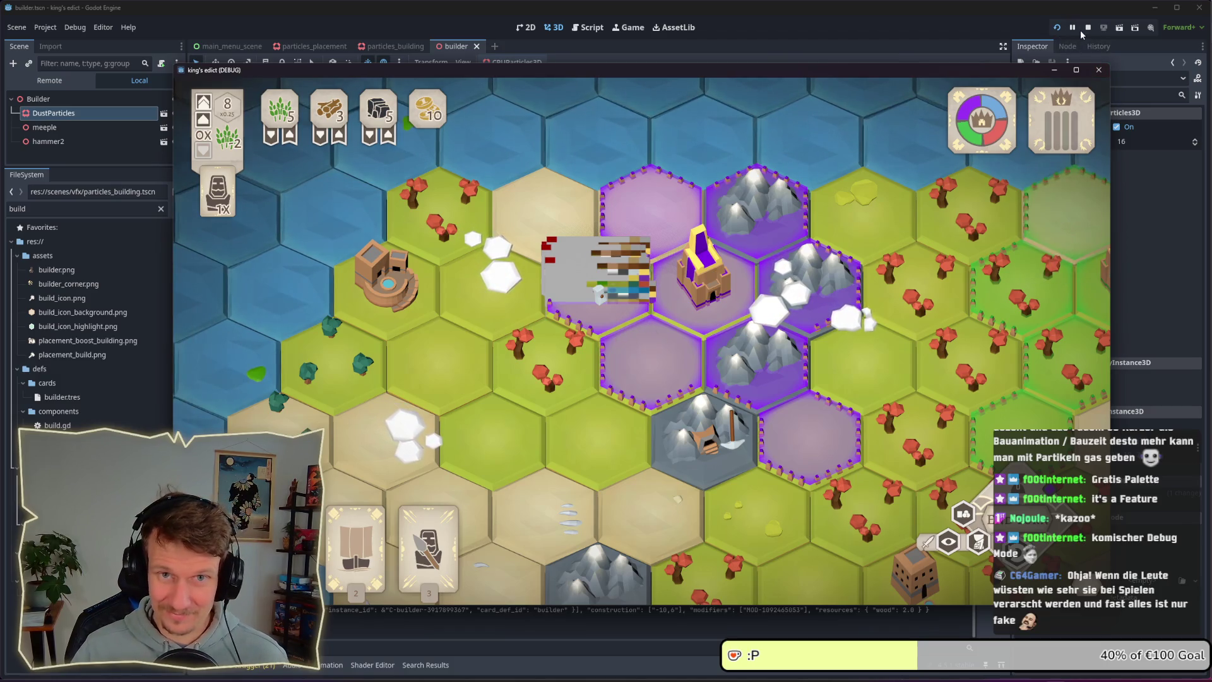
- Stop the running game, save the builder scene and reselect DustParticles
{"action": "left_click", "coordinate": [1098, 69]}
{"action": "key", "text": "ctrl+s"}
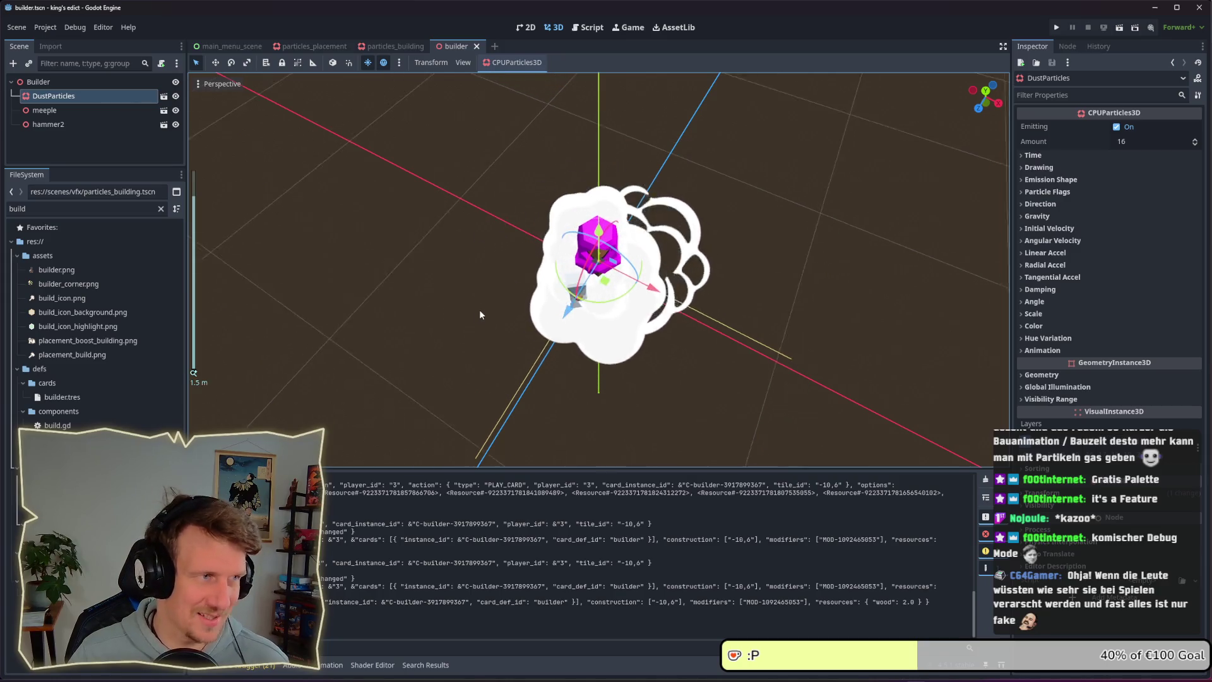
{"action": "left_click", "coordinate": [45, 110]}
{"action": "left_click", "coordinate": [50, 99]}
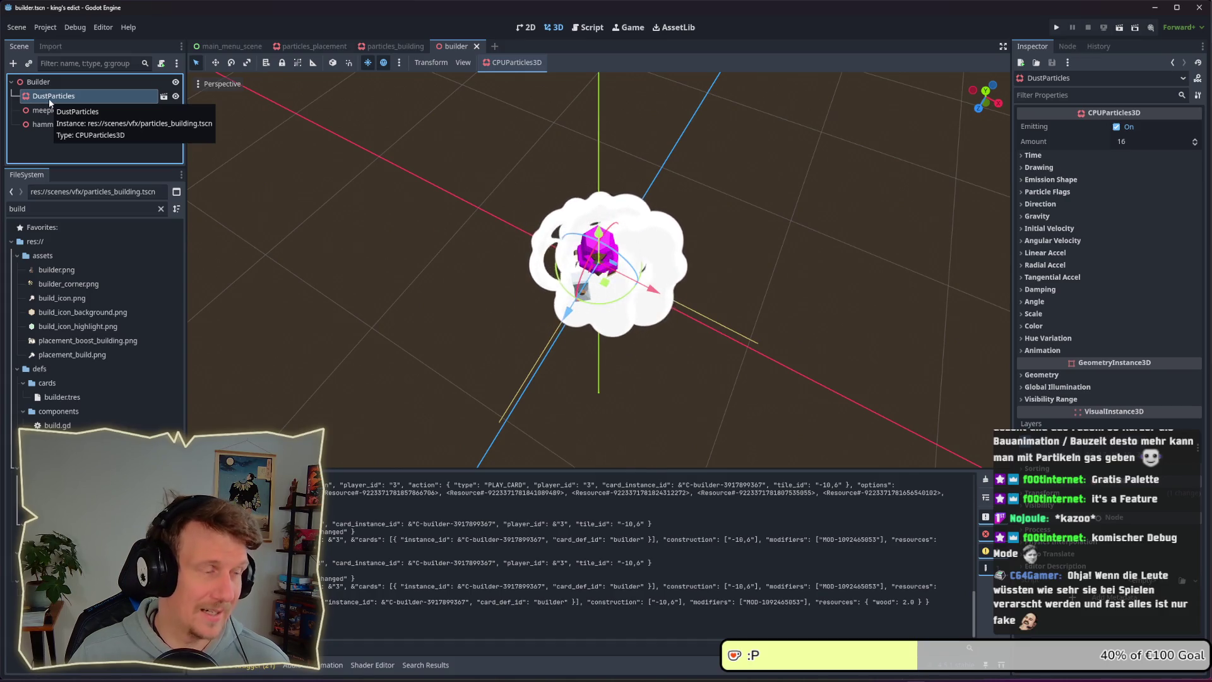
- Filter the FileSystem for 'hel' and open helpers.gd
{"action": "double_click", "coordinate": [18, 208]}
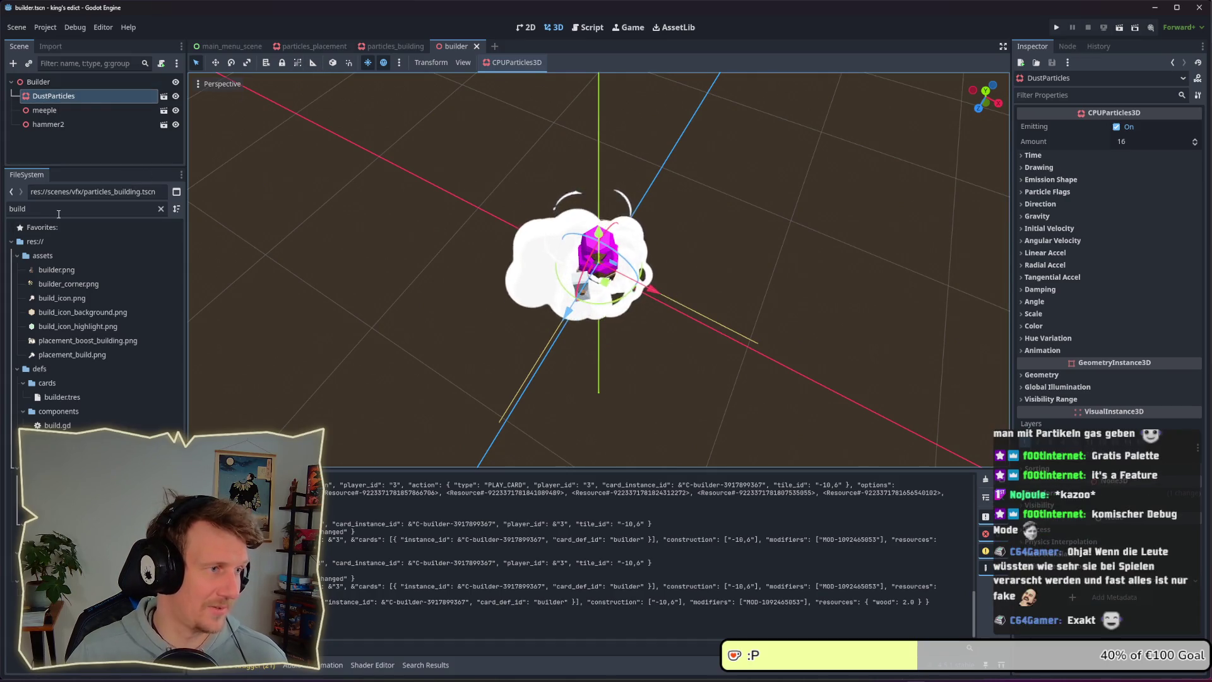
{"action": "type", "text": "he"}
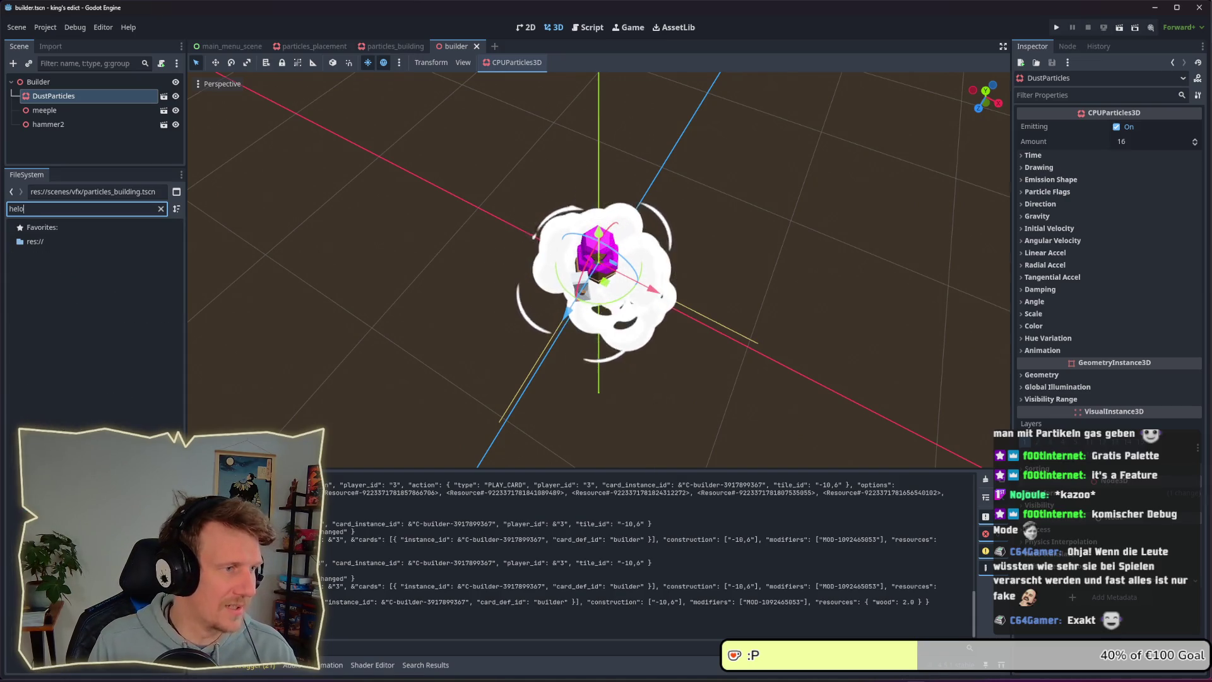
{"action": "type", "text": "l"}
{"action": "double_click", "coordinate": [56, 270]}
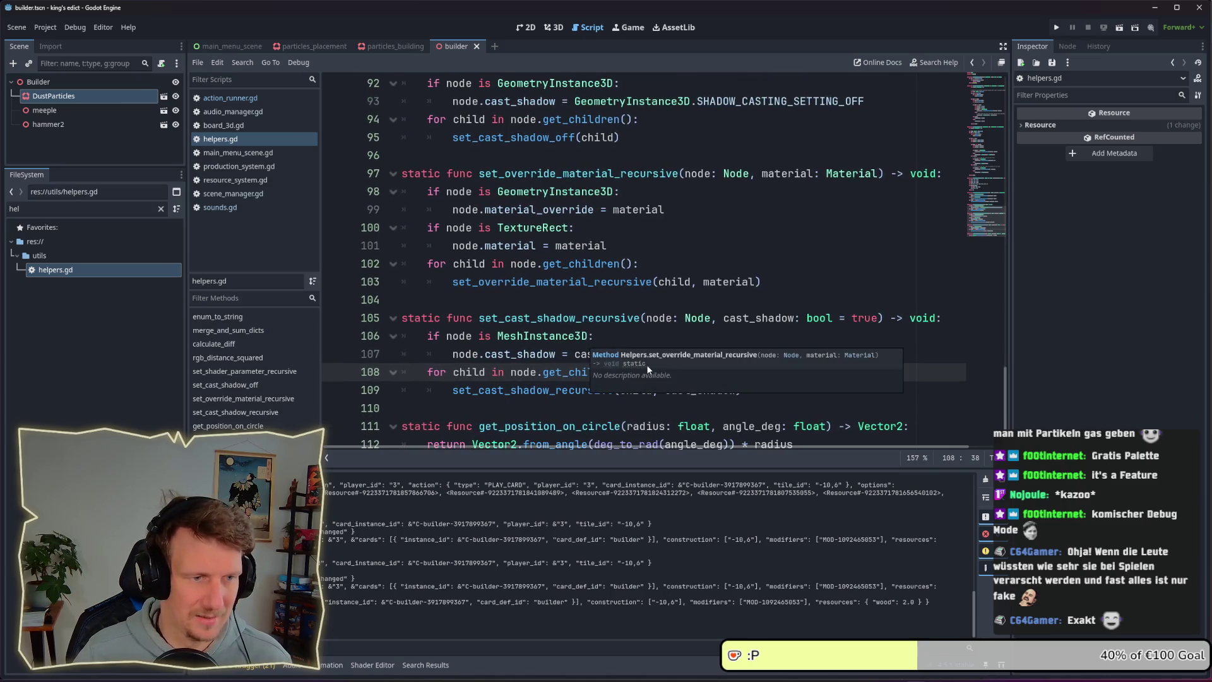
- Review the recursive material and cast-shadow helper code in helpers.gd
{"action": "left_click", "coordinate": [613, 331]}
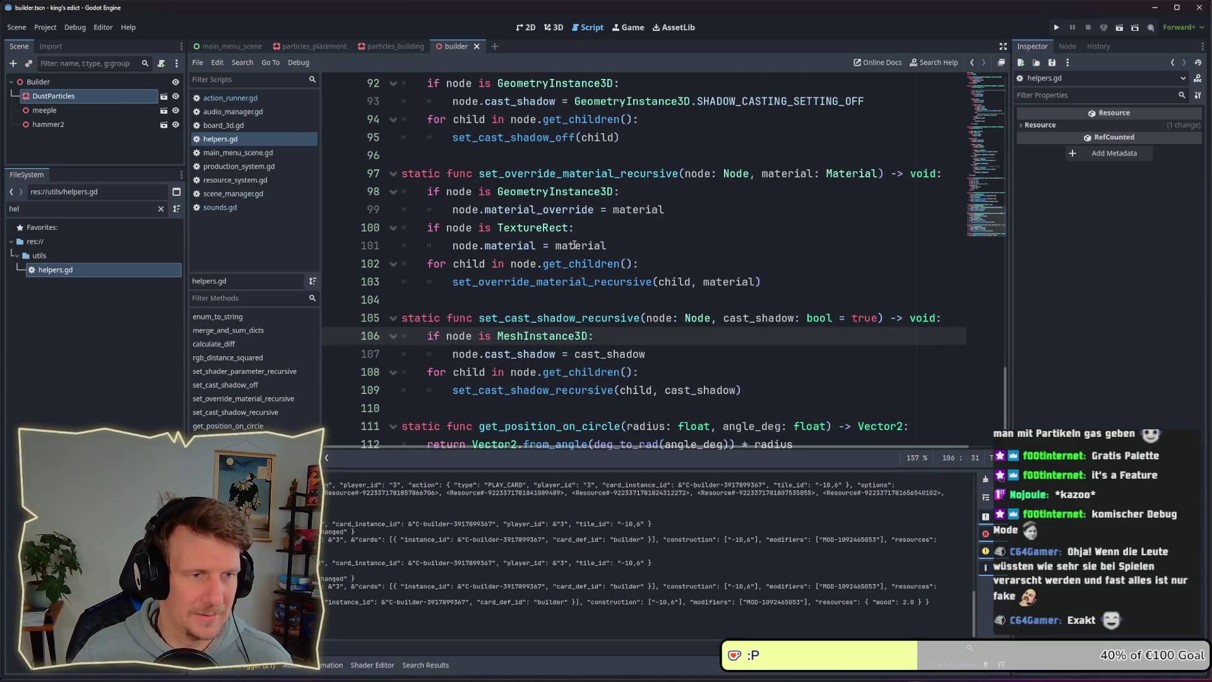
{"action": "double_click", "coordinate": [536, 281]}
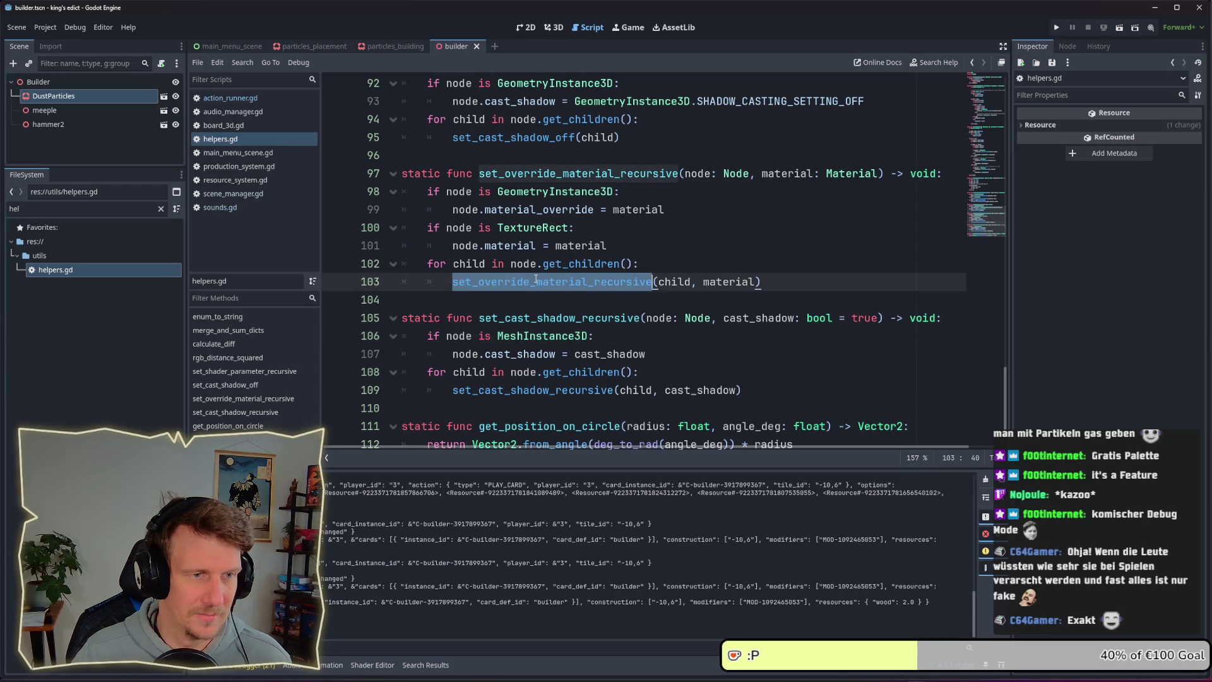
{"action": "left_click", "coordinate": [556, 222]}
{"action": "double_click", "coordinate": [577, 192]}
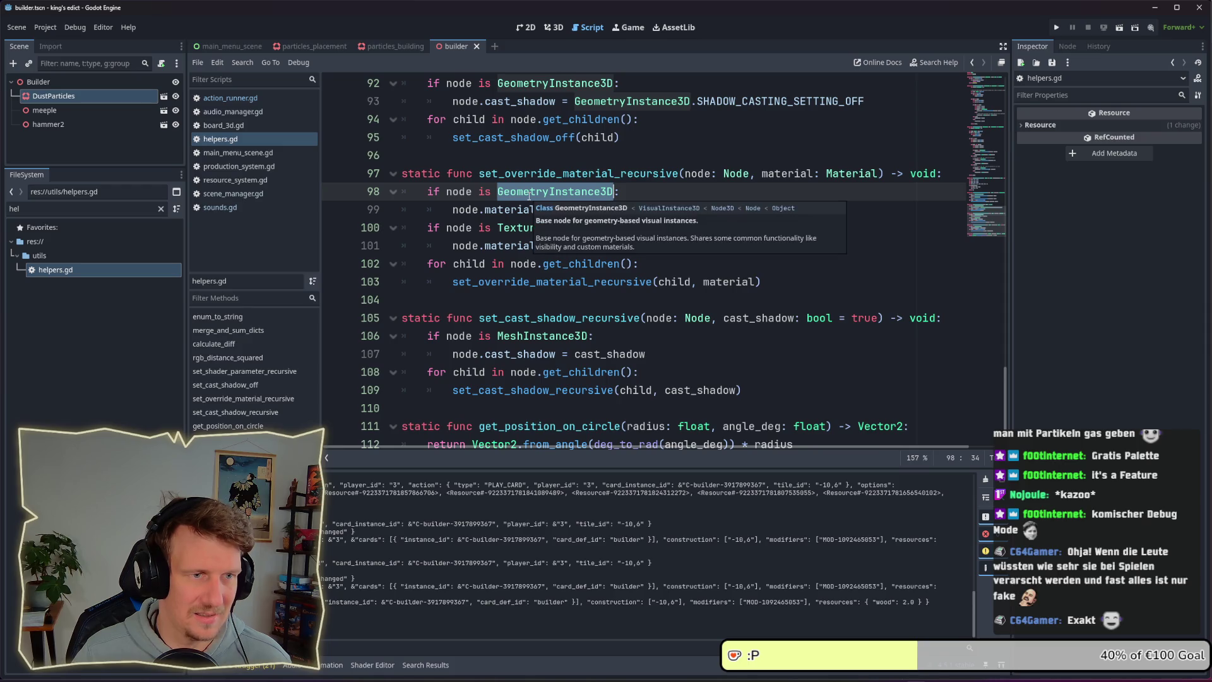
{"action": "left_click", "coordinate": [519, 210]}
{"action": "mouse_move", "coordinate": [546, 228]}
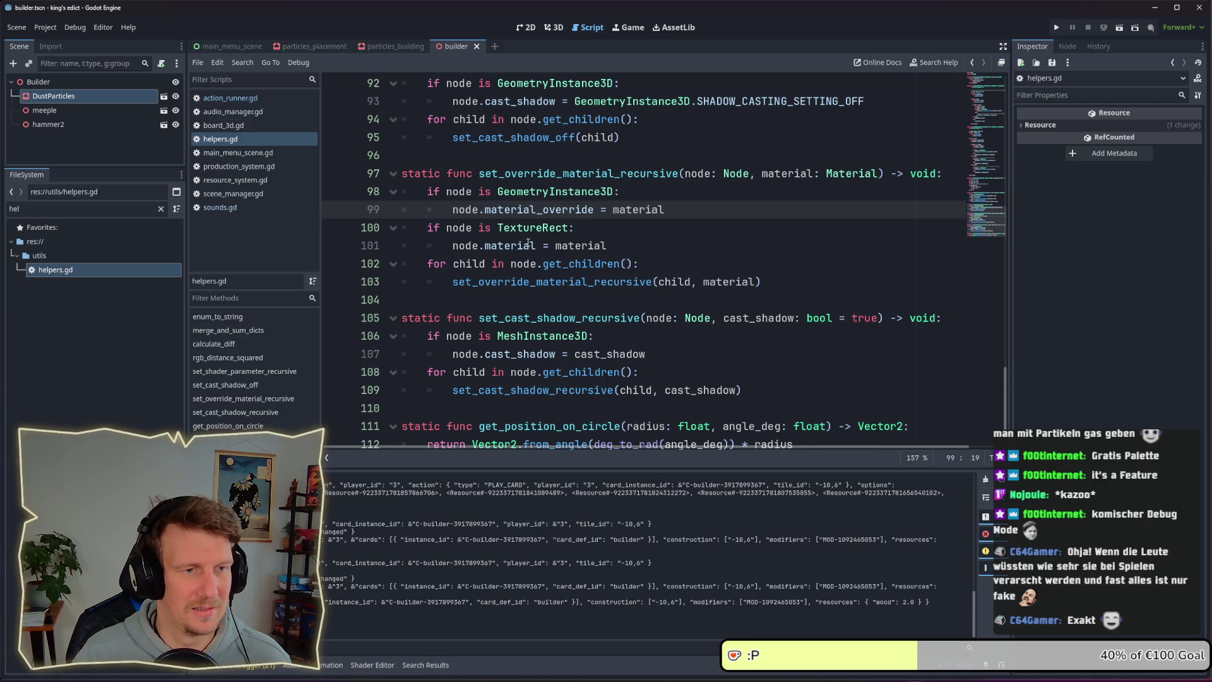
{"action": "left_click", "coordinate": [690, 243]}
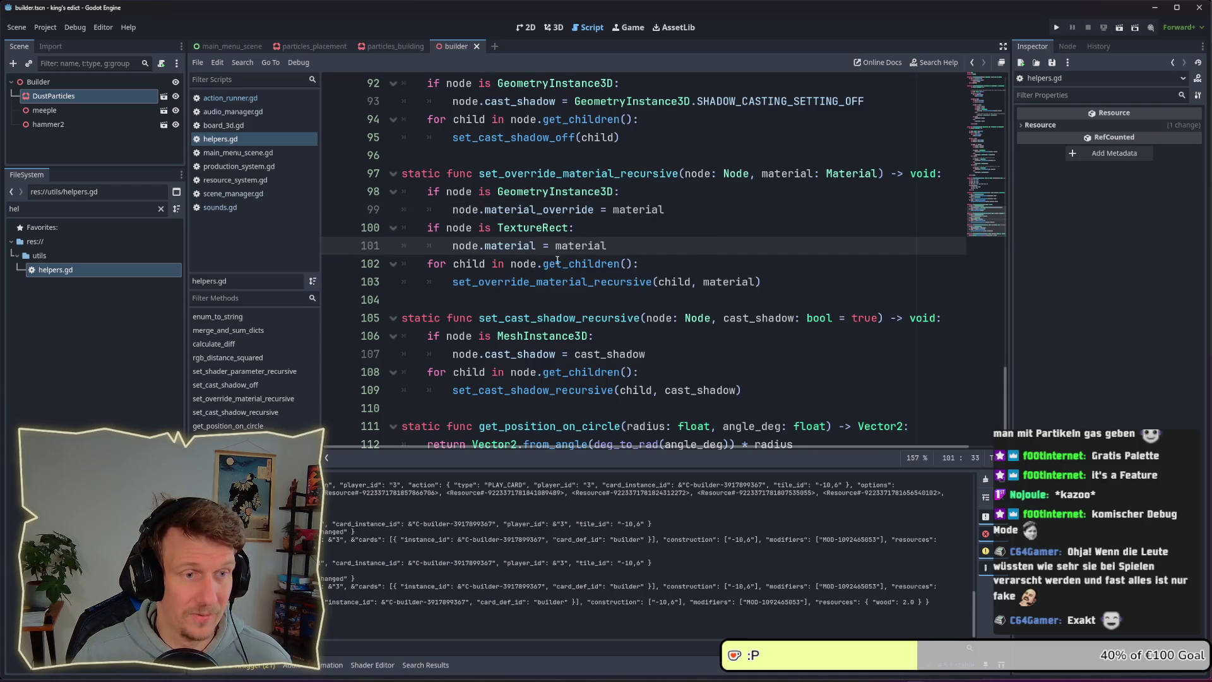
{"action": "mouse_move", "coordinate": [554, 264]}
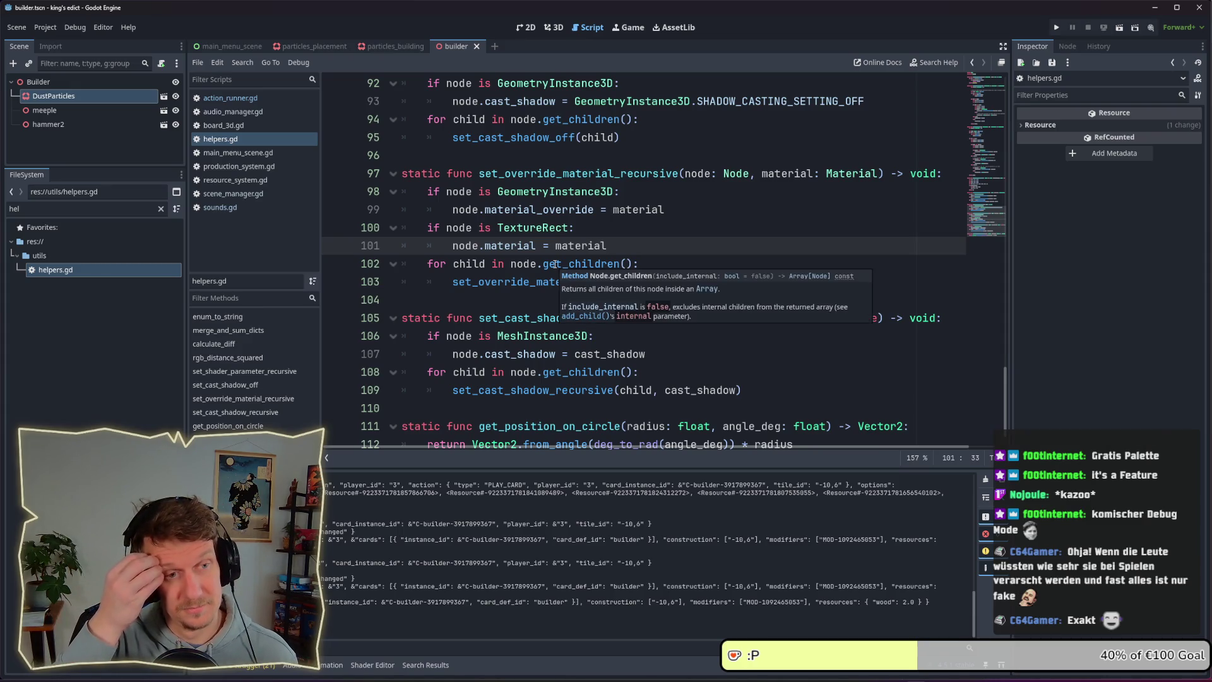
- Add an 'if node is CPUParticles3D' check at the start of set_override_material_recursive
{"action": "left_click", "coordinate": [428, 190]}
{"action": "key", "text": "Return"}
{"action": "key", "text": "Return"}
{"action": "key", "text": "Up"}
{"action": "key", "text": "Up"}
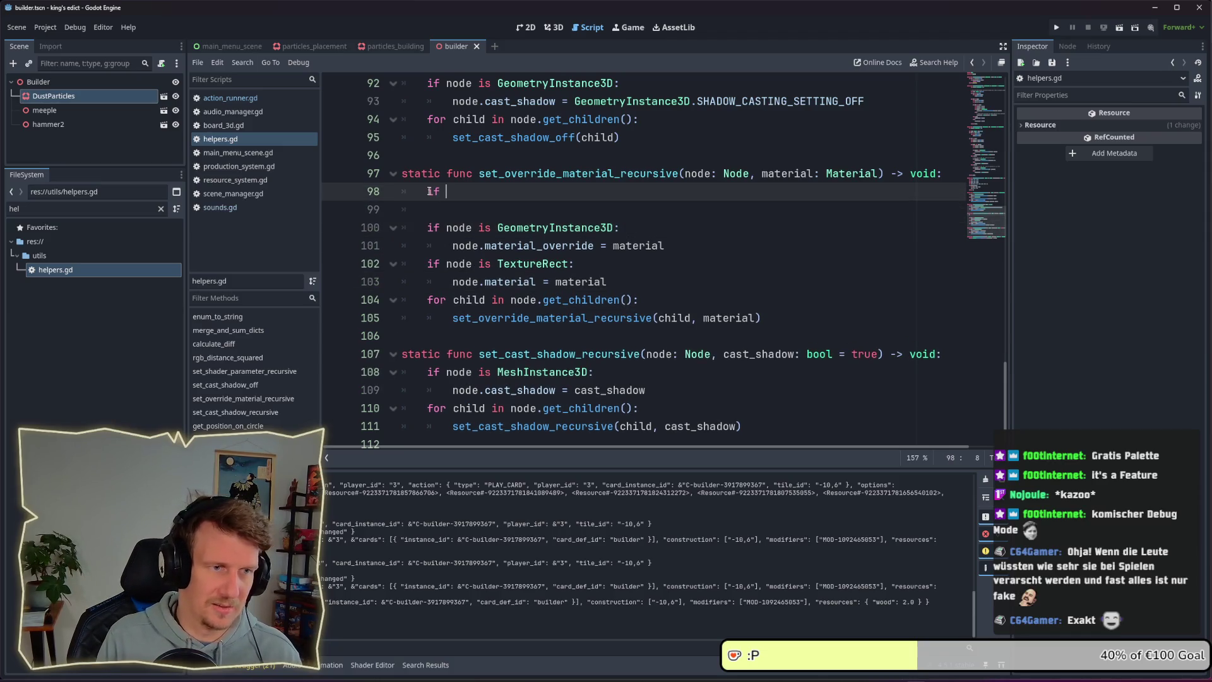
{"action": "key", "text": "BackSpace"}
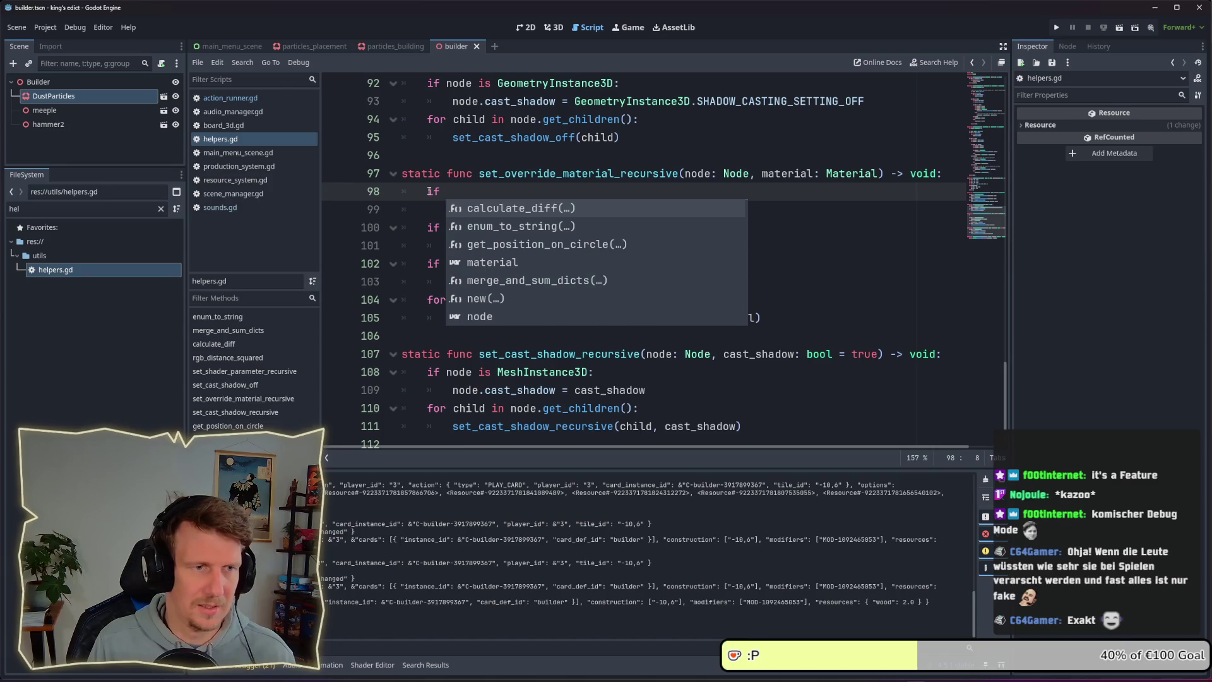
{"action": "type", "text": "node is Pa"}
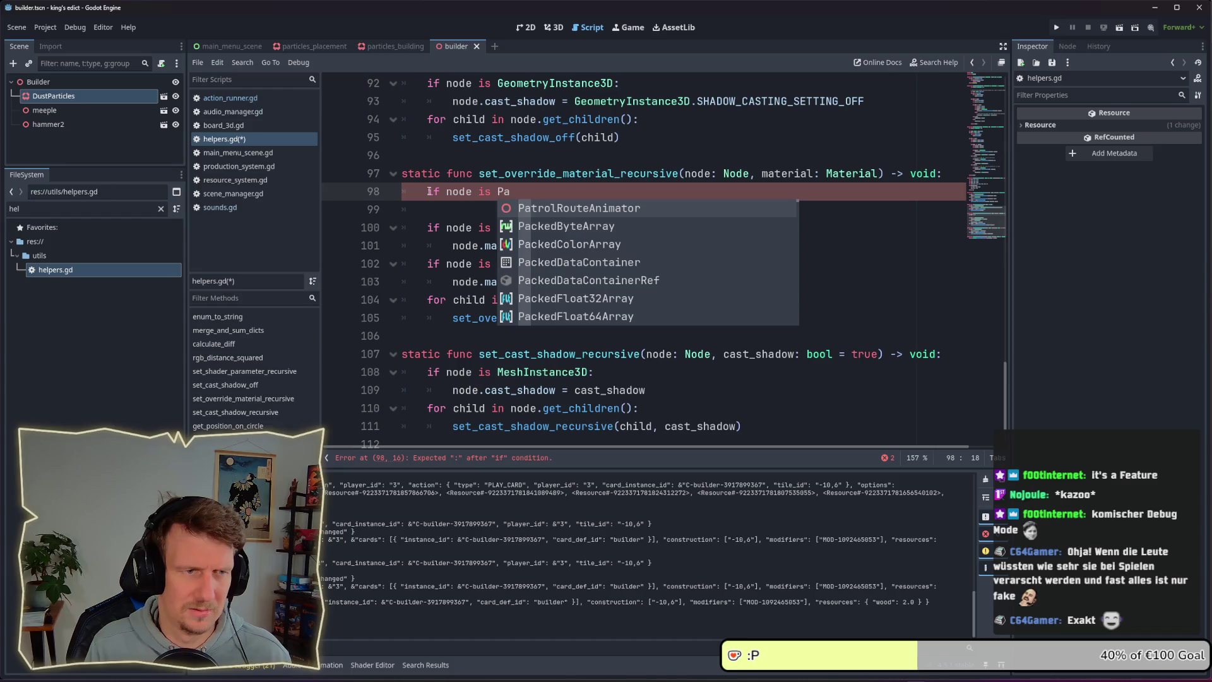
{"action": "type", "text": "rt"}
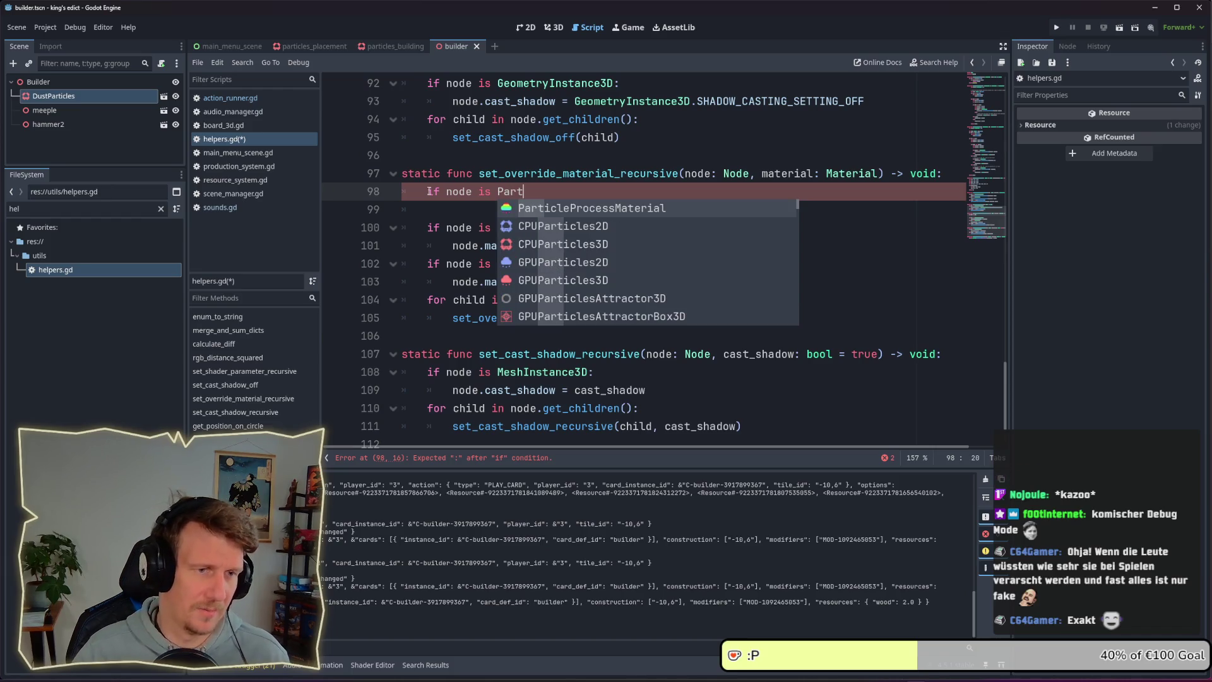
{"action": "left_click", "coordinate": [586, 244]}
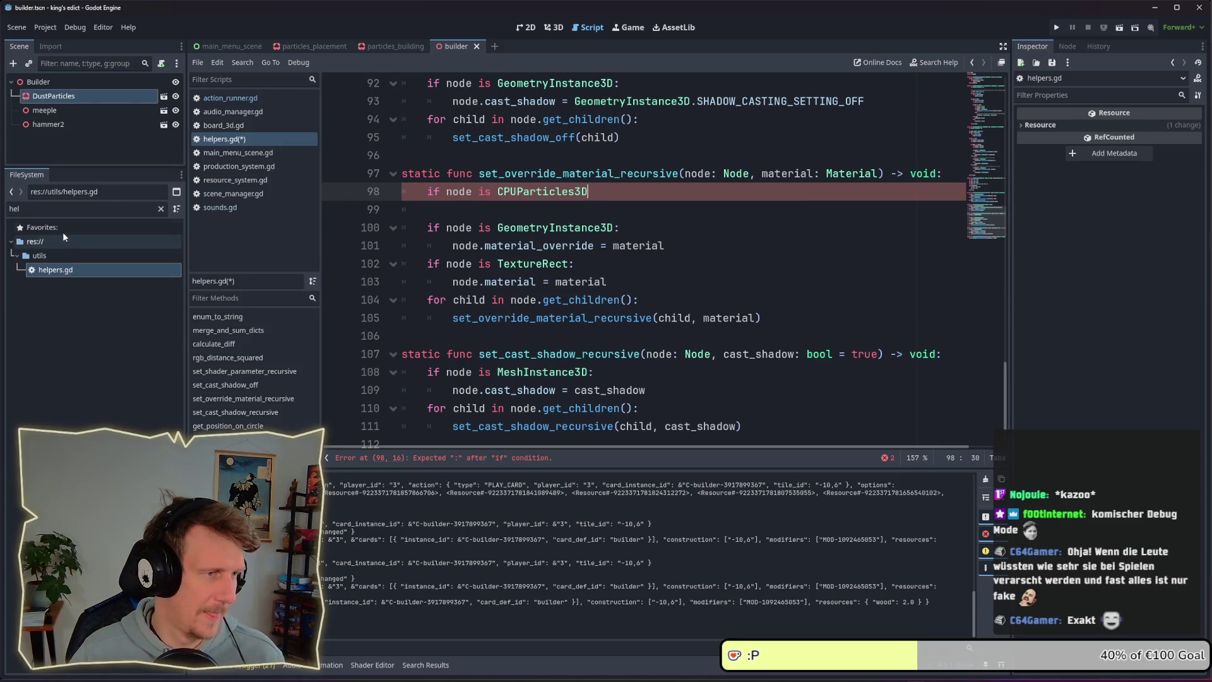
- Filter files for 'parti', open particles_building.tscn and select DustParticles
{"action": "left_click_drag", "start_coordinate": [102, 210], "coordinate": [5, 216]}
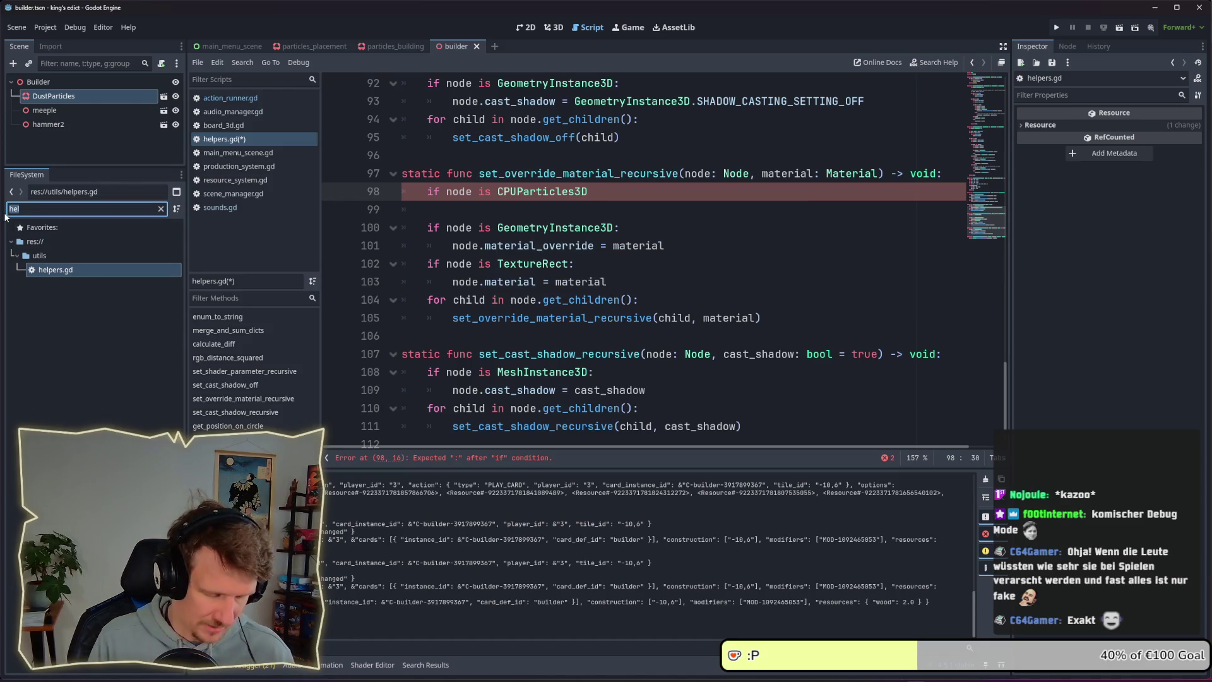
{"action": "key", "text": "BackSpace"}
{"action": "type", "text": "parti"}
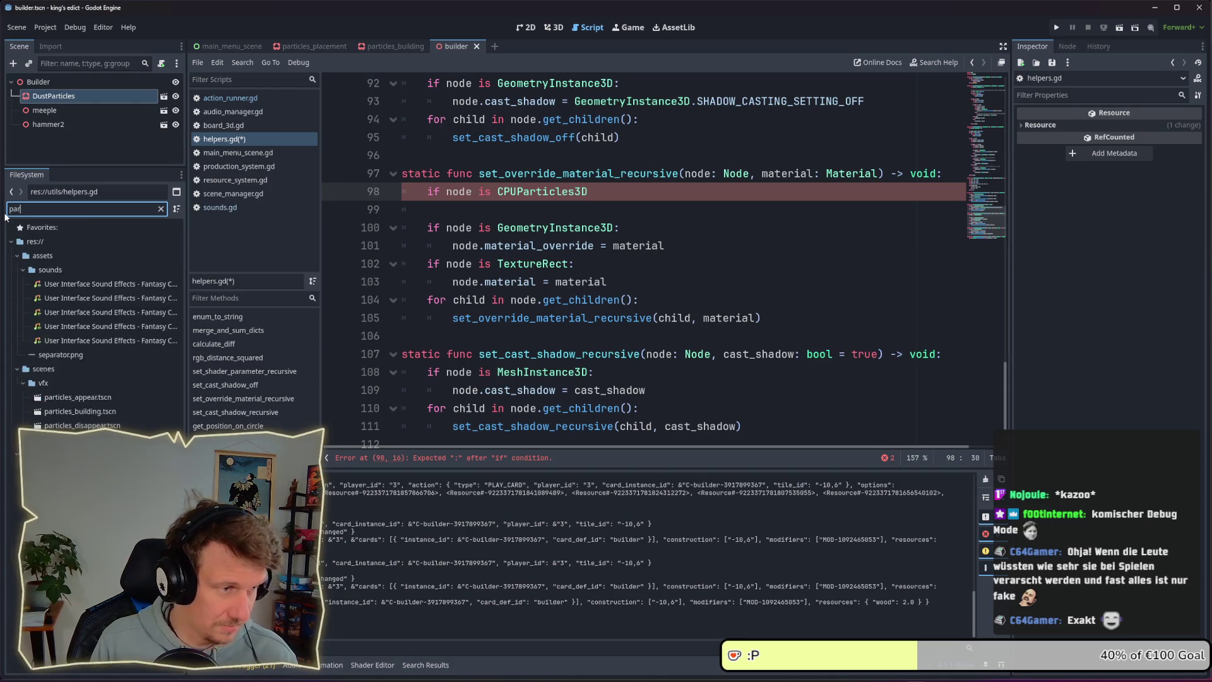
{"action": "double_click", "coordinate": [99, 299]}
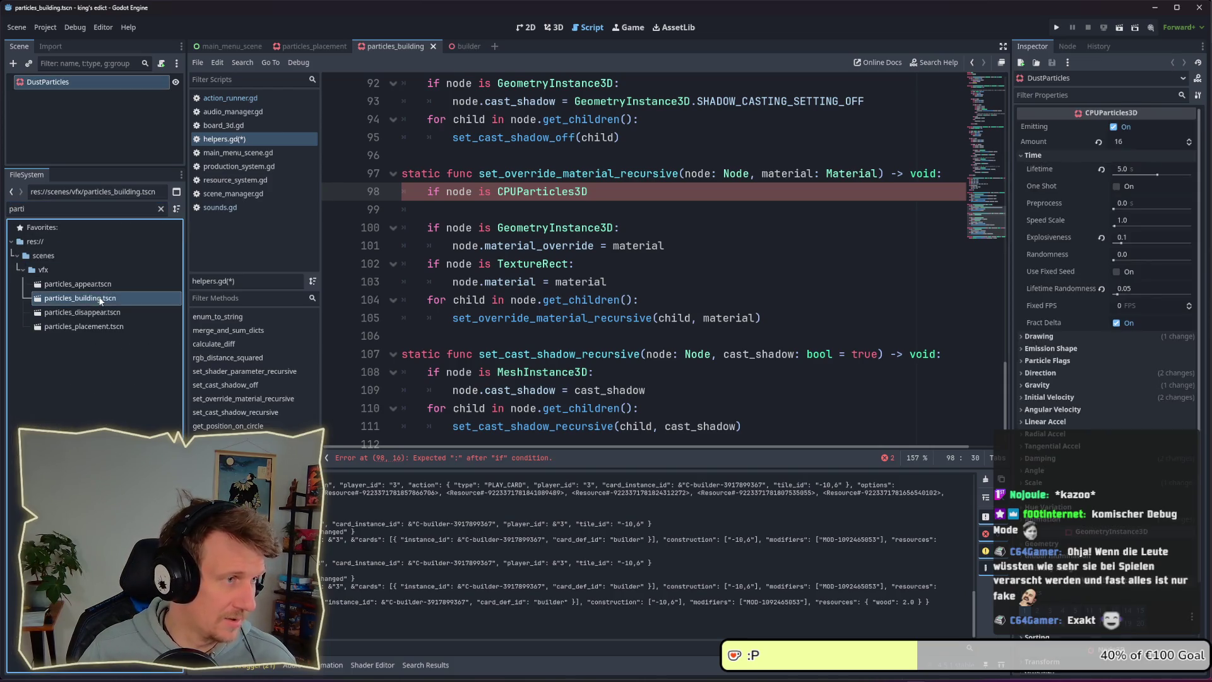
{"action": "left_click", "coordinate": [64, 84]}
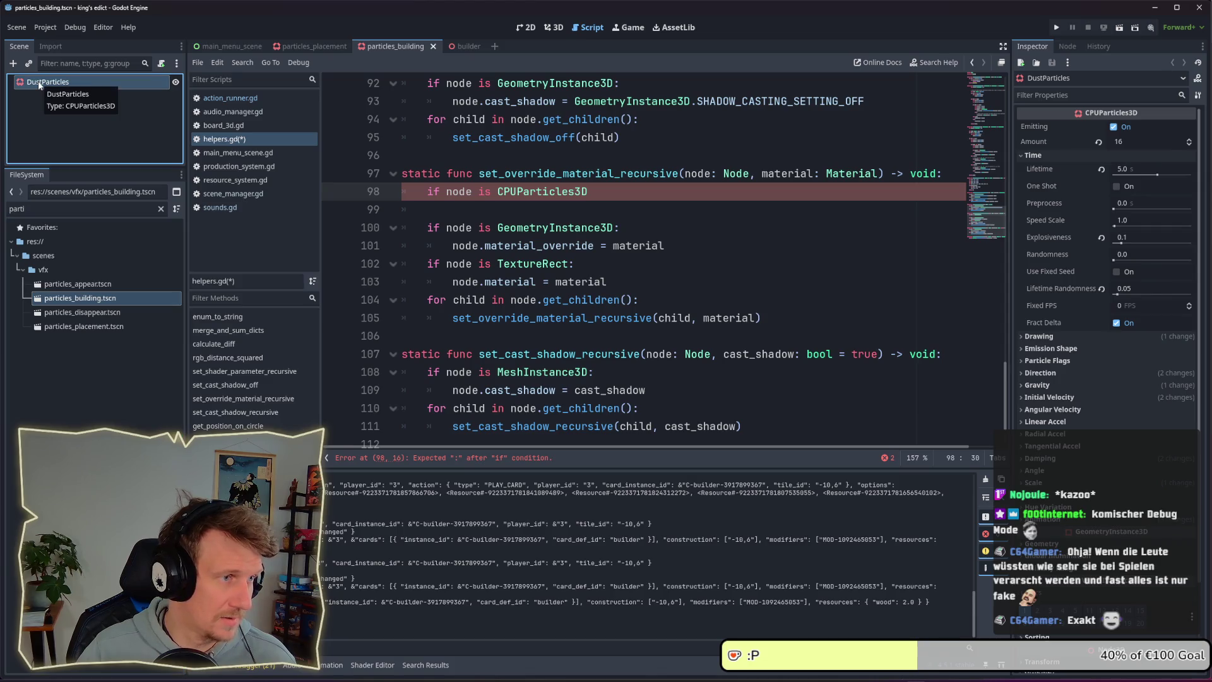
- Add the indented return line under the CPUParticles3D check and relaunch the game
{"action": "left_click", "coordinate": [639, 191]}
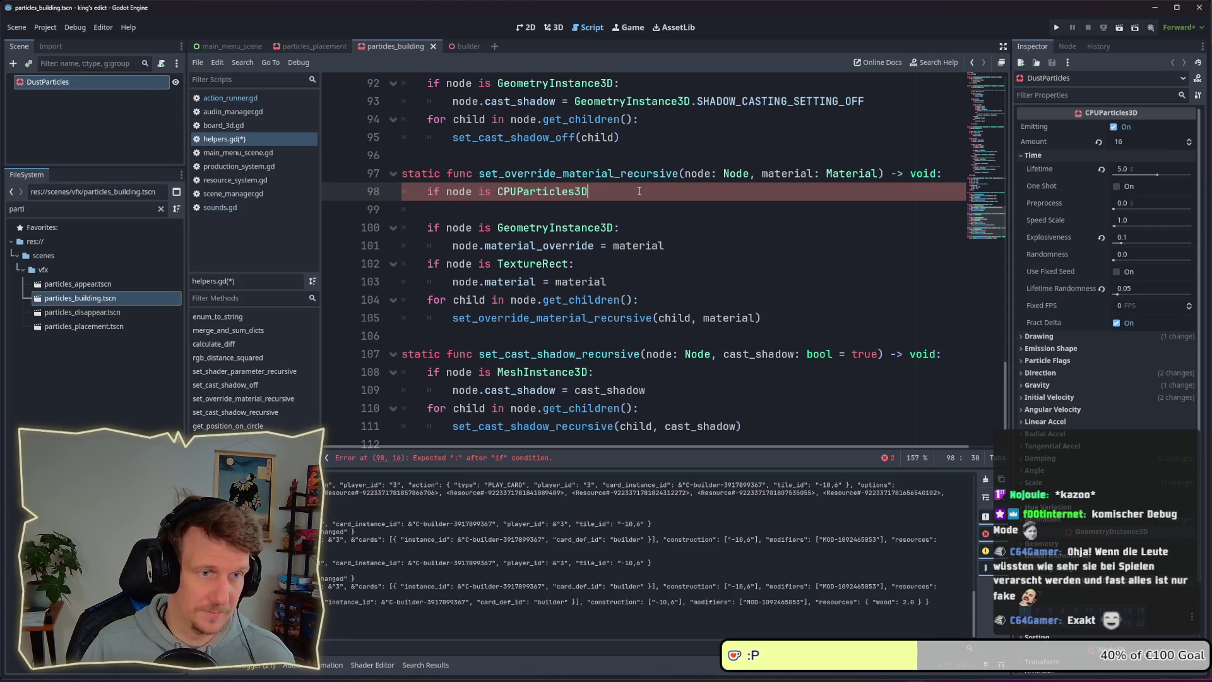
{"action": "type", "text": ":"}
{"action": "key", "text": "Return"}
{"action": "type", "text": "return"}
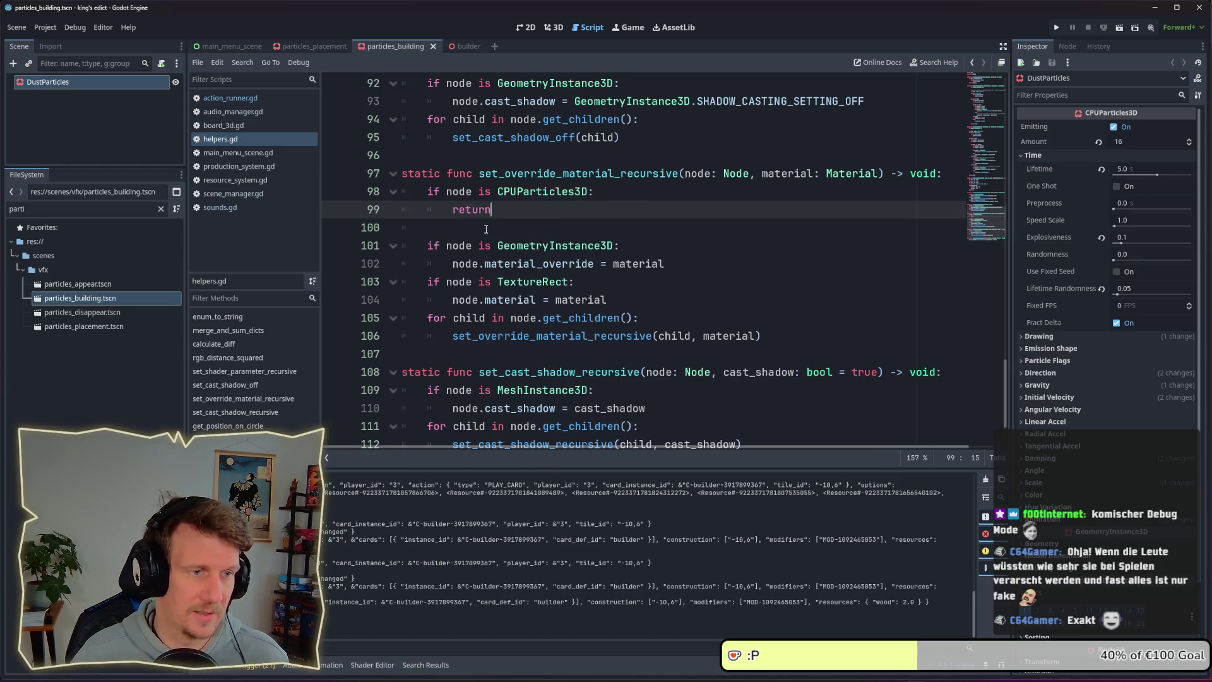
{"action": "left_click", "coordinate": [1057, 27]}
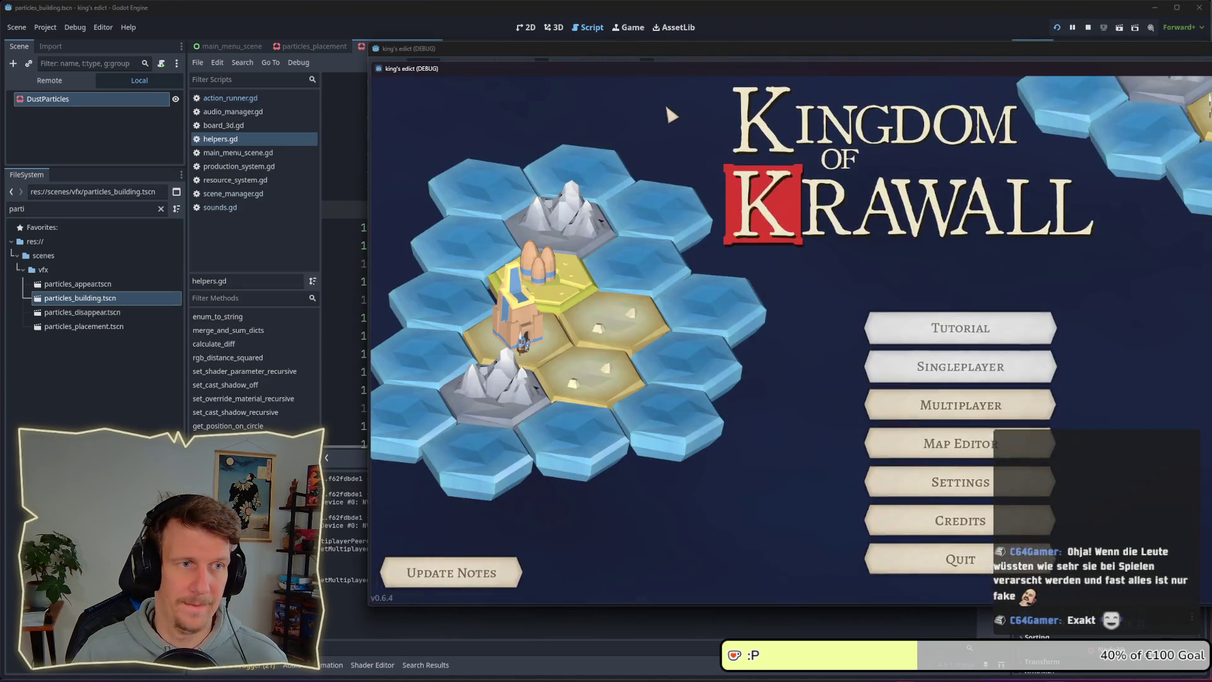
- Create a new multiplayer game room, pick a start position and start the match
{"action": "left_click_drag", "start_coordinate": [650, 70], "coordinate": [451, 63]}
{"action": "left_click", "coordinate": [735, 385]}
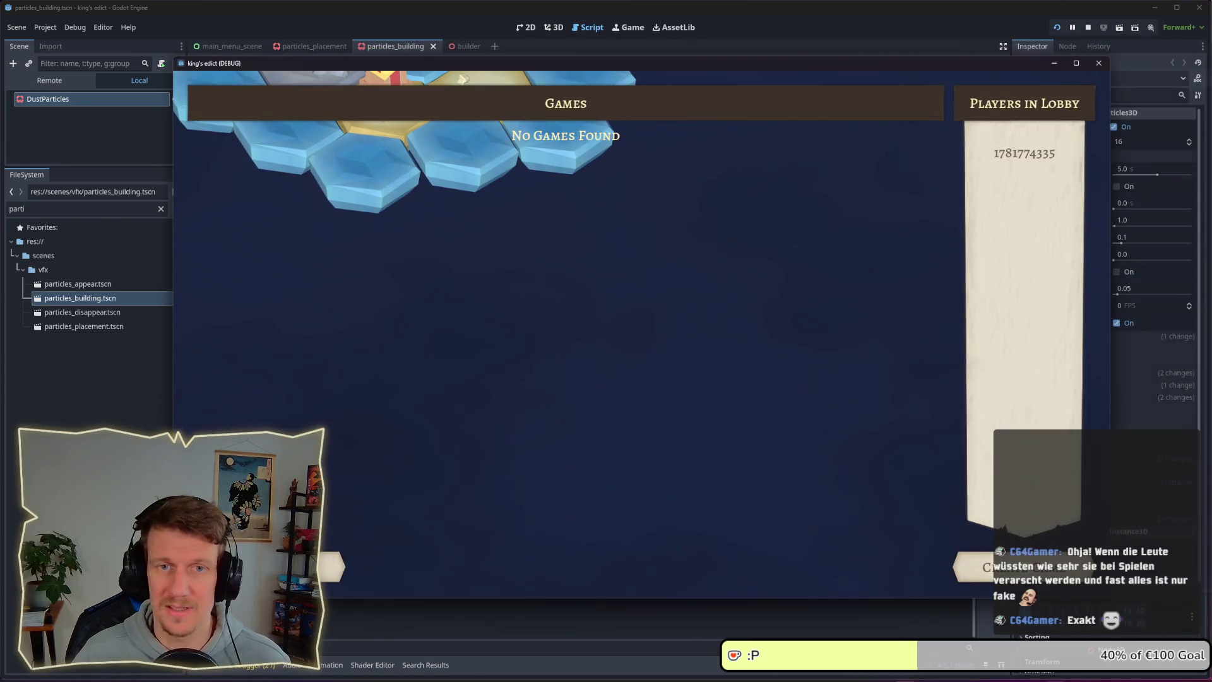
{"action": "left_click", "coordinate": [997, 567]}
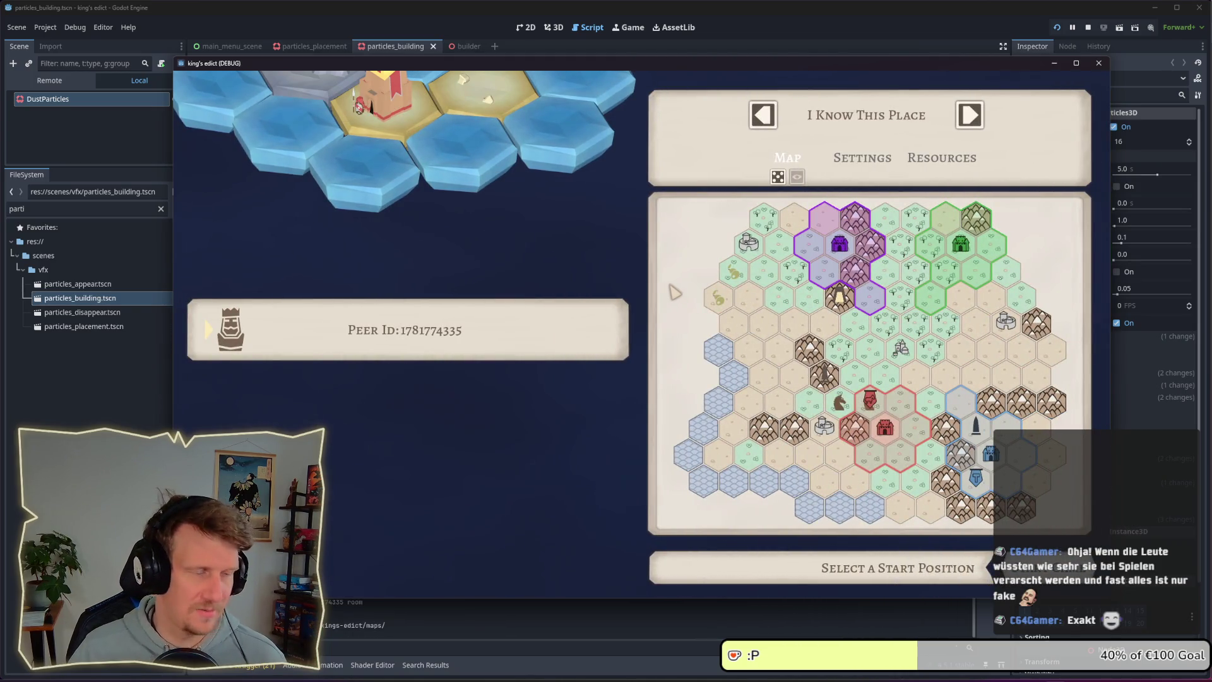
{"action": "left_click", "coordinate": [824, 262]}
{"action": "left_click", "coordinate": [1058, 568]}
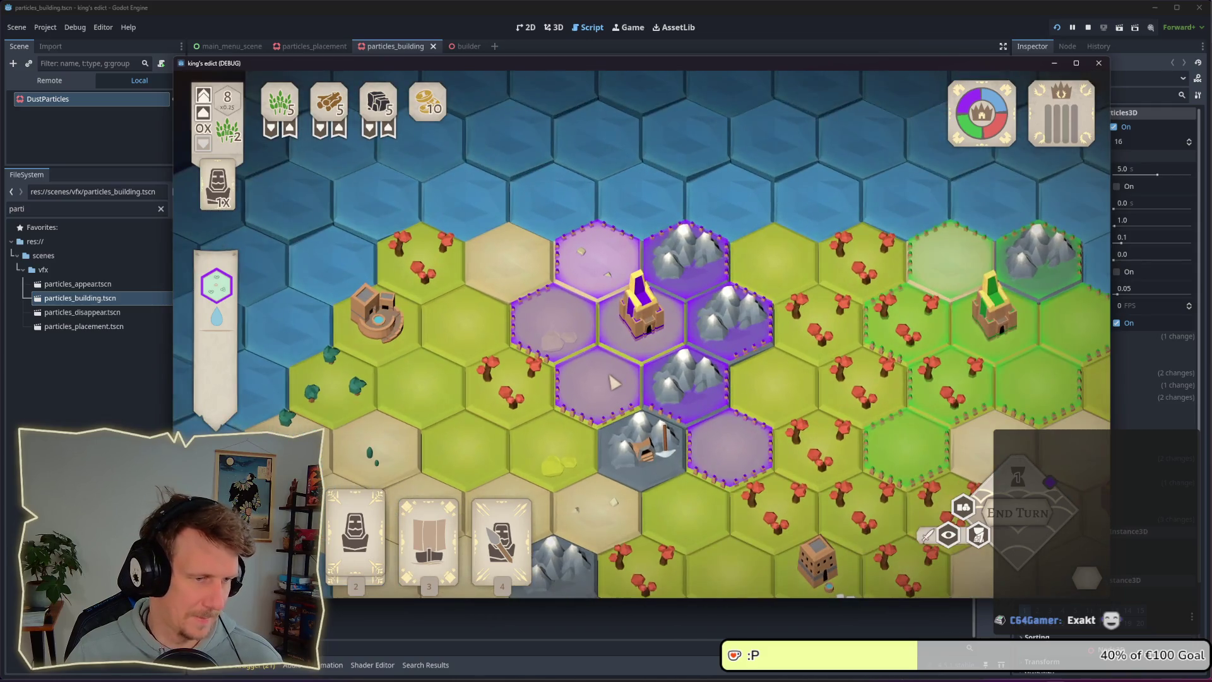
- Build a farm on the hex left of the castle, then build on the castle hex
{"action": "left_click", "coordinate": [572, 322]}
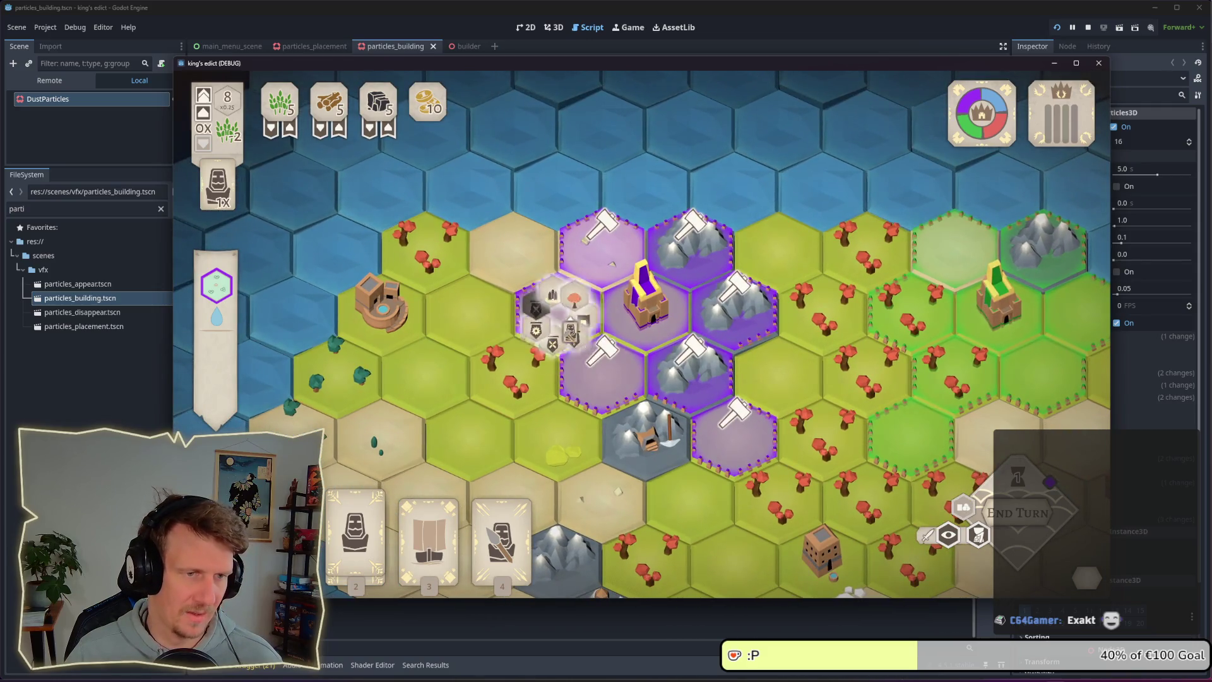
{"action": "left_click", "coordinate": [546, 271]}
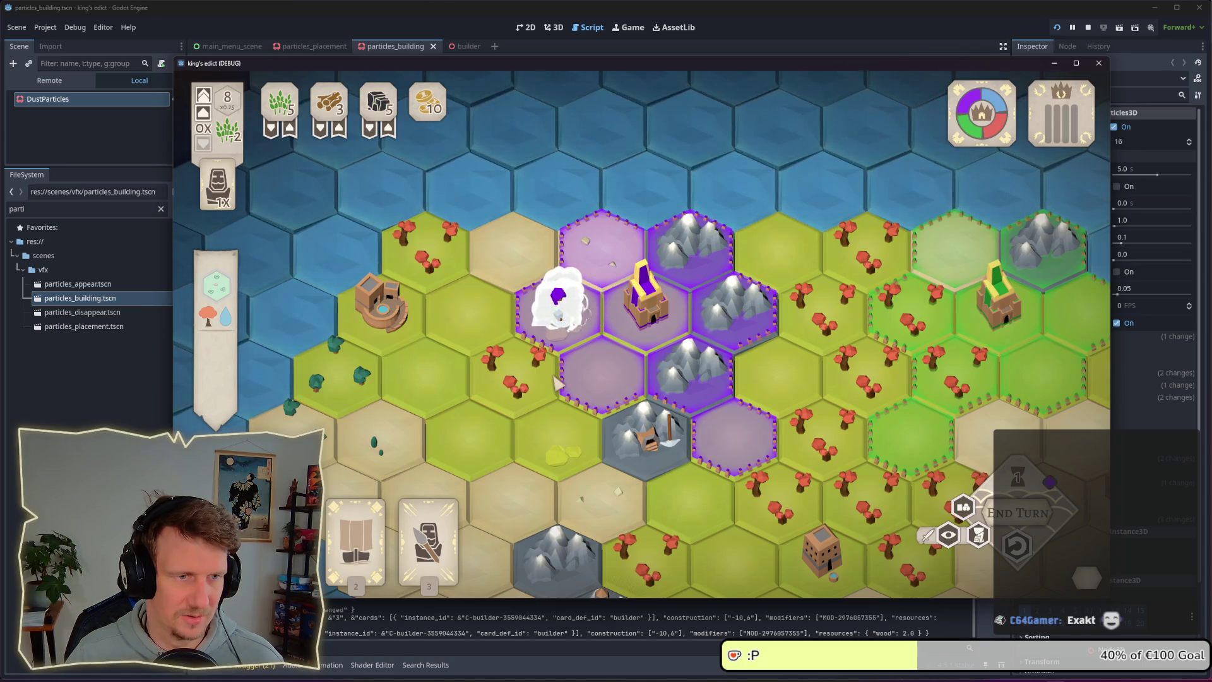
{"action": "scroll", "coordinate": [556, 378], "scroll_direction": "down", "scroll_amount": 4}
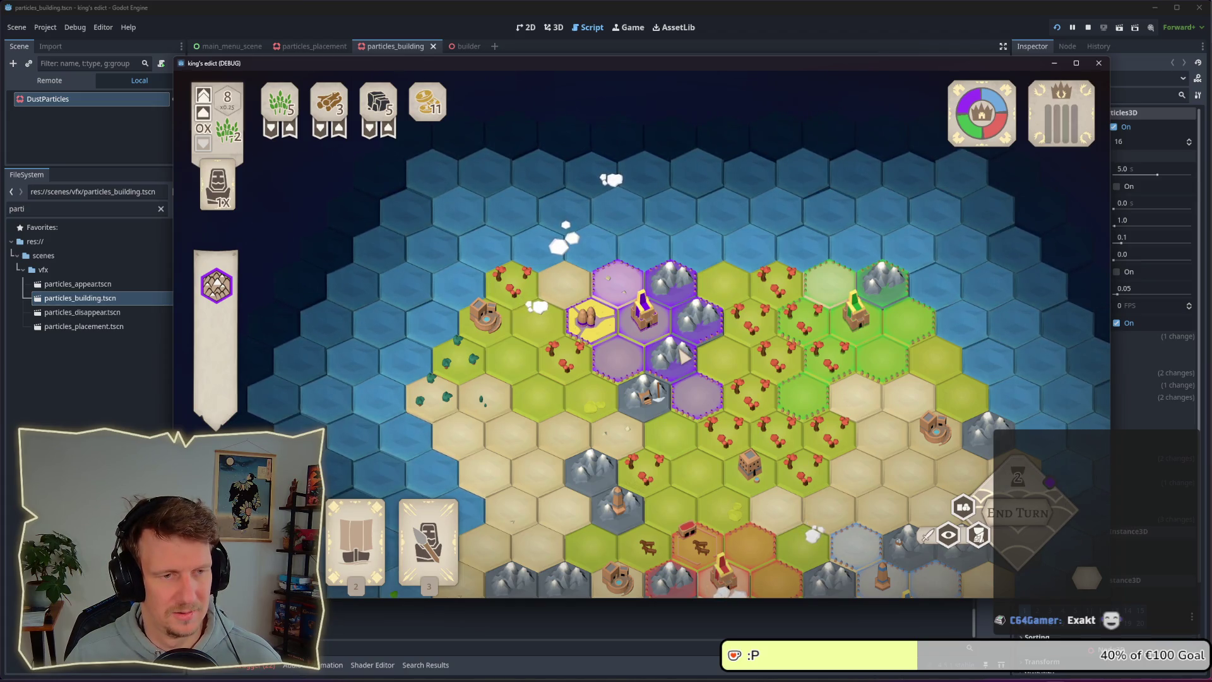
{"action": "left_click", "coordinate": [684, 357]}
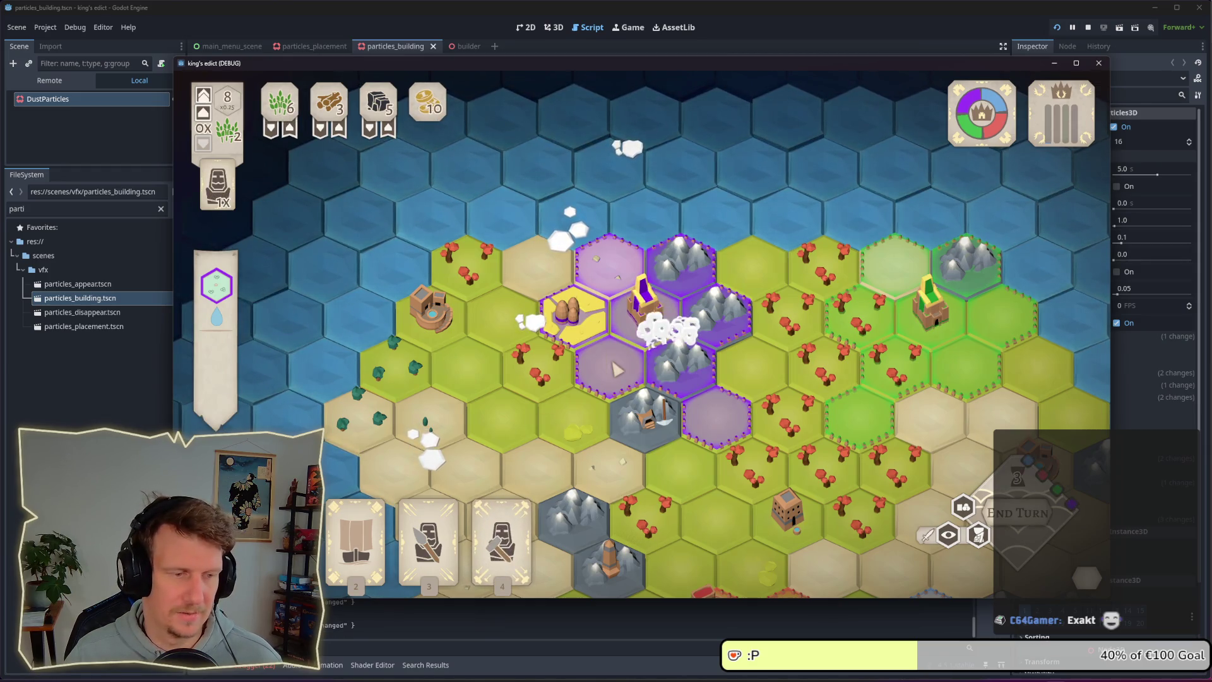
- Play the builder card on a purple hex, zoom to watch the dust, and return to the editor
{"action": "left_click", "coordinate": [502, 539]}
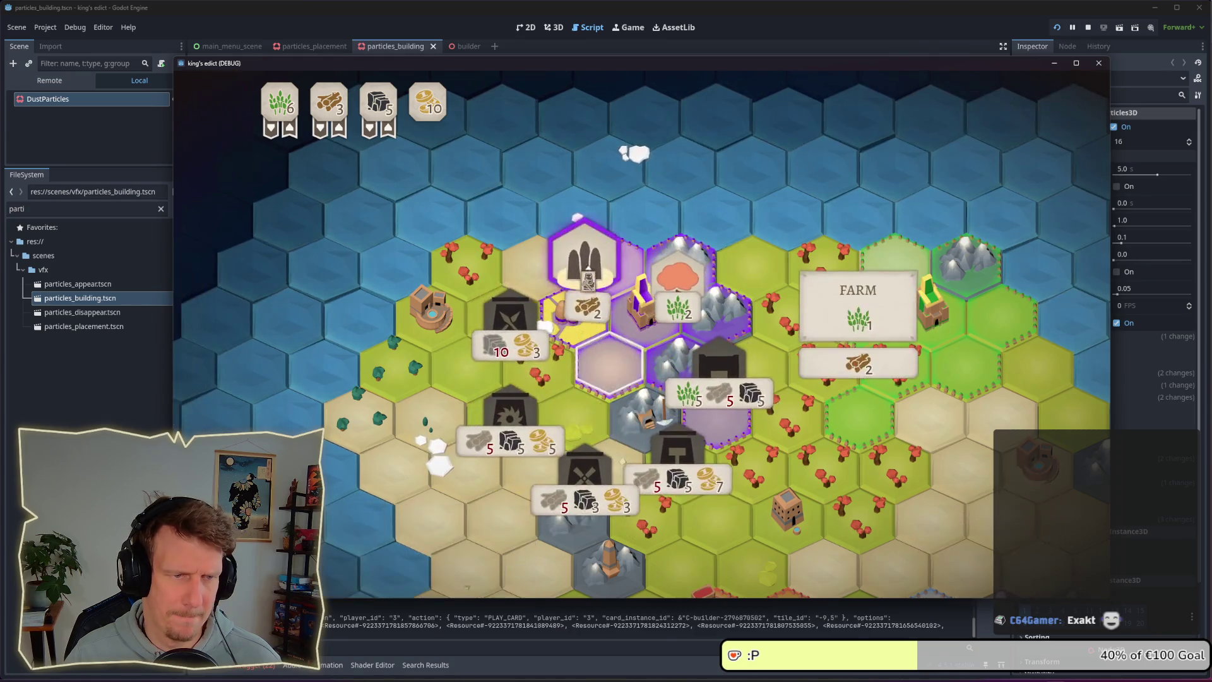
{"action": "left_click", "coordinate": [641, 393]}
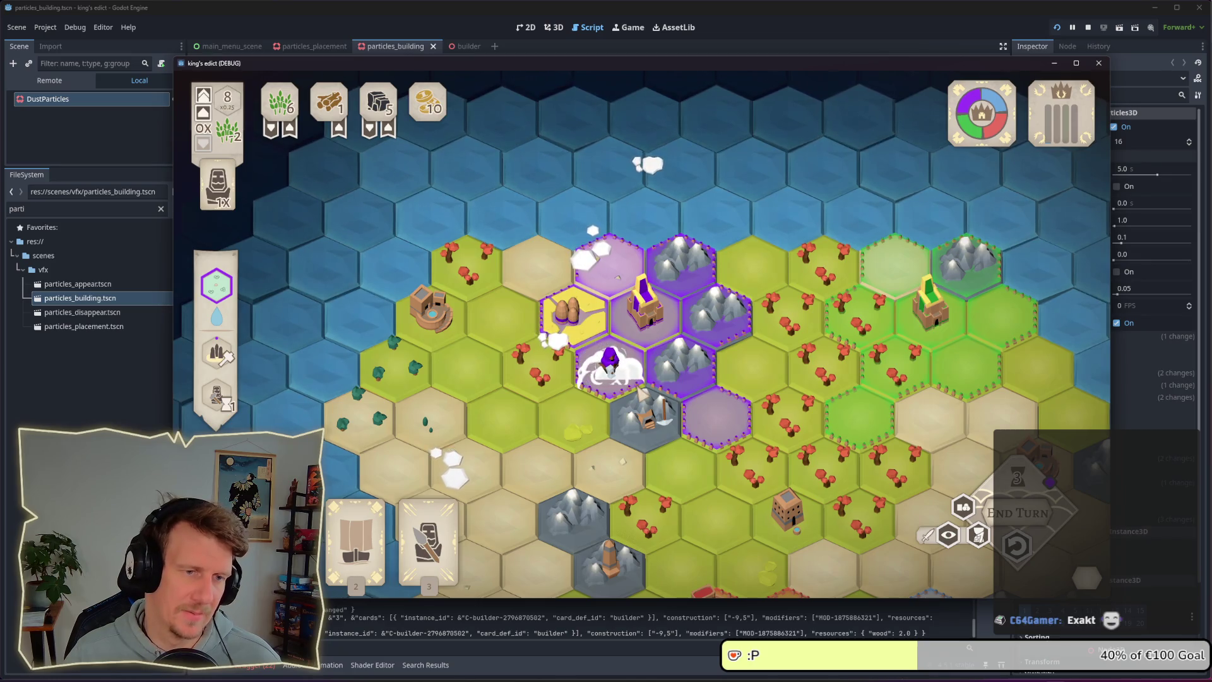
{"action": "scroll", "coordinate": [640, 392], "scroll_direction": "up", "scroll_amount": 2}
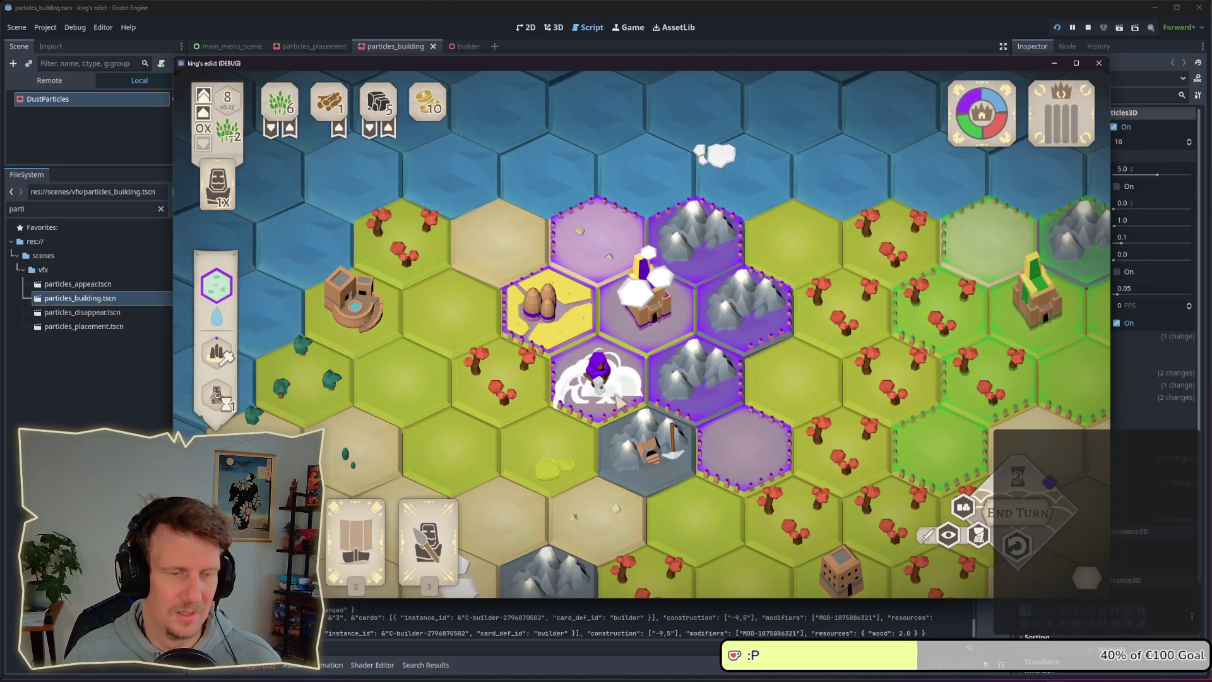
{"action": "scroll", "coordinate": [617, 399], "scroll_direction": "down", "scroll_amount": 3}
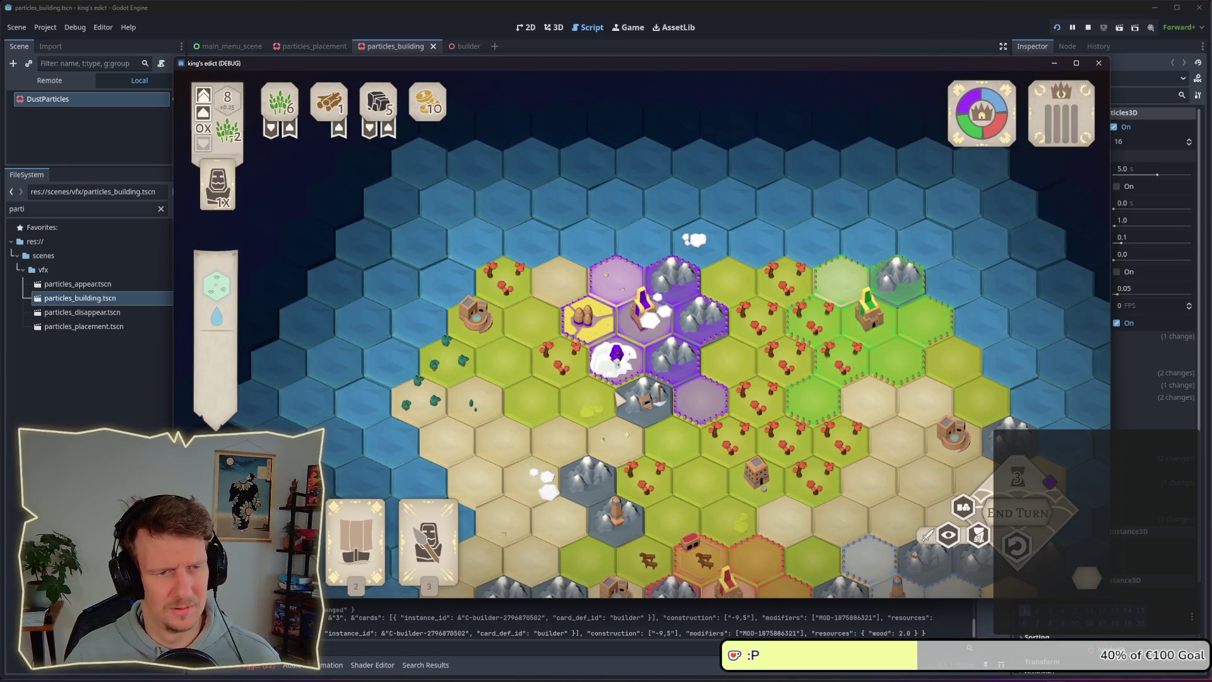
{"action": "key", "text": "alt+Tab"}
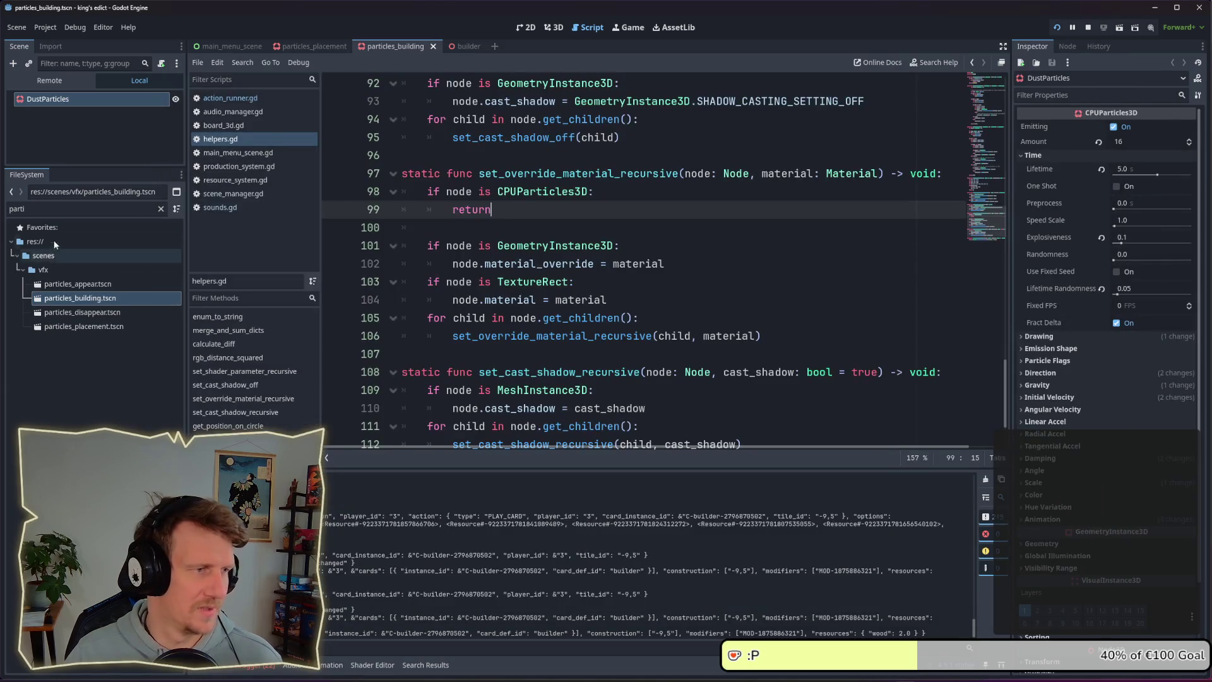
- Open the builder scene in 3D and drag DustParticles higher above the builder model
{"action": "left_click", "coordinate": [69, 103]}
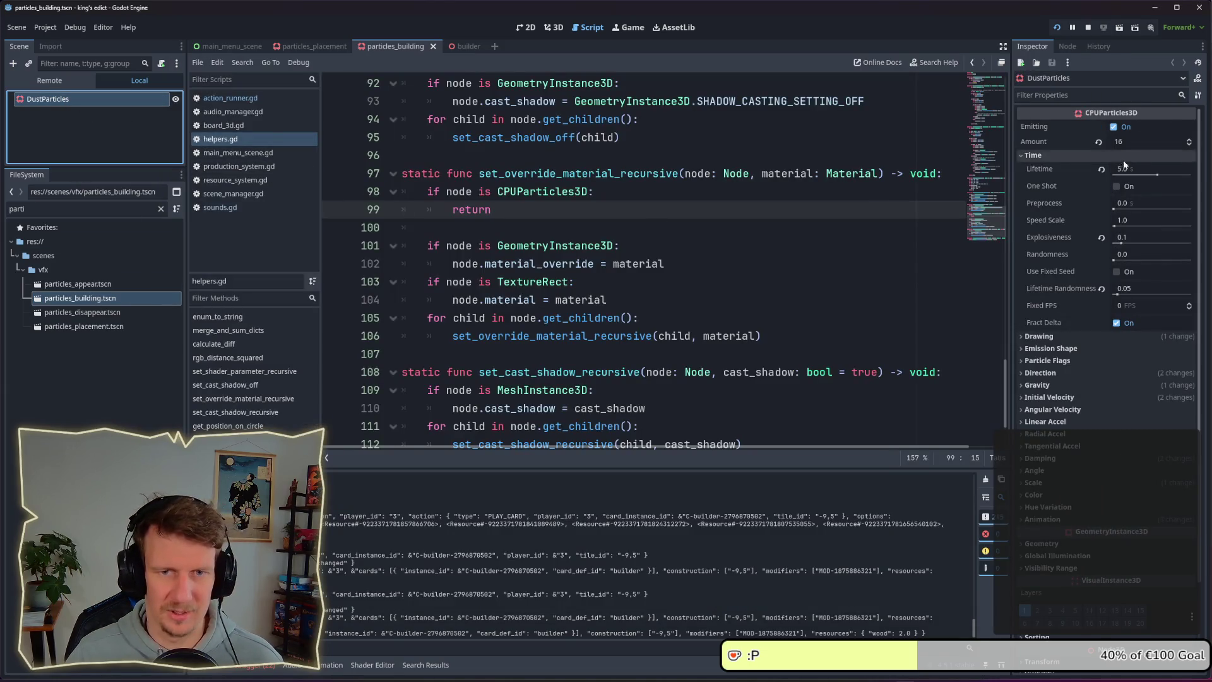
{"action": "left_click", "coordinate": [403, 49]}
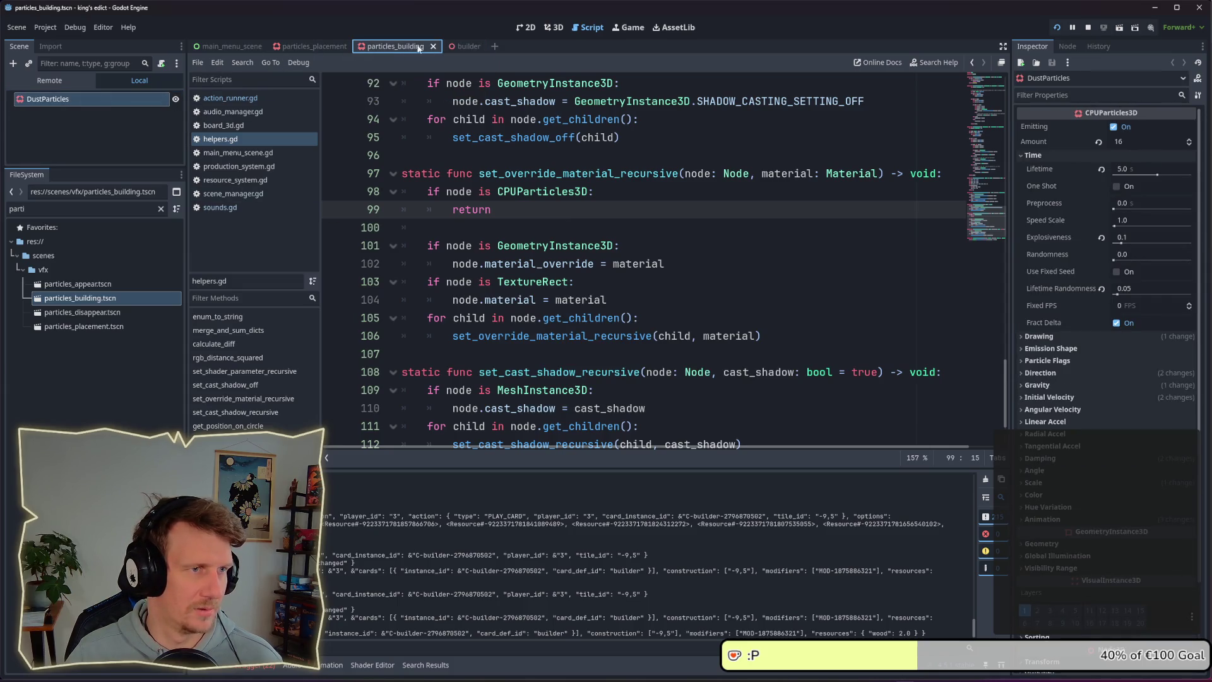
{"action": "left_click", "coordinate": [462, 45]}
{"action": "left_click", "coordinate": [525, 28]}
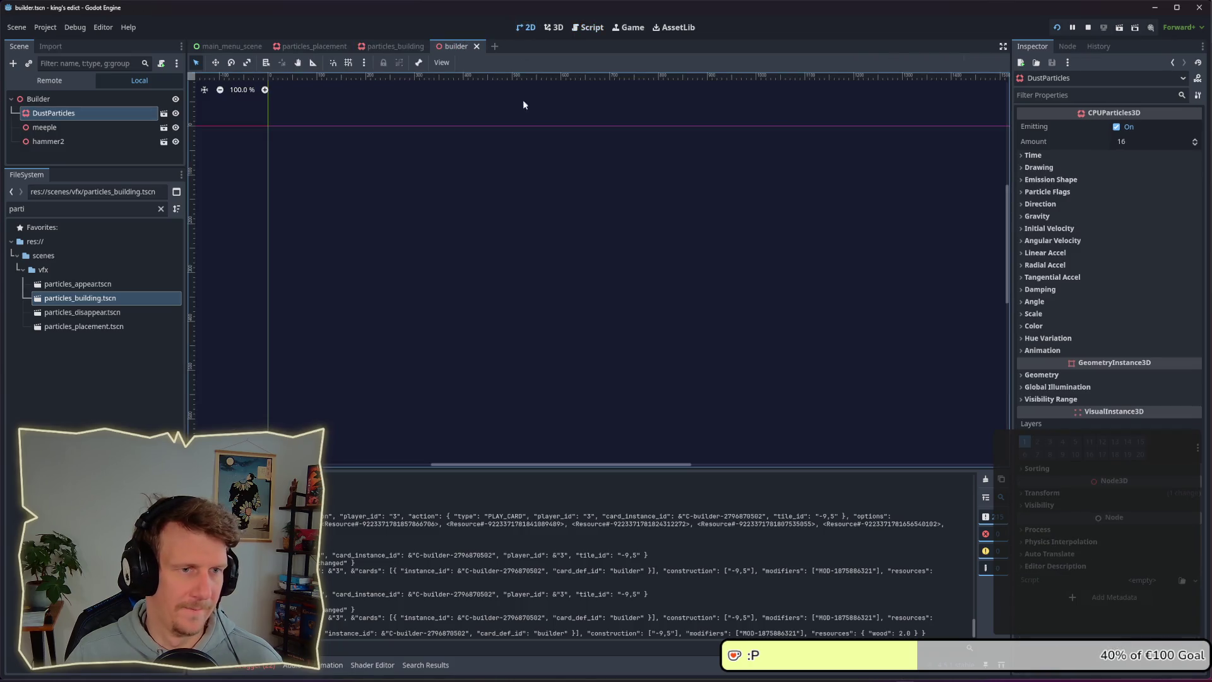
{"action": "left_click", "coordinate": [554, 27]}
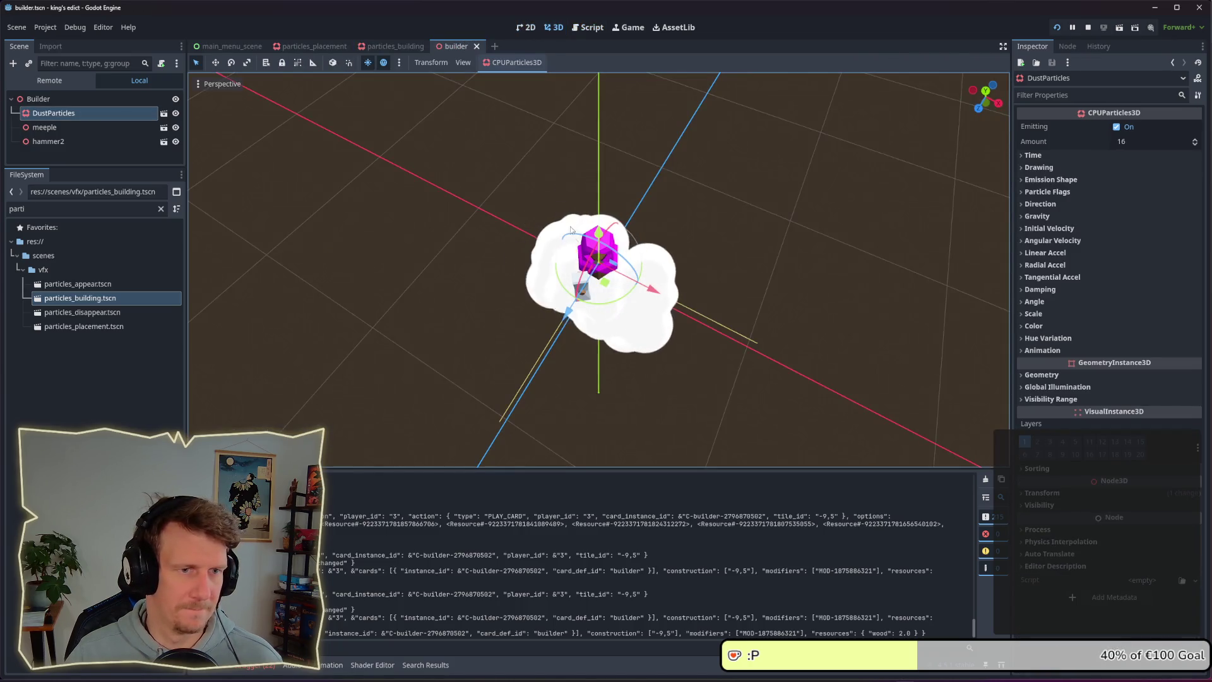
{"action": "left_click_drag", "start_coordinate": [617, 202], "coordinate": [602, 164]}
{"action": "key", "text": "alt+Tab"}
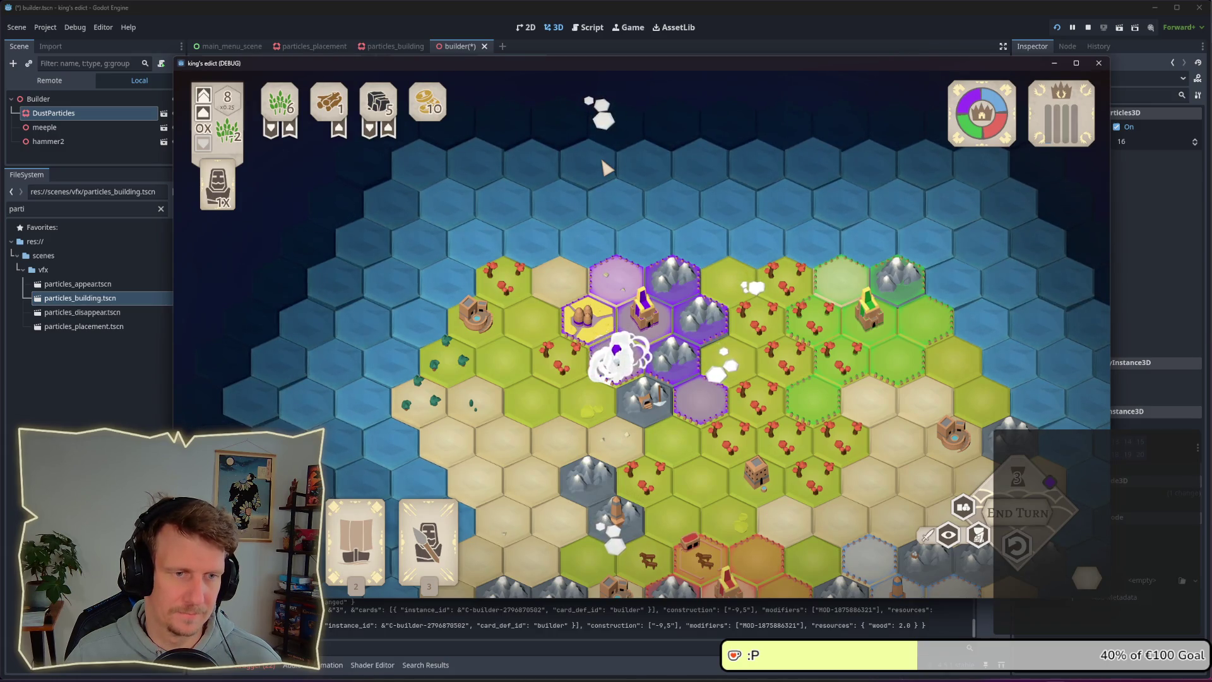
{"action": "key", "text": "alt+Tab"}
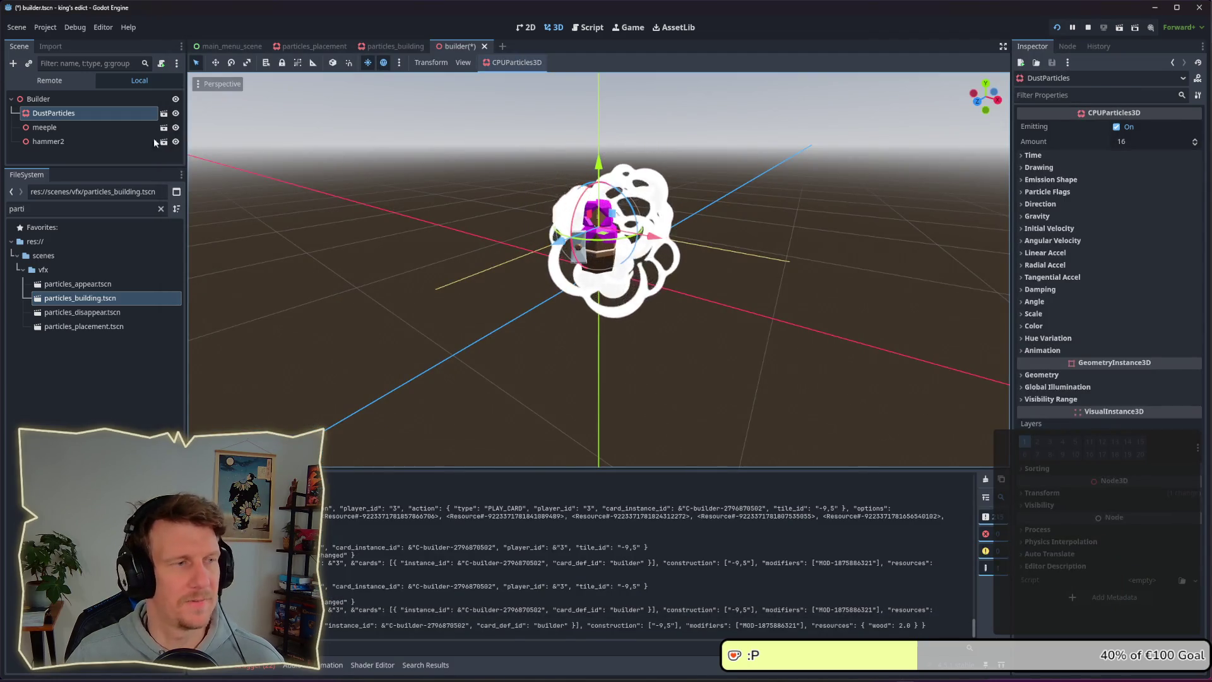
- Inspect DustParticles' Geometry and Drawing settings, checking the 1.0 × 1.0 m QuadMesh size
{"action": "left_click", "coordinate": [51, 127]}
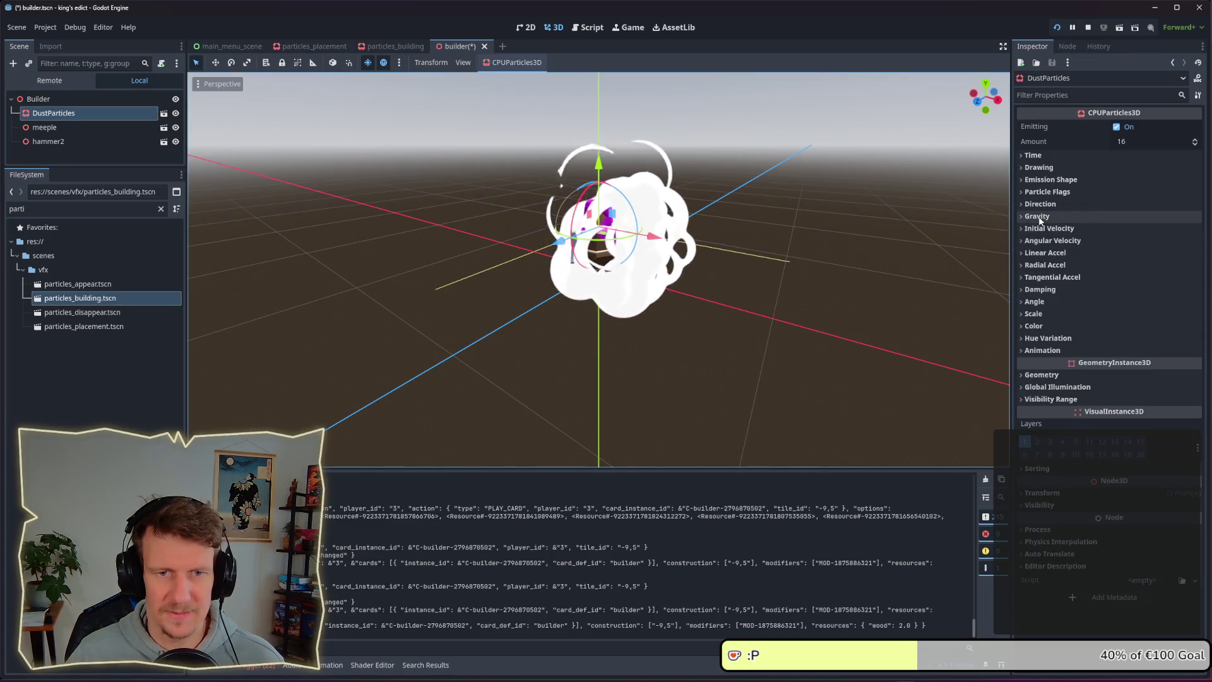
{"action": "left_click", "coordinate": [1041, 375]}
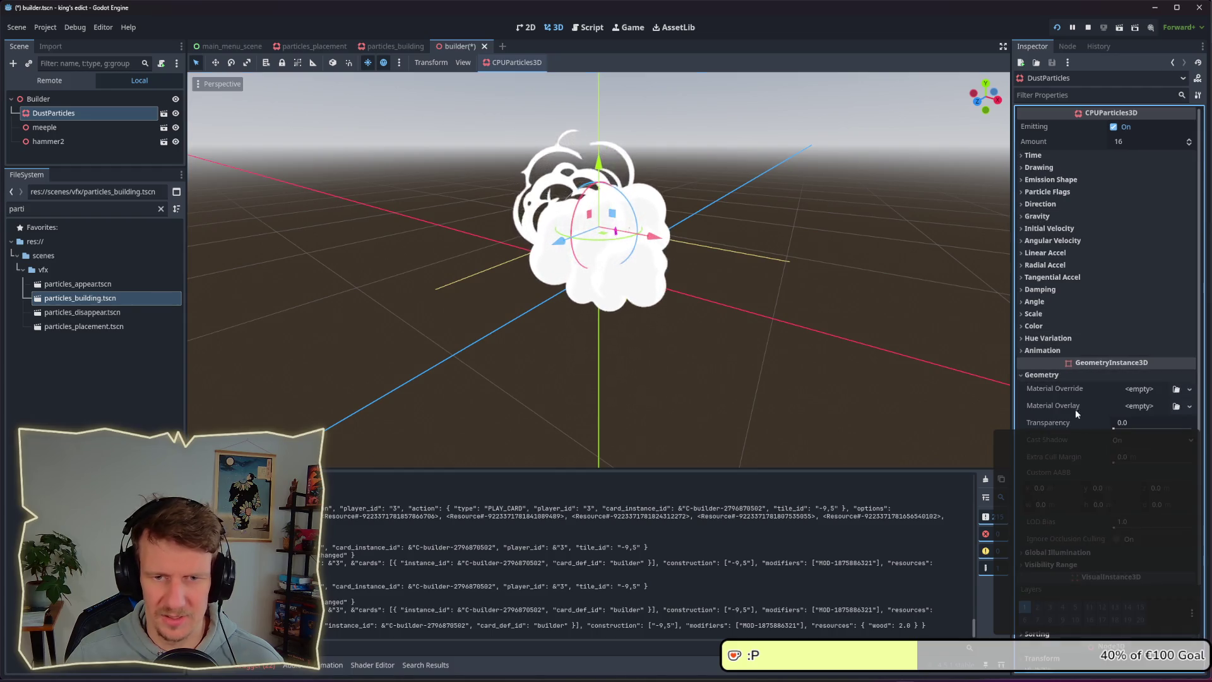
{"action": "left_click", "coordinate": [1063, 376]}
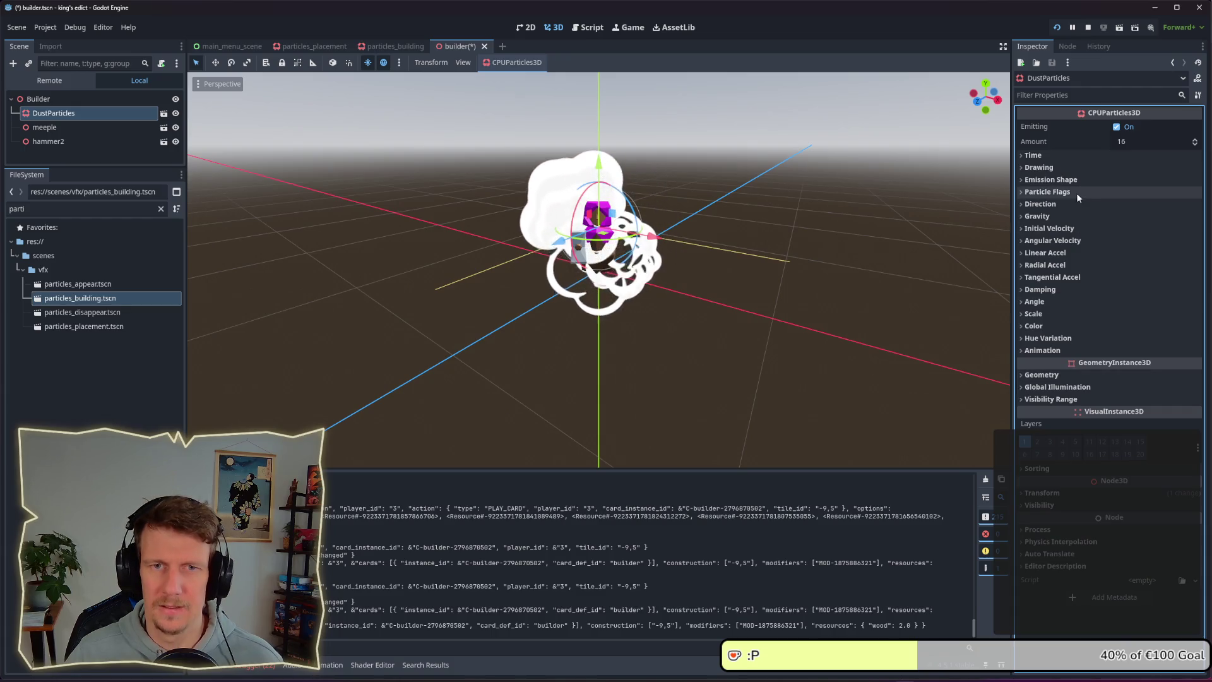
{"action": "left_click", "coordinate": [1062, 168]}
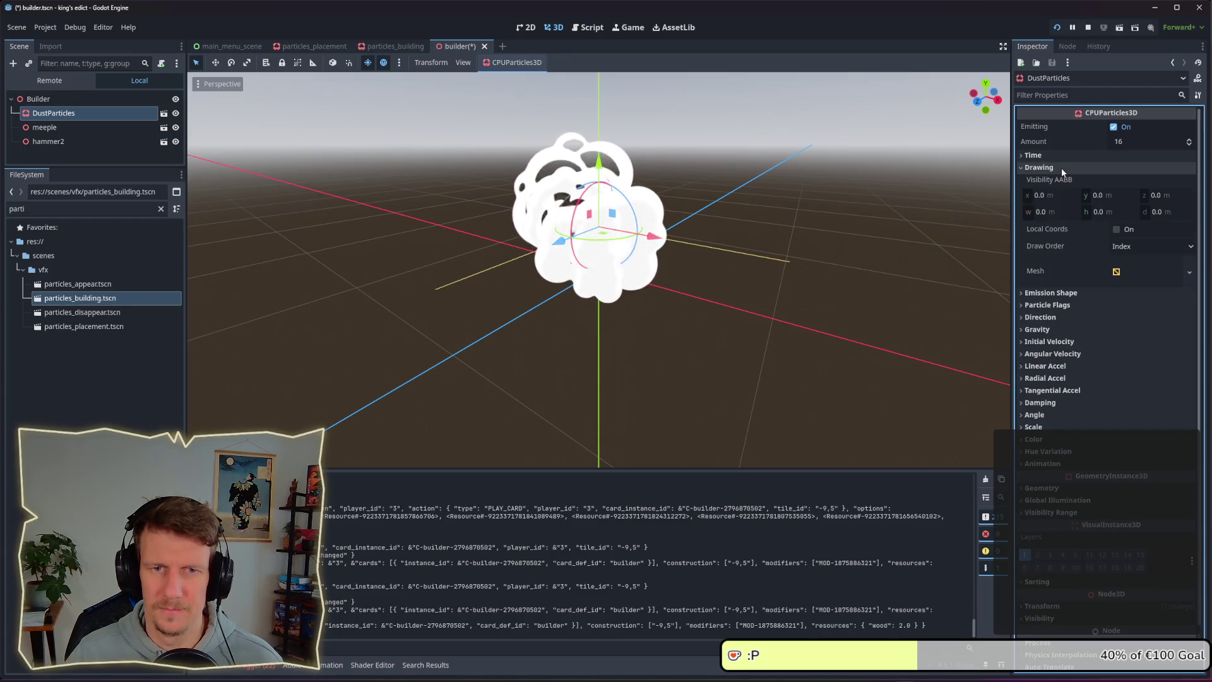
{"action": "left_click", "coordinate": [1117, 276]}
{"action": "left_click", "coordinate": [1132, 375]}
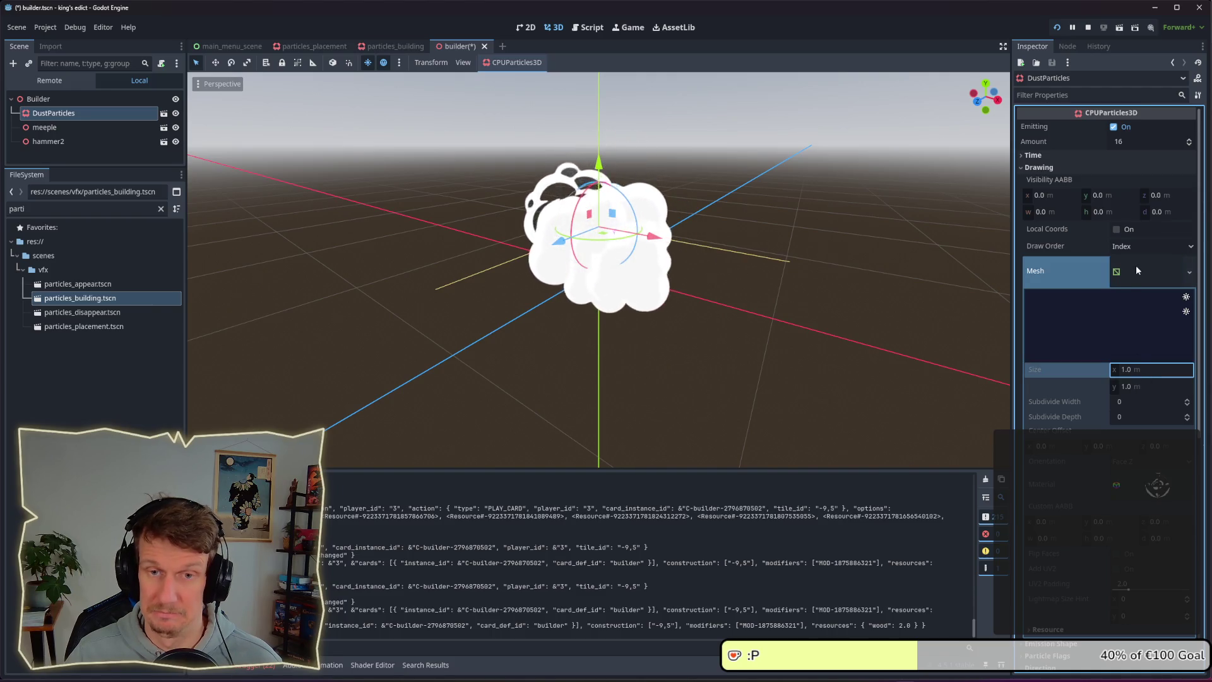
{"action": "left_click", "coordinate": [1135, 265]}
{"action": "left_click", "coordinate": [1135, 266]}
{"action": "left_click", "coordinate": [1130, 378]}
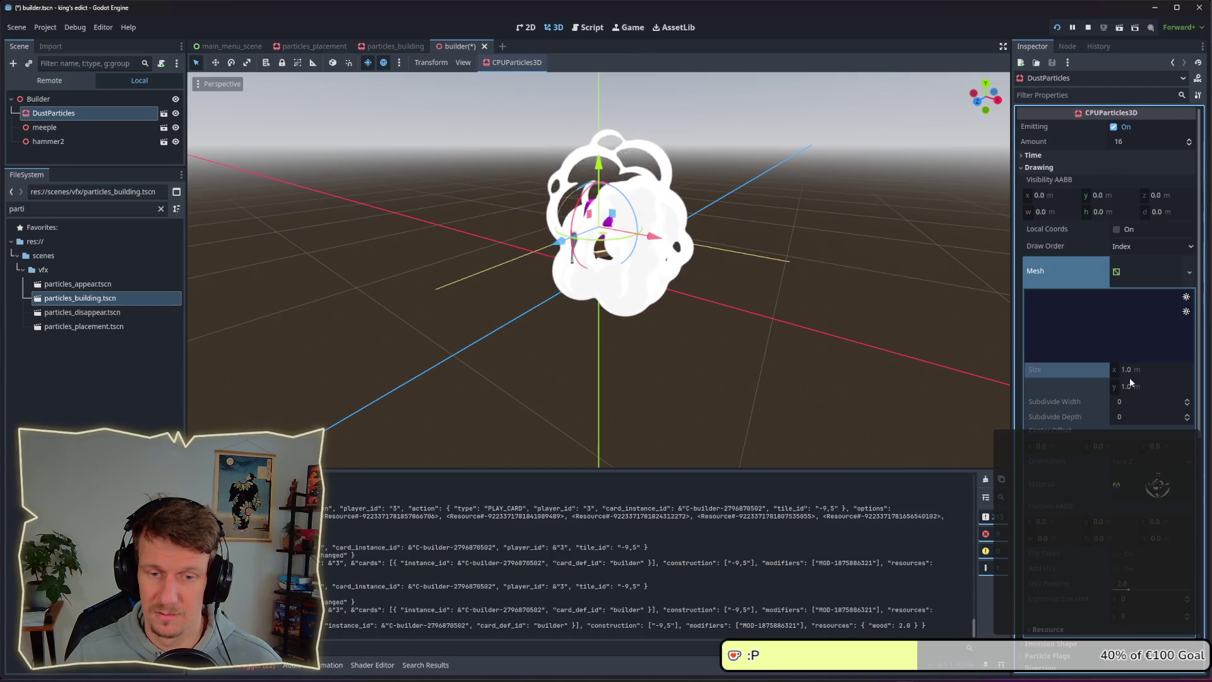
{"action": "left_click", "coordinate": [1134, 269]}
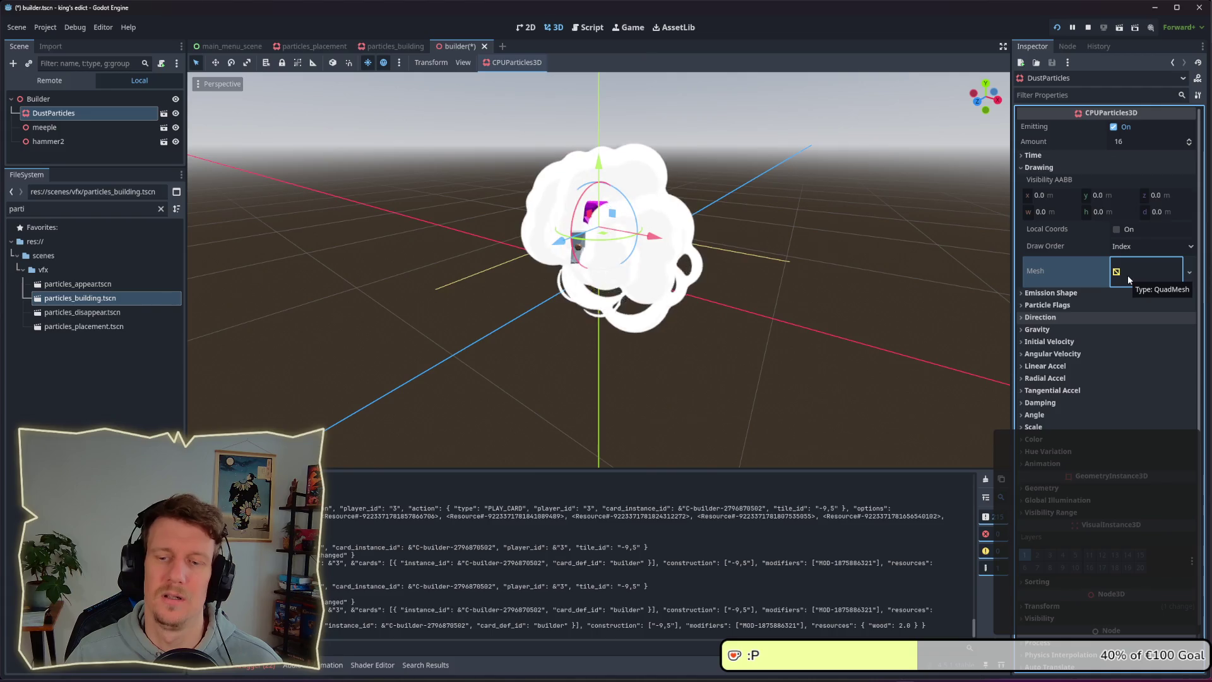
- Stop the running game and collapse the QuadMesh and Drawing settings
{"action": "left_click", "coordinate": [1088, 31]}
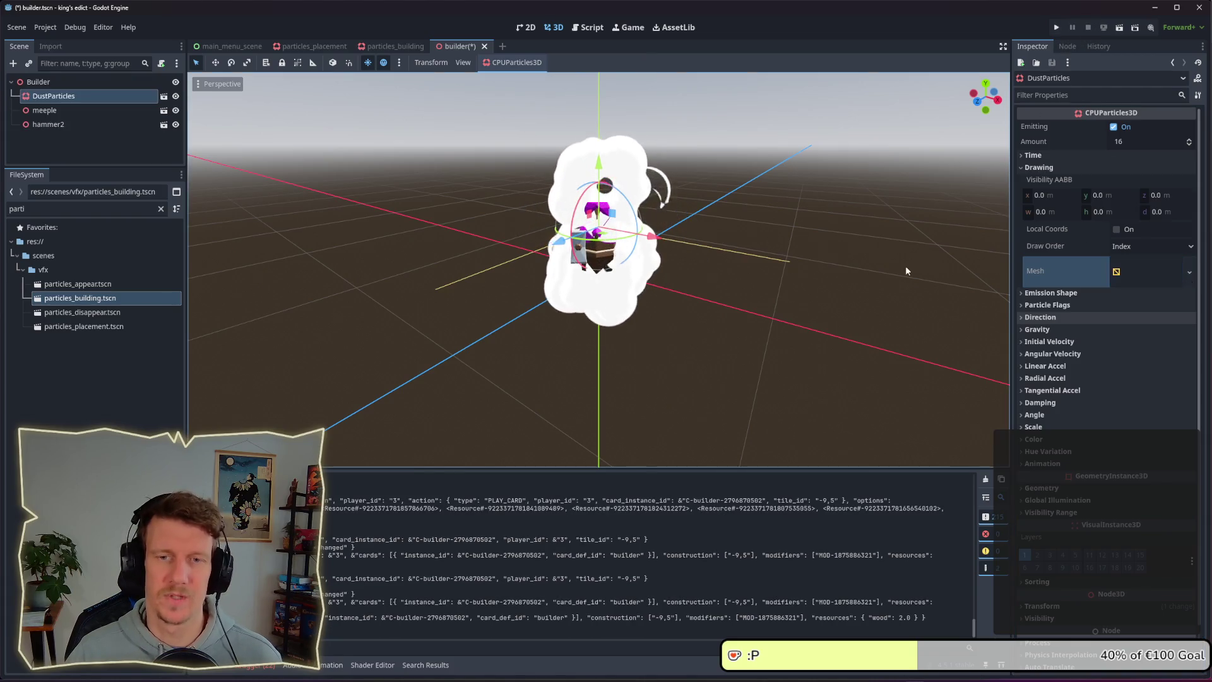
{"action": "left_click", "coordinate": [1133, 273]}
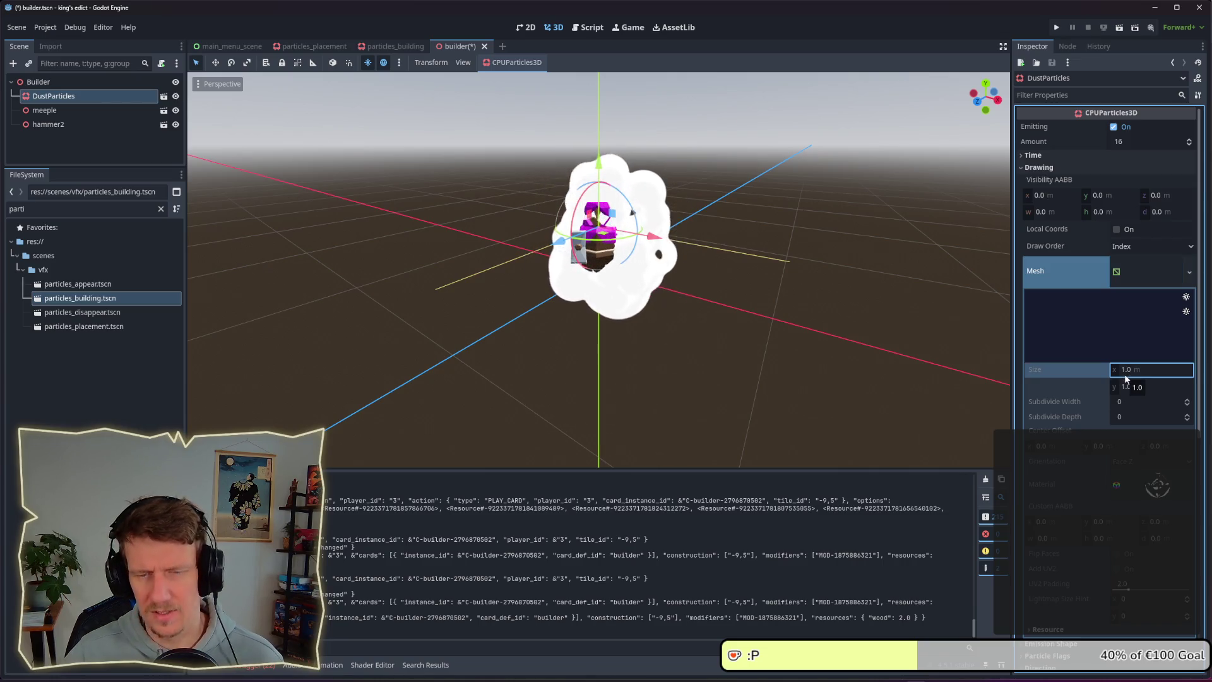
{"action": "scroll", "coordinate": [1124, 373], "scroll_direction": "down", "scroll_amount": 2}
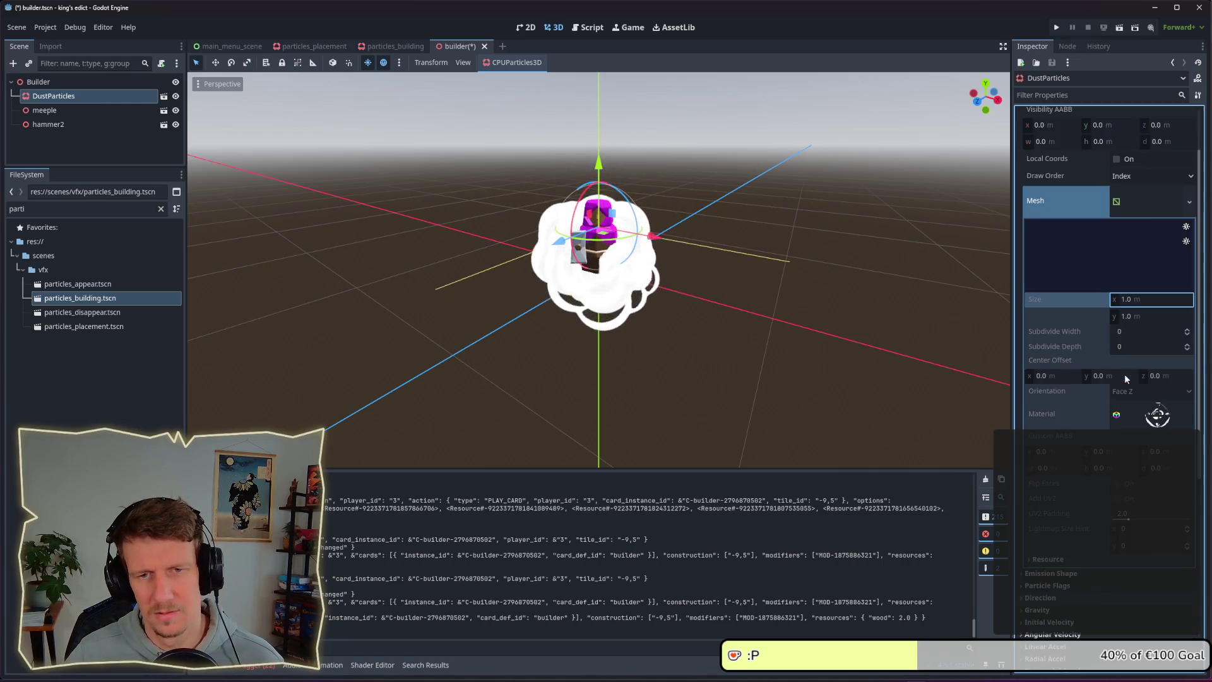
{"action": "left_click", "coordinate": [1138, 211]}
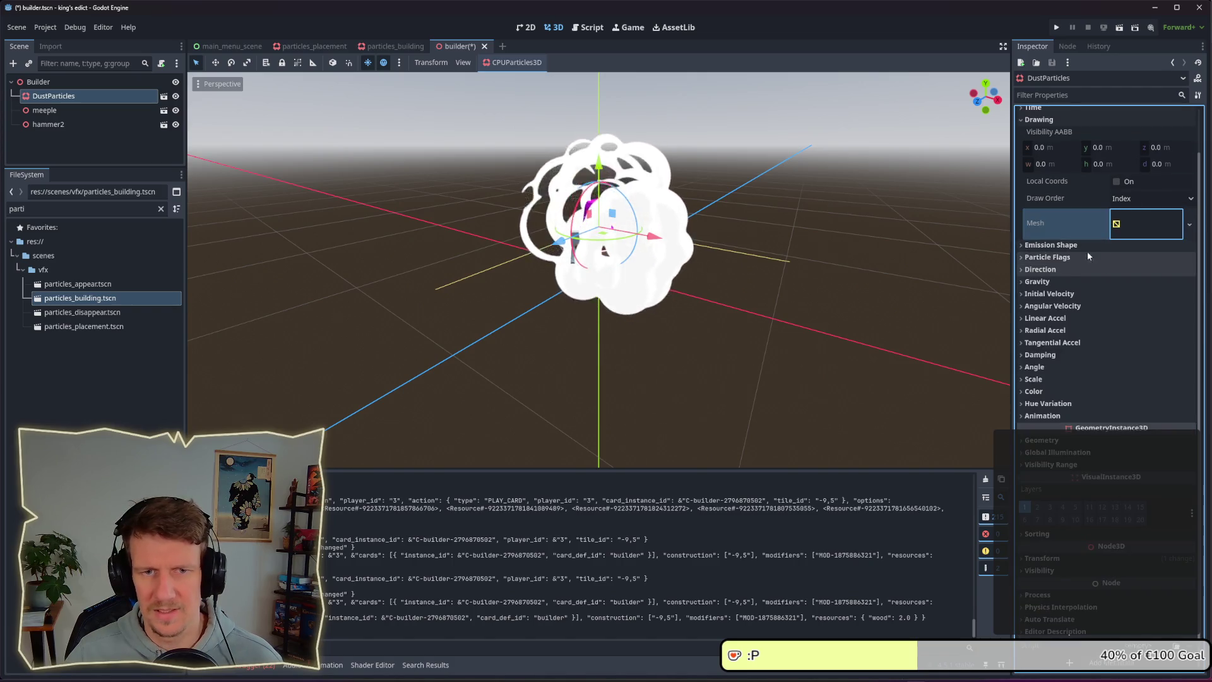
{"action": "scroll", "coordinate": [1081, 247], "scroll_direction": "up", "scroll_amount": 2}
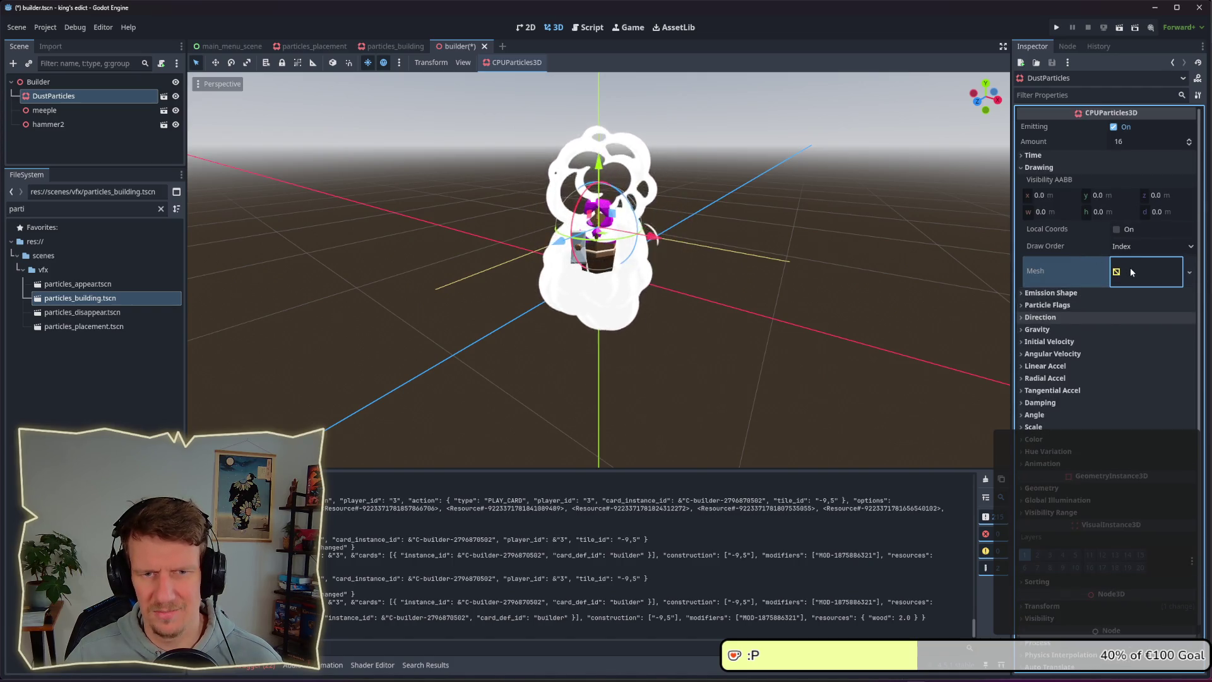
{"action": "left_click", "coordinate": [1086, 168]}
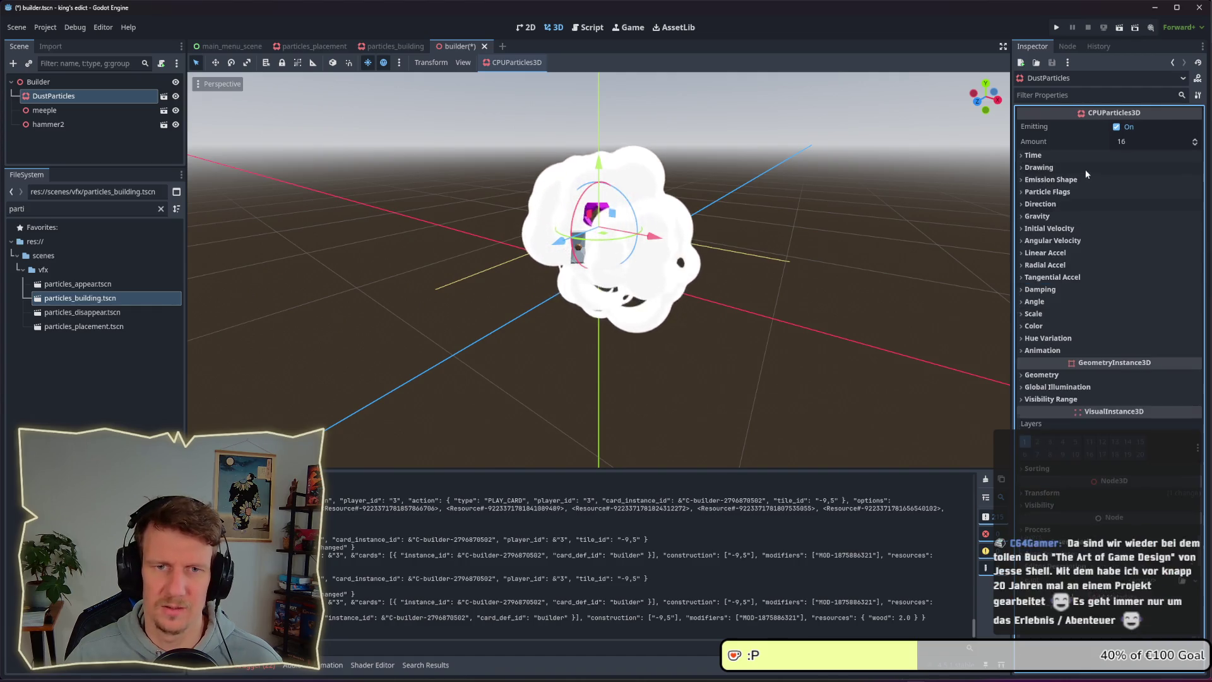
- Confirm the DustParticles maximum scale of 0.75
{"action": "left_click", "coordinate": [1055, 314]}
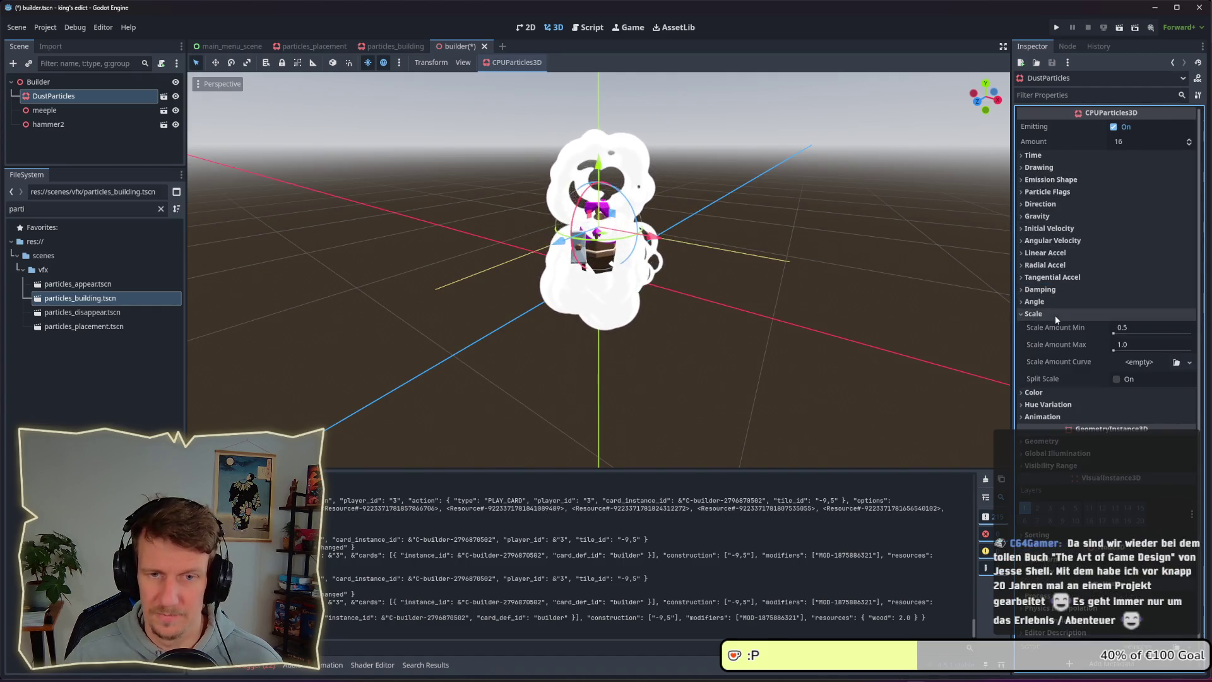
{"action": "left_click", "coordinate": [1136, 346]}
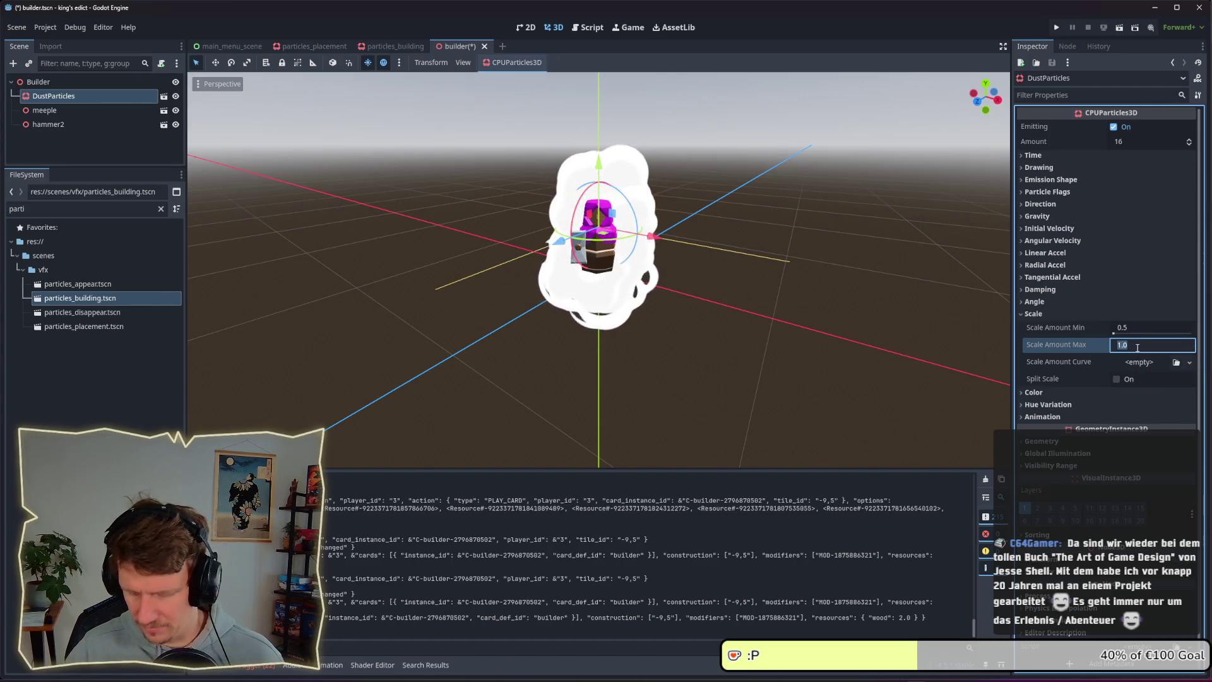
{"action": "type", "text": "0.75"}
{"action": "key", "text": "Return"}
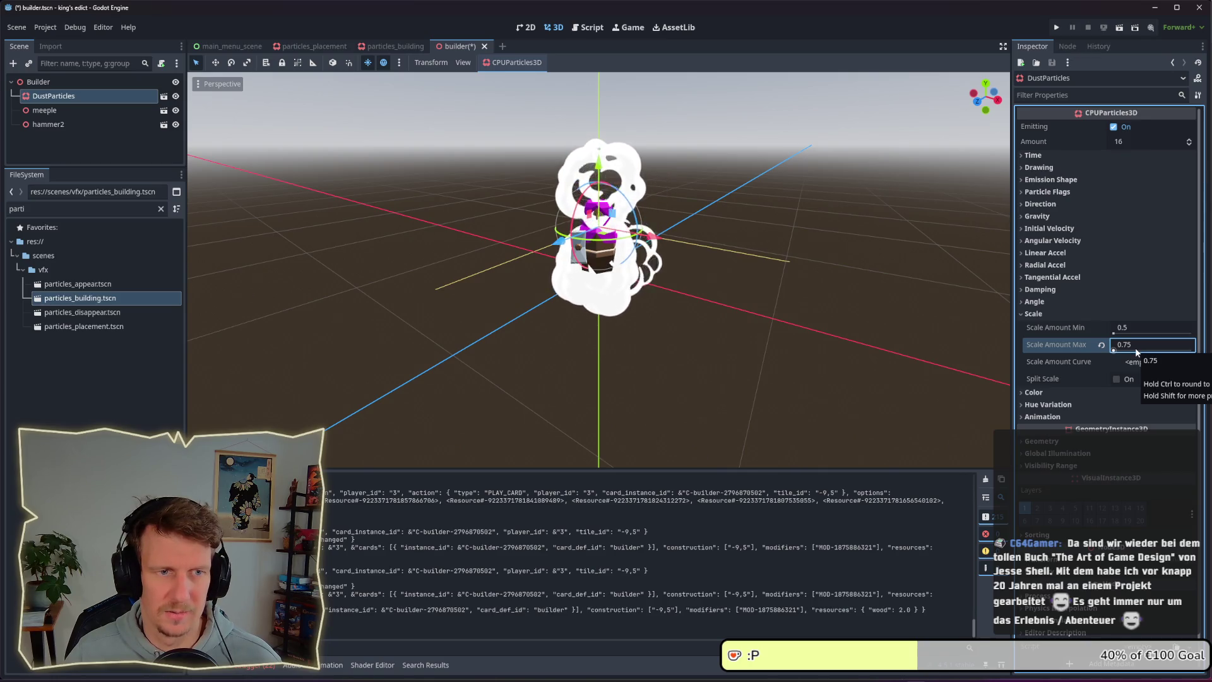
{"action": "left_click_drag", "start_coordinate": [767, 219], "coordinate": [752, 285]}
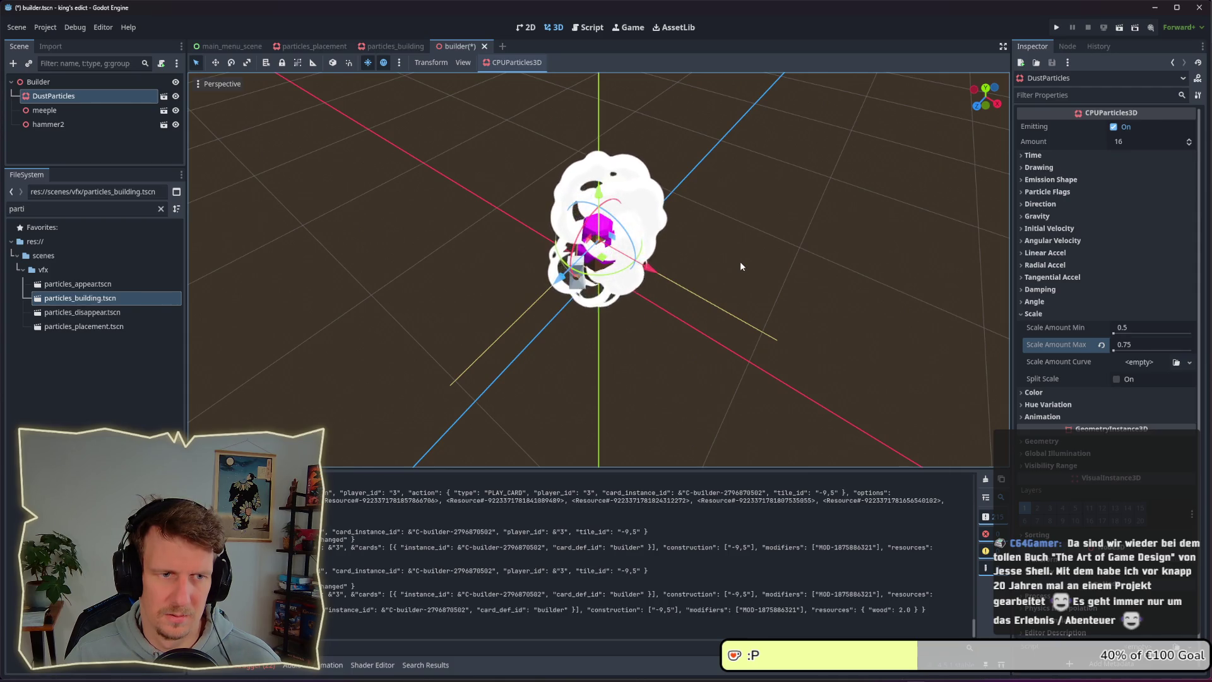
- Set the minimum scale to 0.4 and run the game with F5
{"action": "left_click", "coordinate": [1139, 330]}
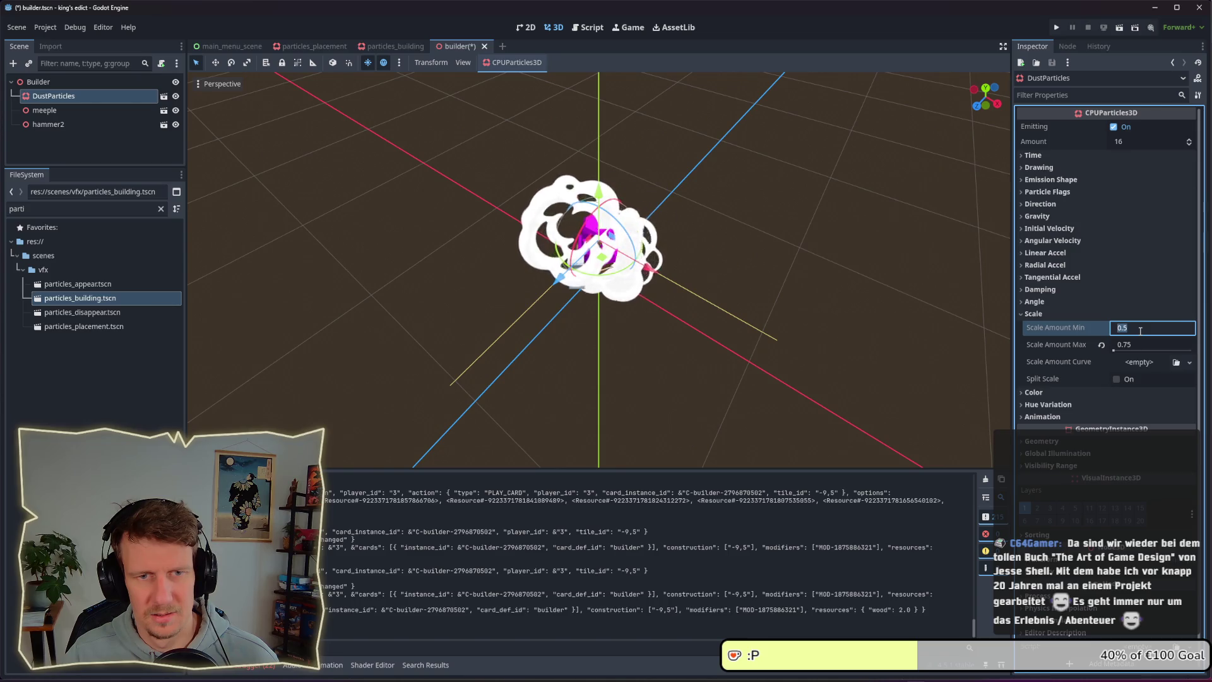
{"action": "type", "text": "0.4"}
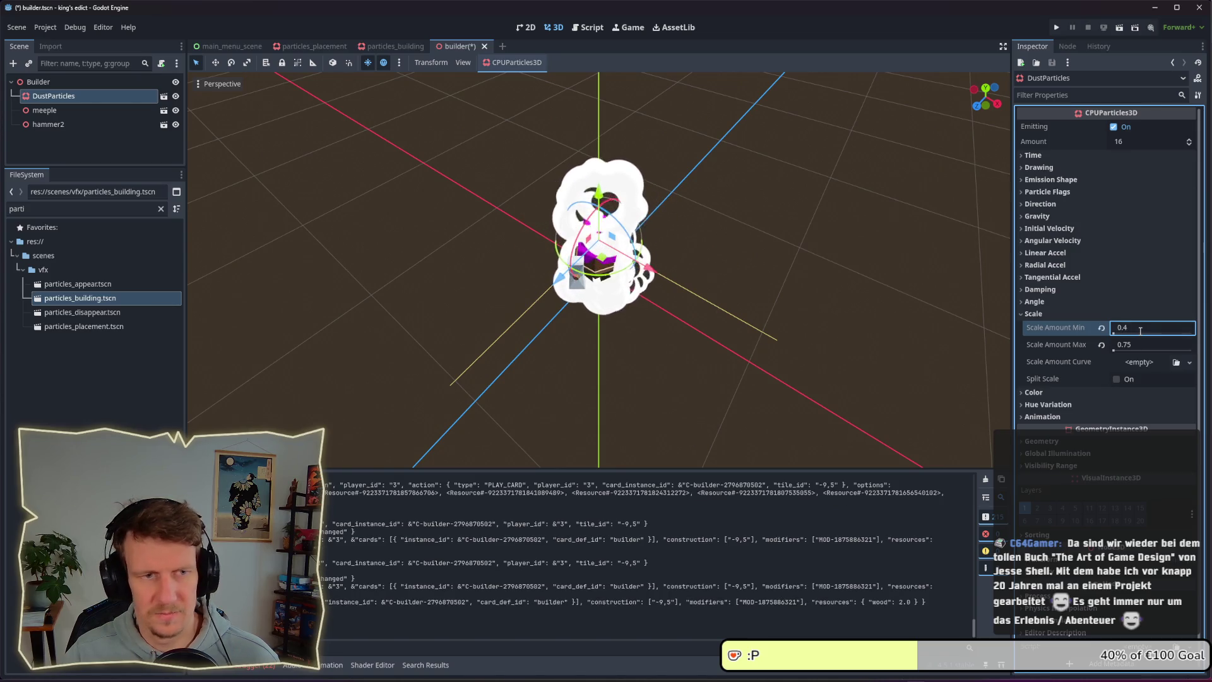
{"action": "key", "text": "Return"}
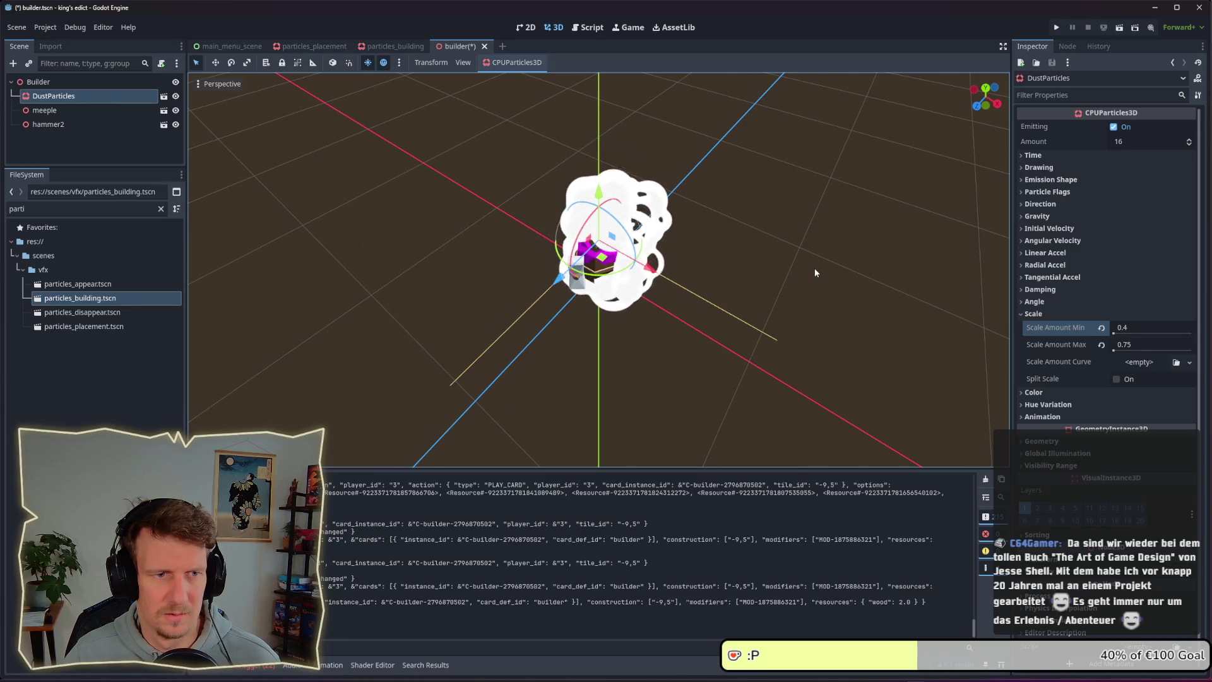
{"action": "key", "text": "F5"}
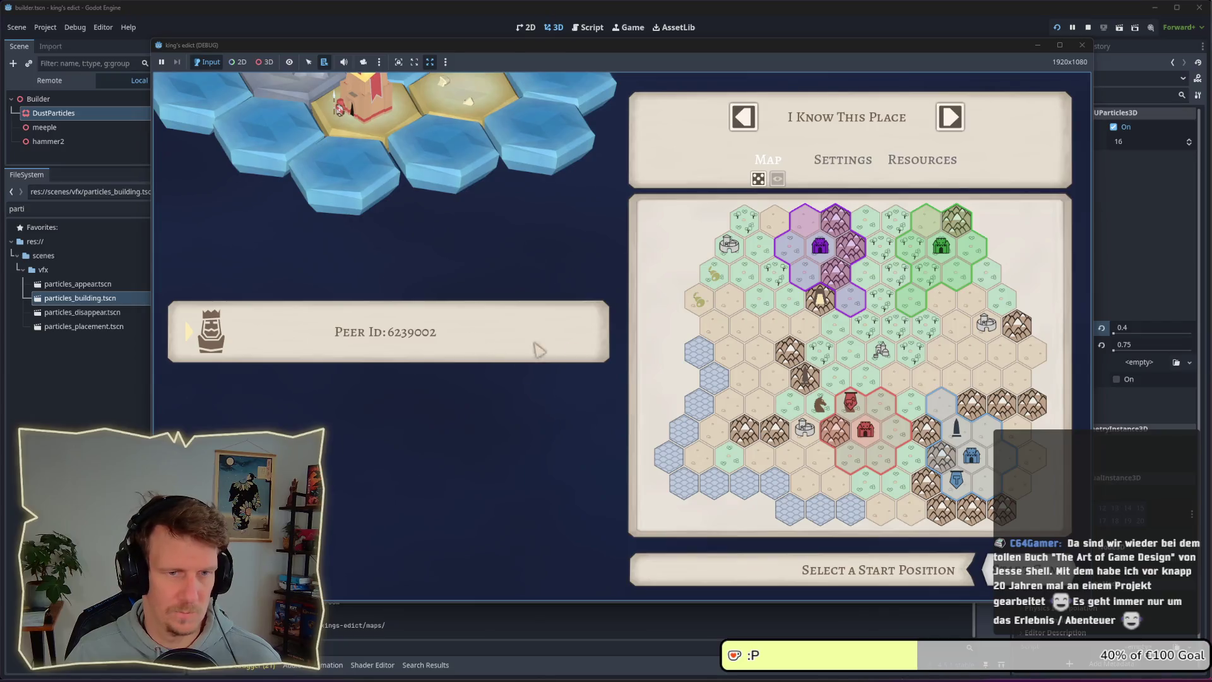
- Take the purple start region, pan toward the castle and build a Farm with the Builder card
{"action": "left_click", "coordinate": [840, 319]}
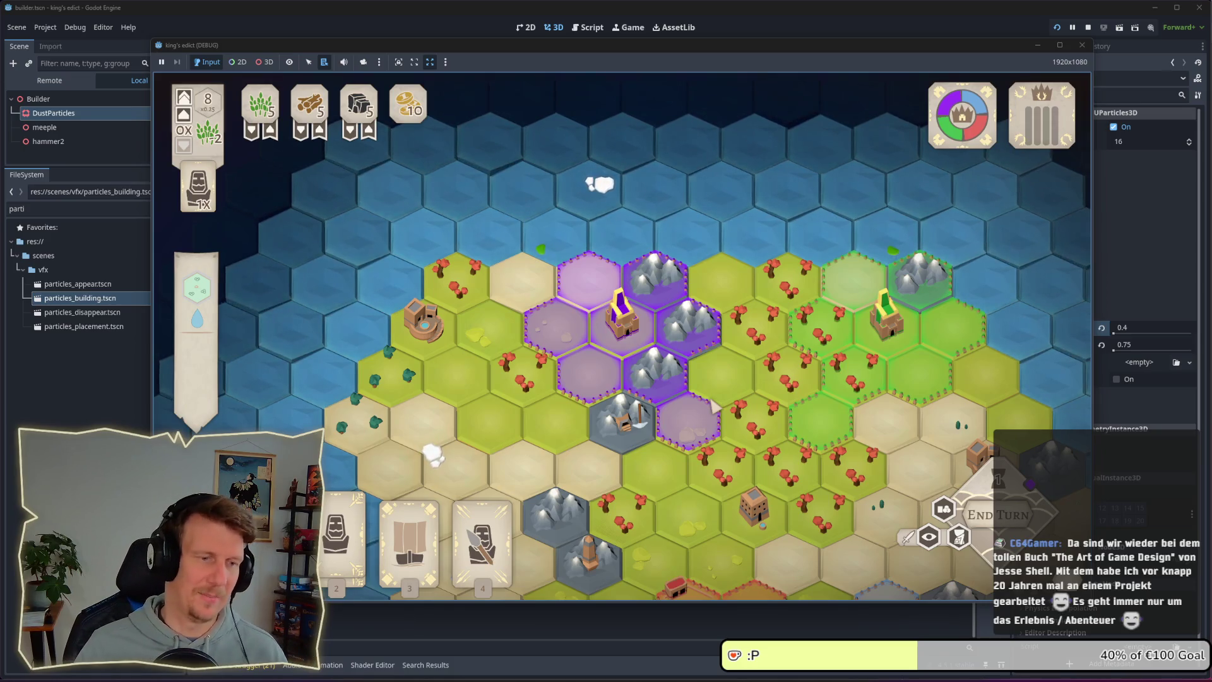
{"action": "scroll", "coordinate": [638, 386], "scroll_direction": "up", "scroll_amount": 3}
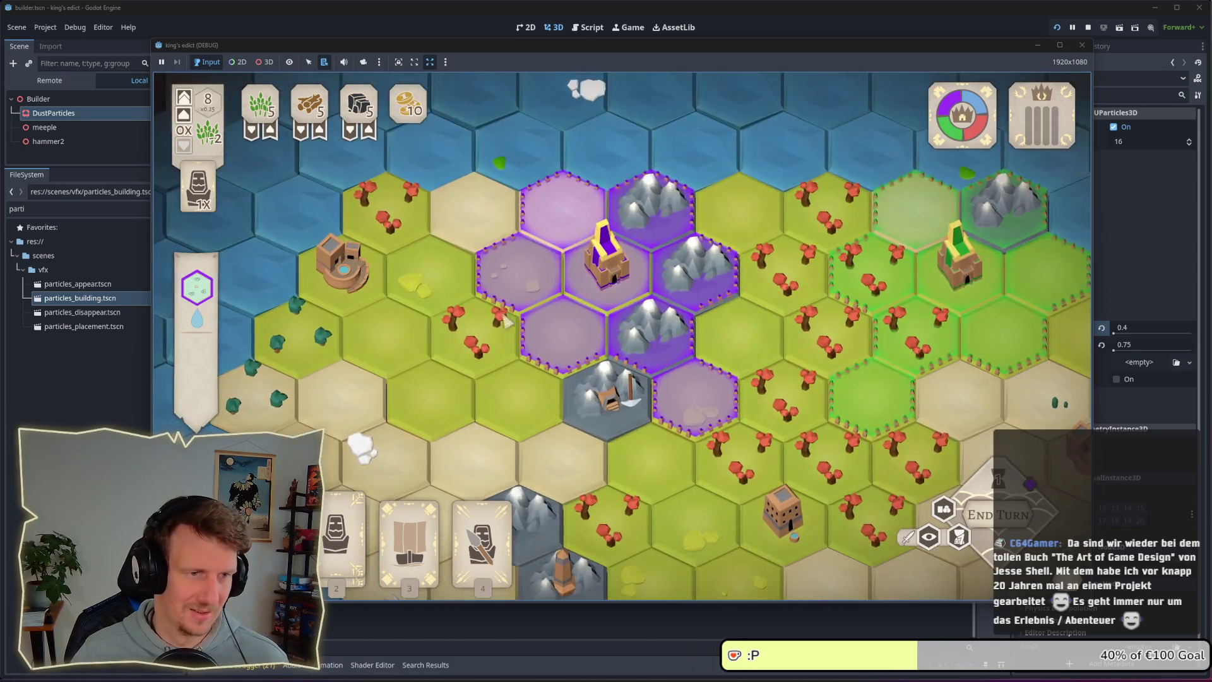
{"action": "left_click_drag", "start_coordinate": [505, 322], "coordinate": [579, 257]}
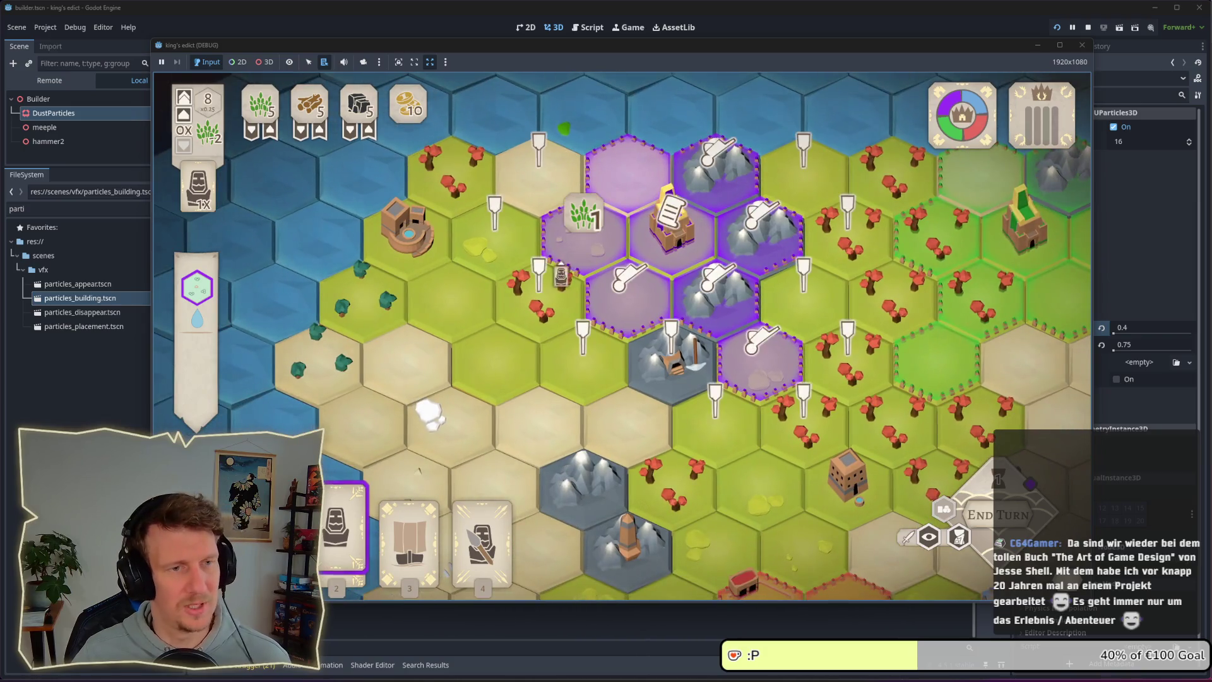
{"action": "left_click", "coordinate": [579, 258]}
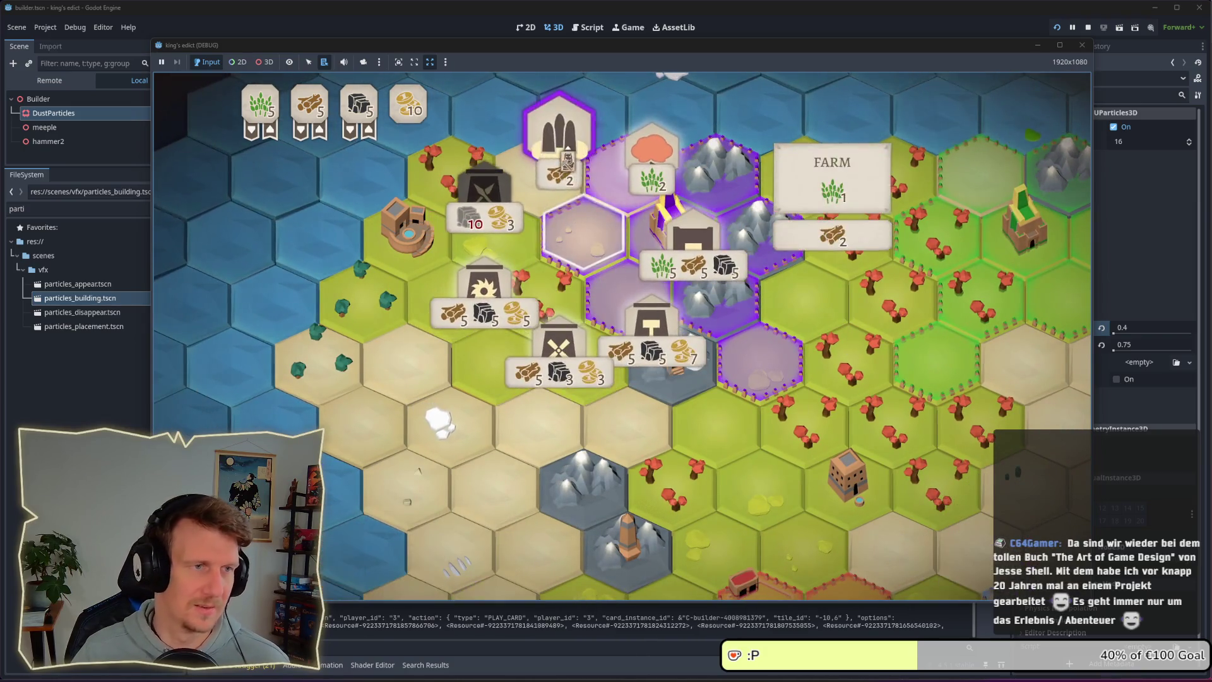
{"action": "left_click", "coordinate": [567, 161]}
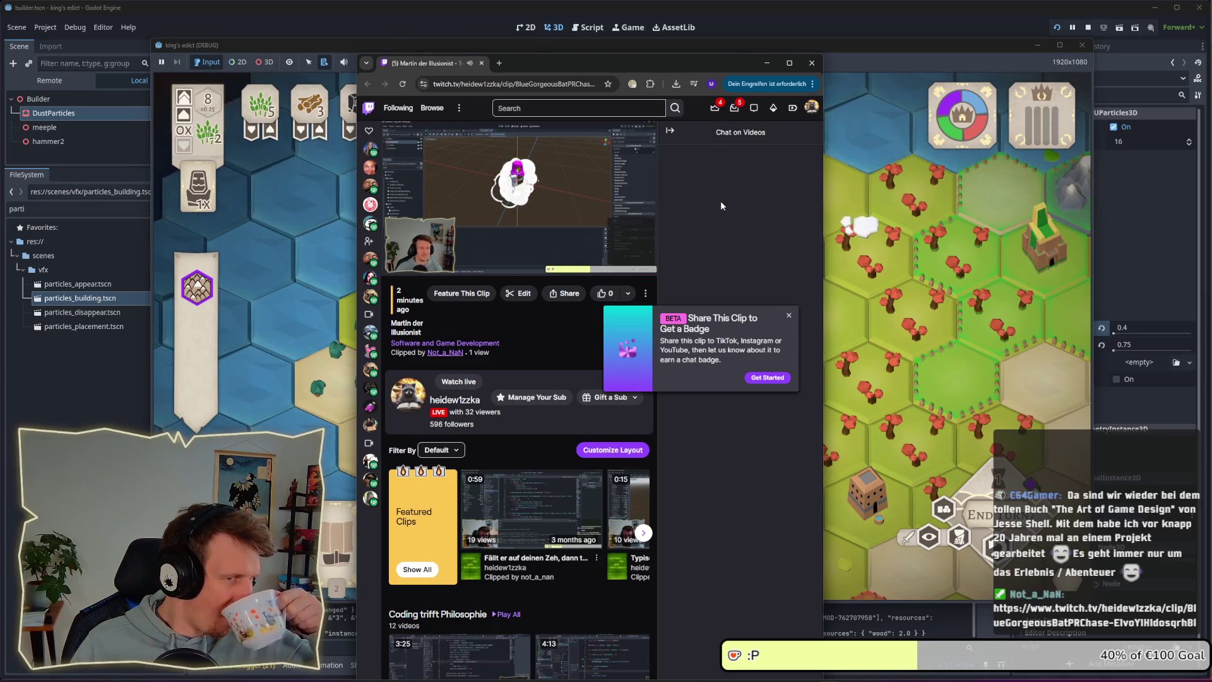
- Dismiss the 'Share This Clip to Get a Badge' popup and close the Twitch browser window
{"action": "mouse_move", "coordinate": [530, 192]}
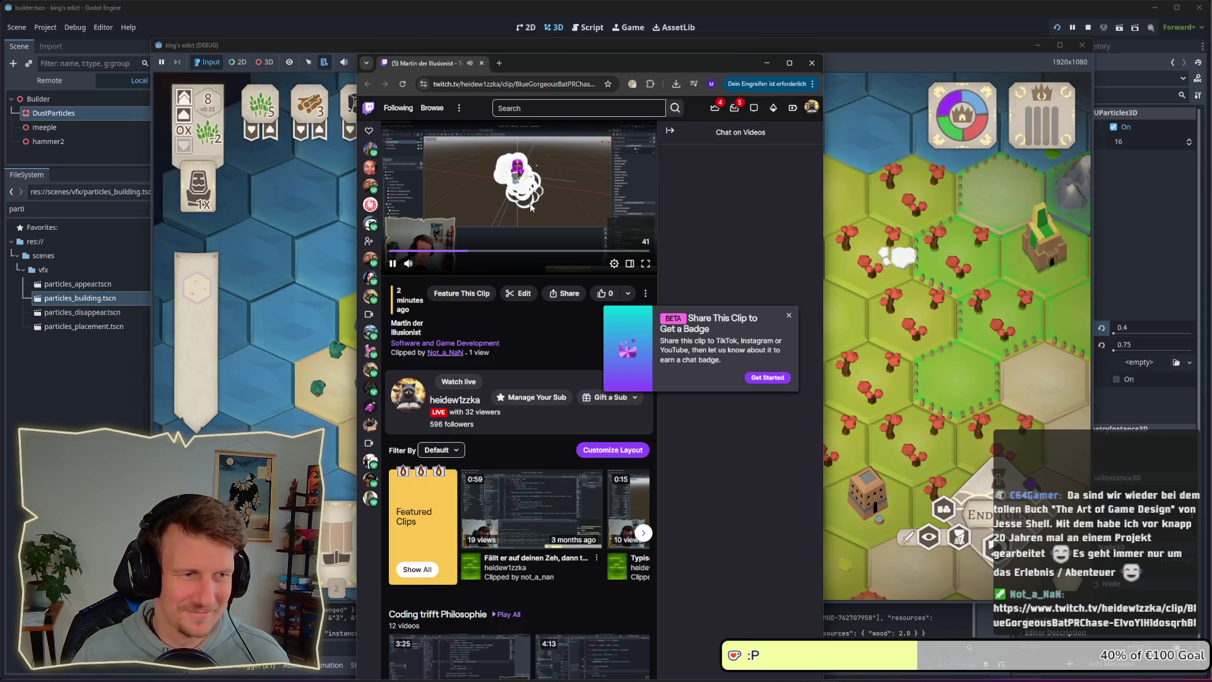
{"action": "left_click", "coordinate": [789, 315]}
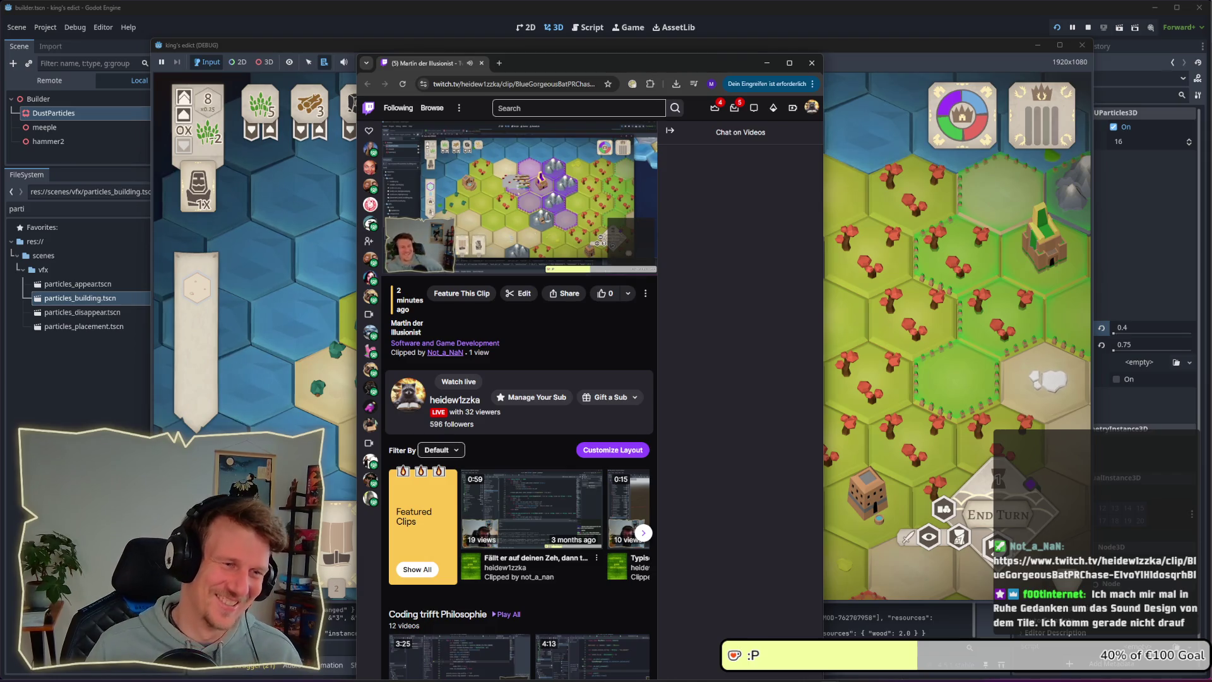
{"action": "left_click", "coordinate": [811, 62]}
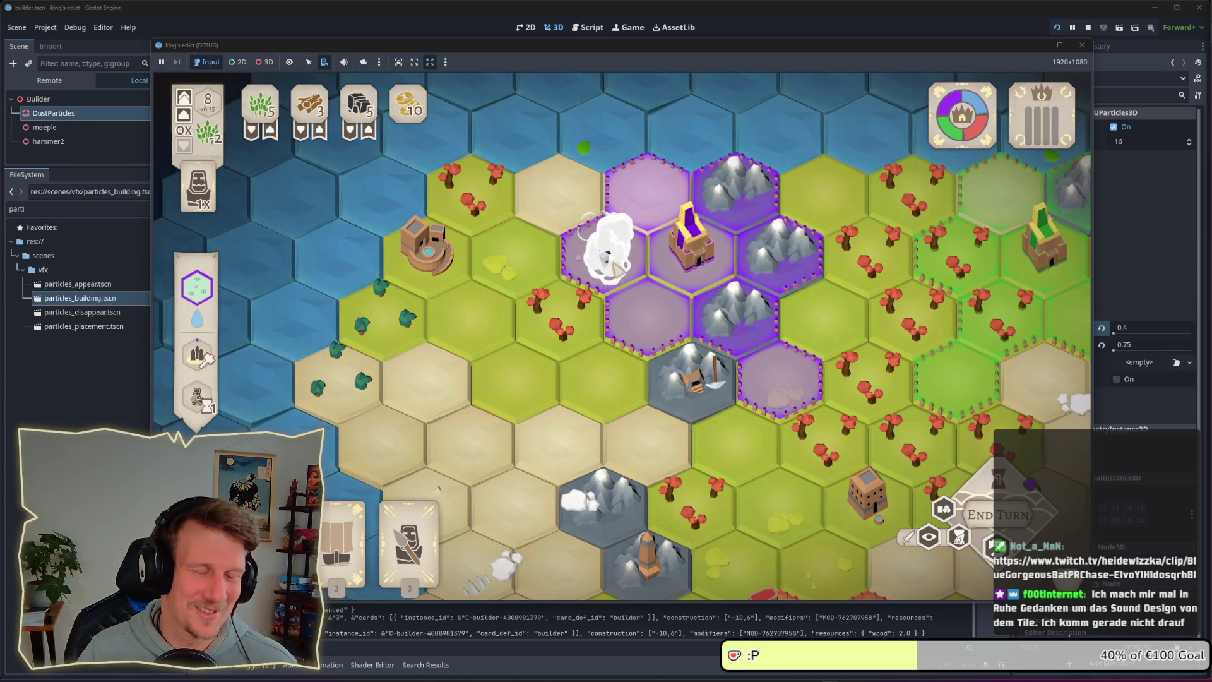
- Back in the editor, change DustParticles Lifetime from 5.0 to 3.0 seconds
{"action": "scroll", "coordinate": [605, 276], "scroll_direction": "up", "scroll_amount": 2}
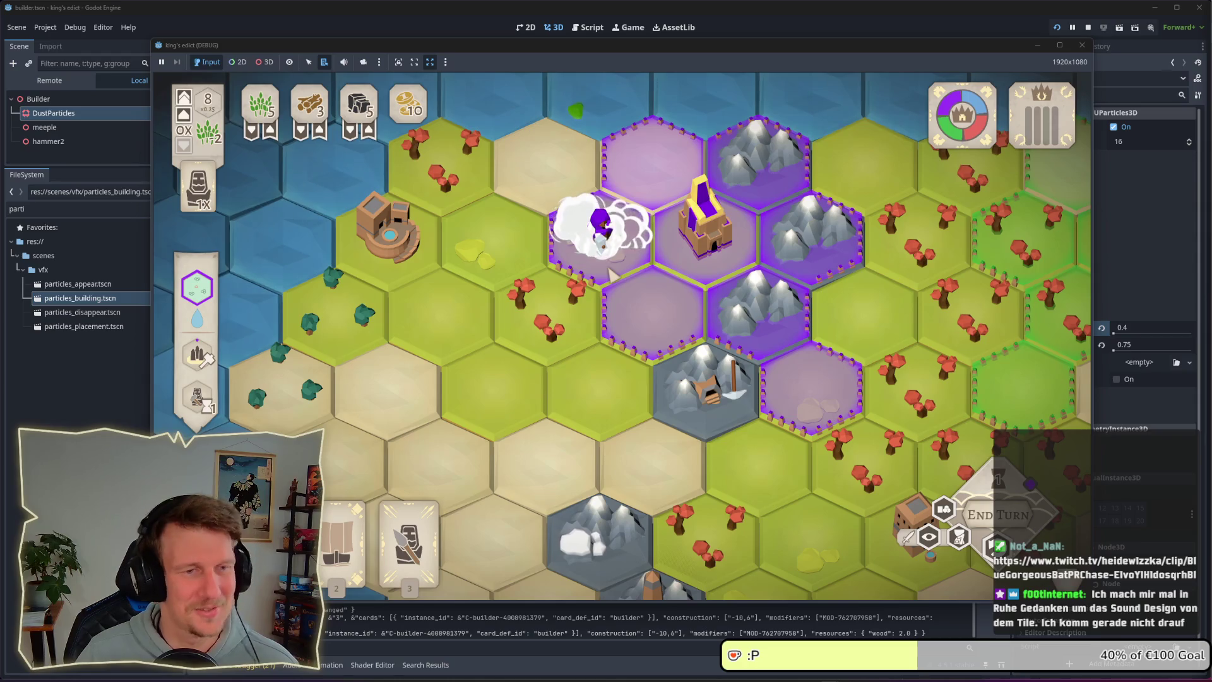
{"action": "scroll", "coordinate": [610, 273], "scroll_direction": "down", "scroll_amount": 3}
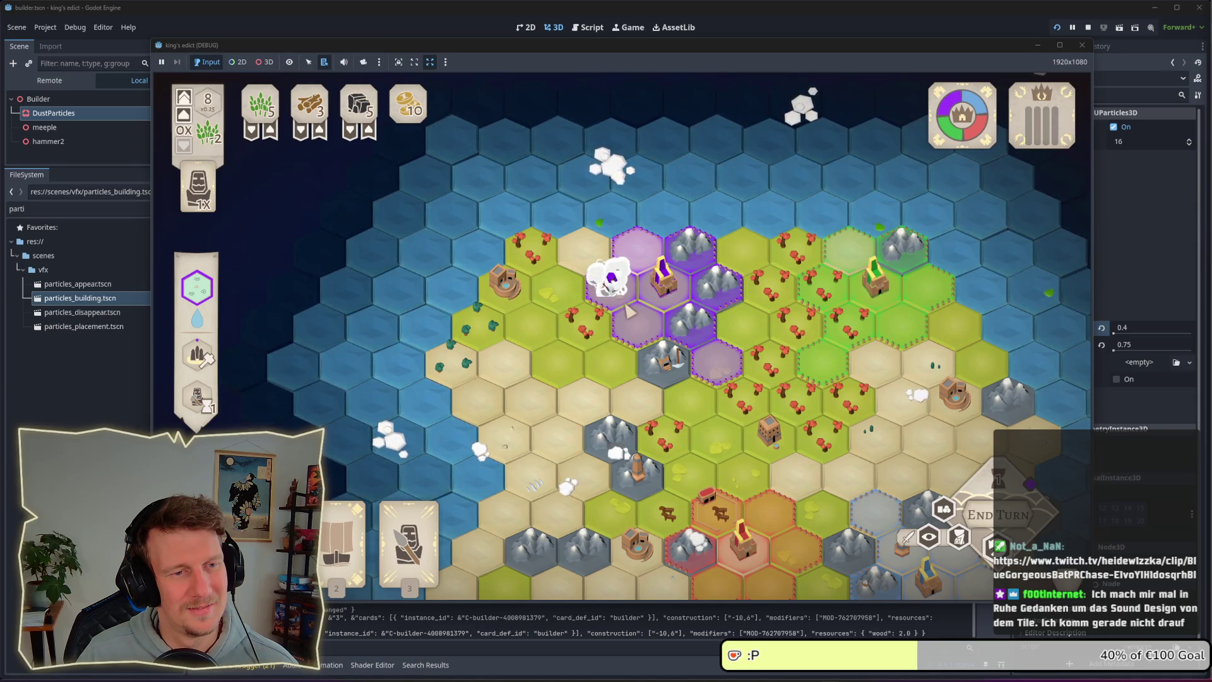
{"action": "key", "text": "alt+Tab"}
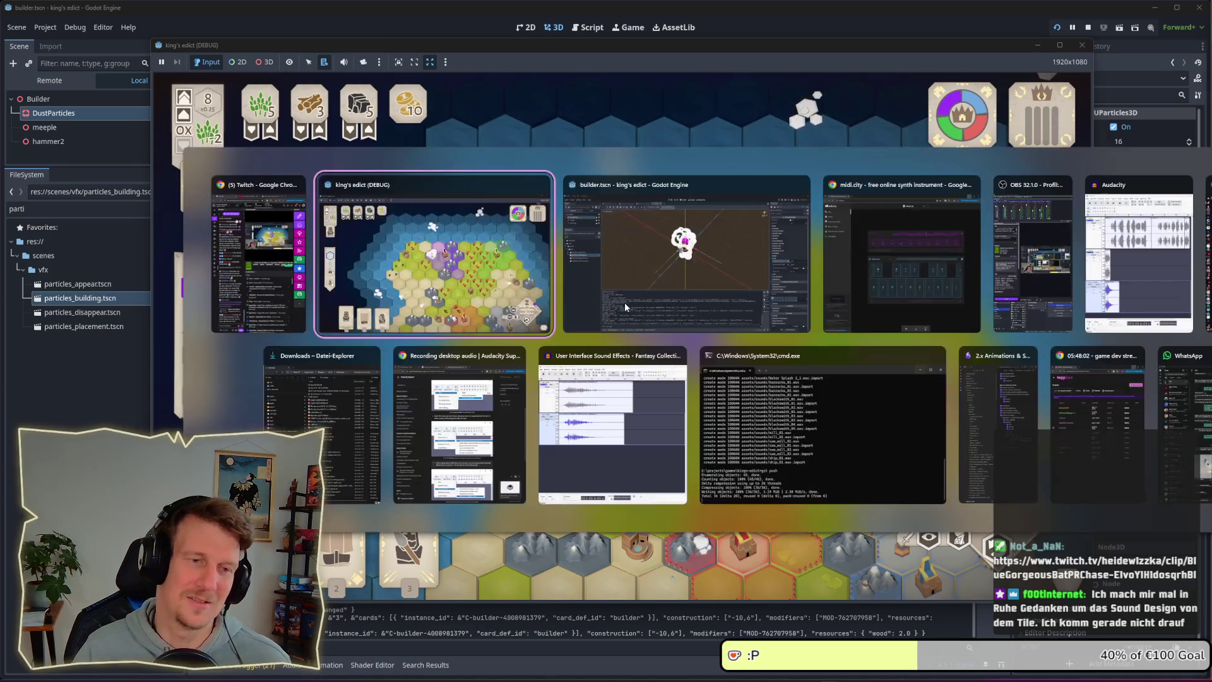
{"action": "left_click", "coordinate": [625, 302]}
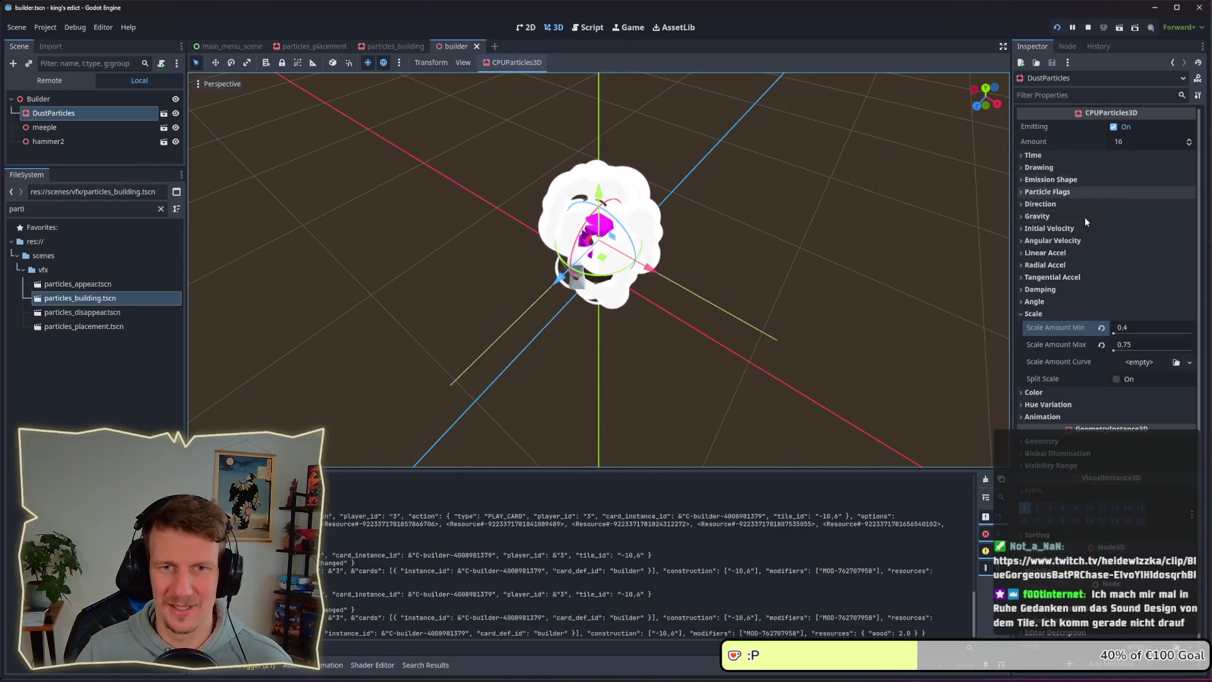
{"action": "left_click", "coordinate": [1077, 155]}
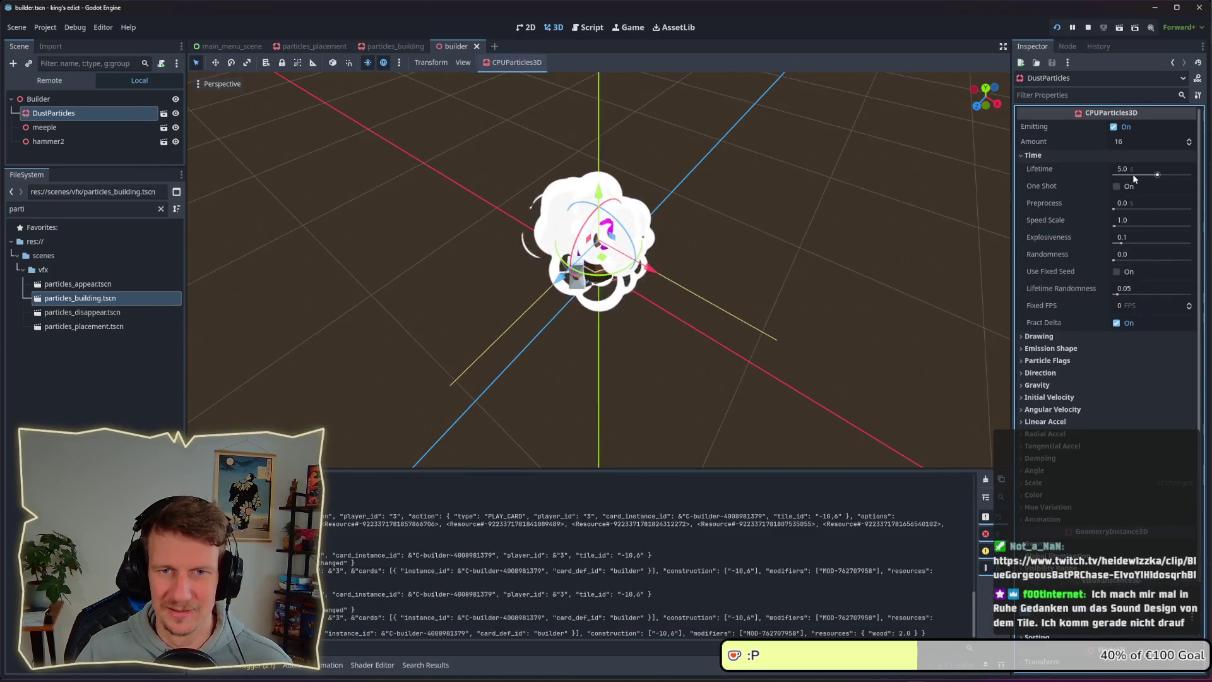
{"action": "left_click", "coordinate": [1134, 171]}
{"action": "key", "text": "BackSpace"}
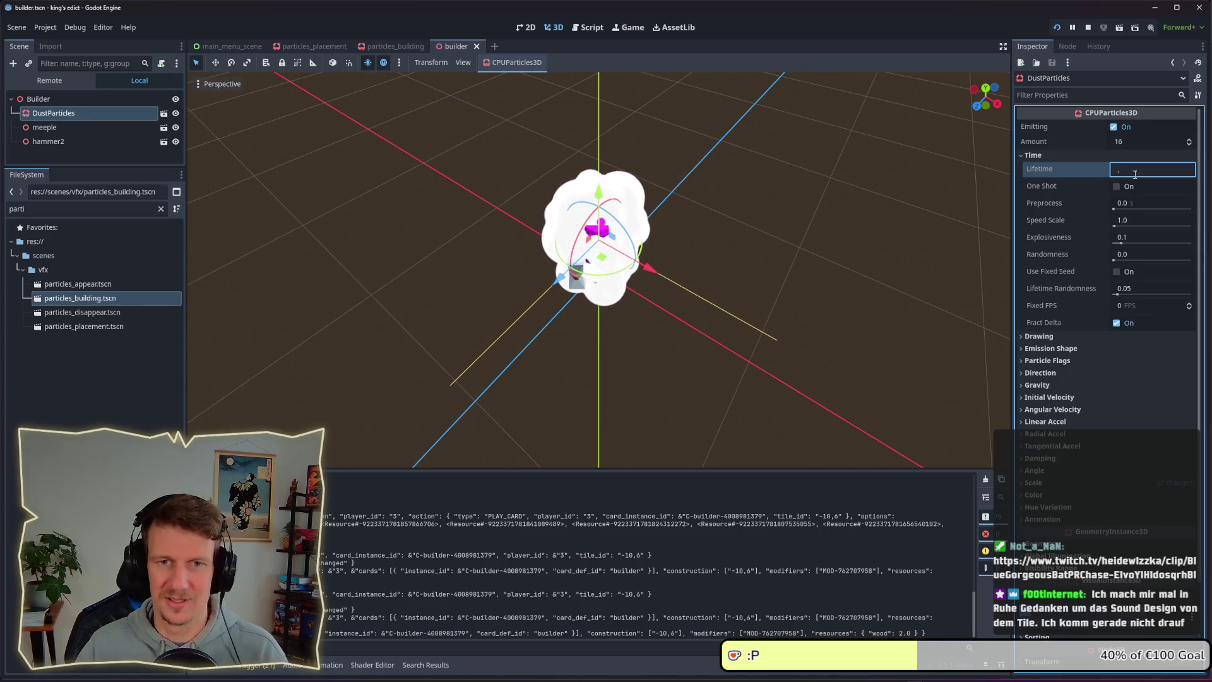
{"action": "type", "text": "3"}
{"action": "key", "text": "Return"}
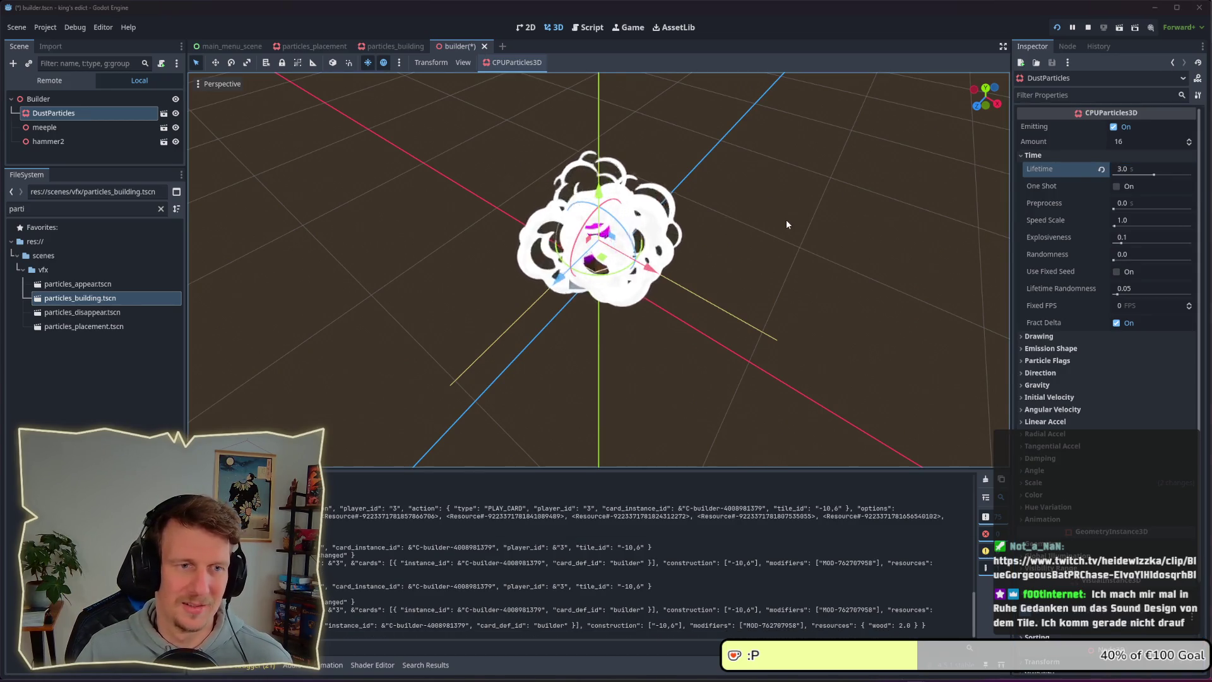
- Test the 3-second lifetime in the game, then begin editing the particle Amount
{"action": "key", "text": "alt+Tab"}
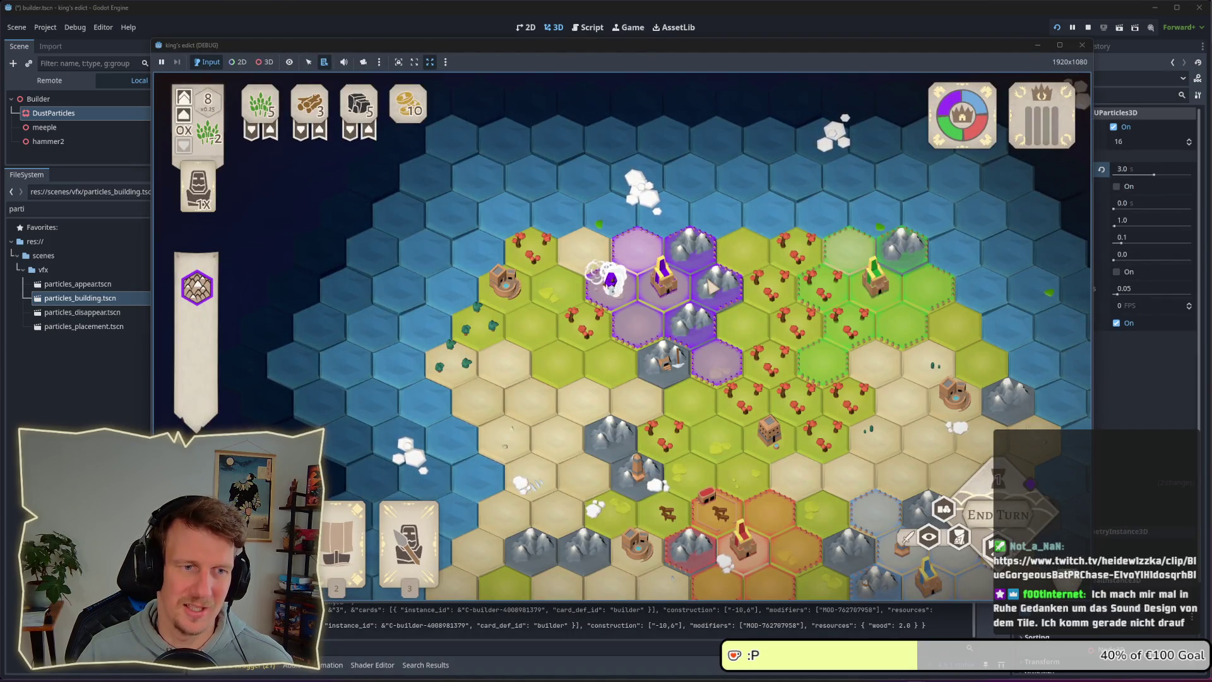
{"action": "scroll", "coordinate": [712, 288], "scroll_direction": "down", "scroll_amount": 2}
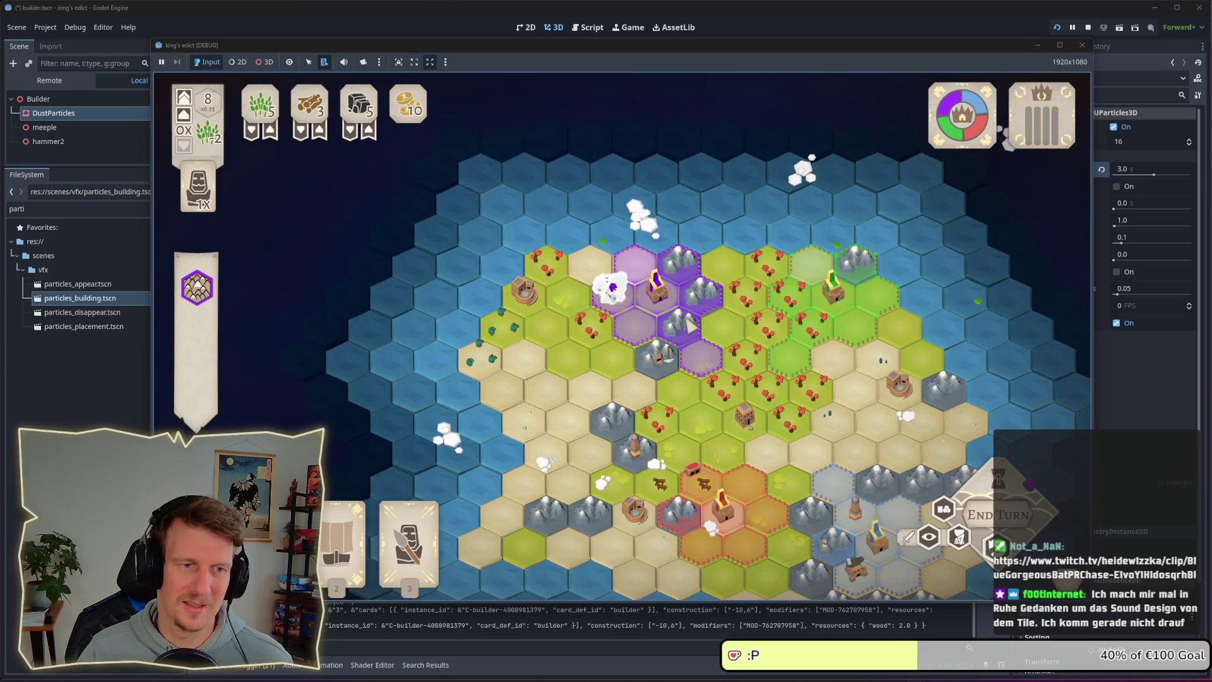
{"action": "left_click", "coordinate": [1137, 152]}
{"action": "left_click", "coordinate": [1134, 145]}
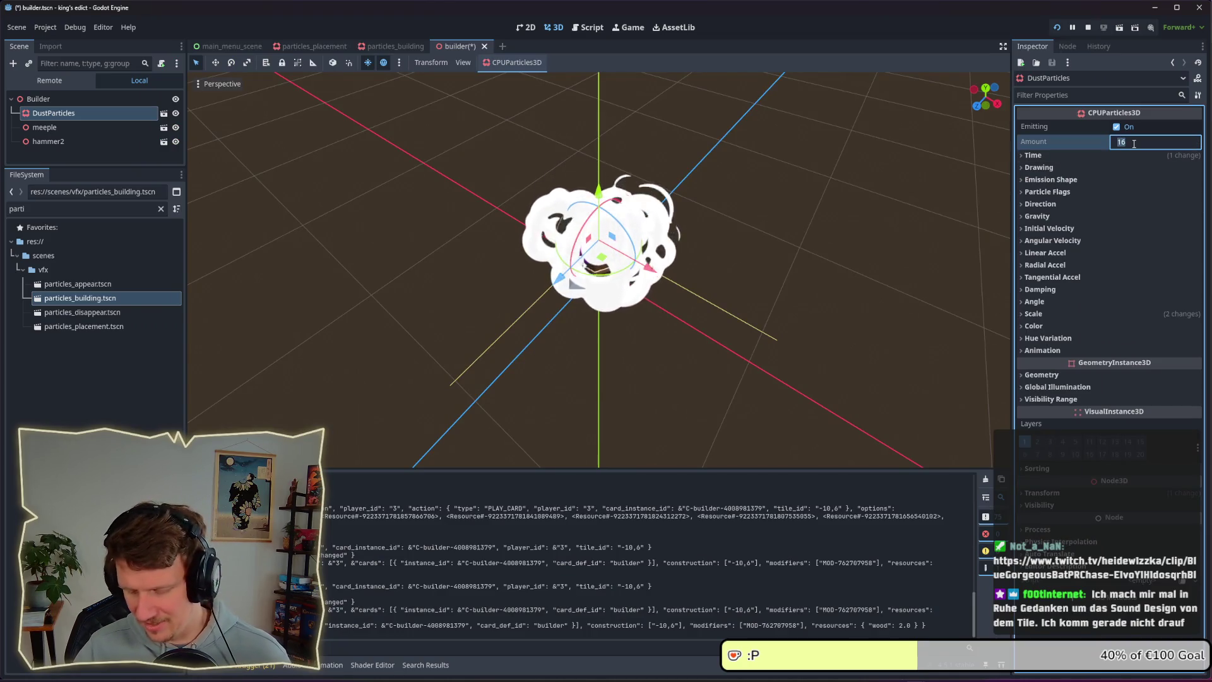
- Lower the particle Amount from 16 to 8 and check it in the running game
{"action": "type", "text": "8"}
{"action": "key", "text": "Return"}
{"action": "key", "text": "alt+Tab"}
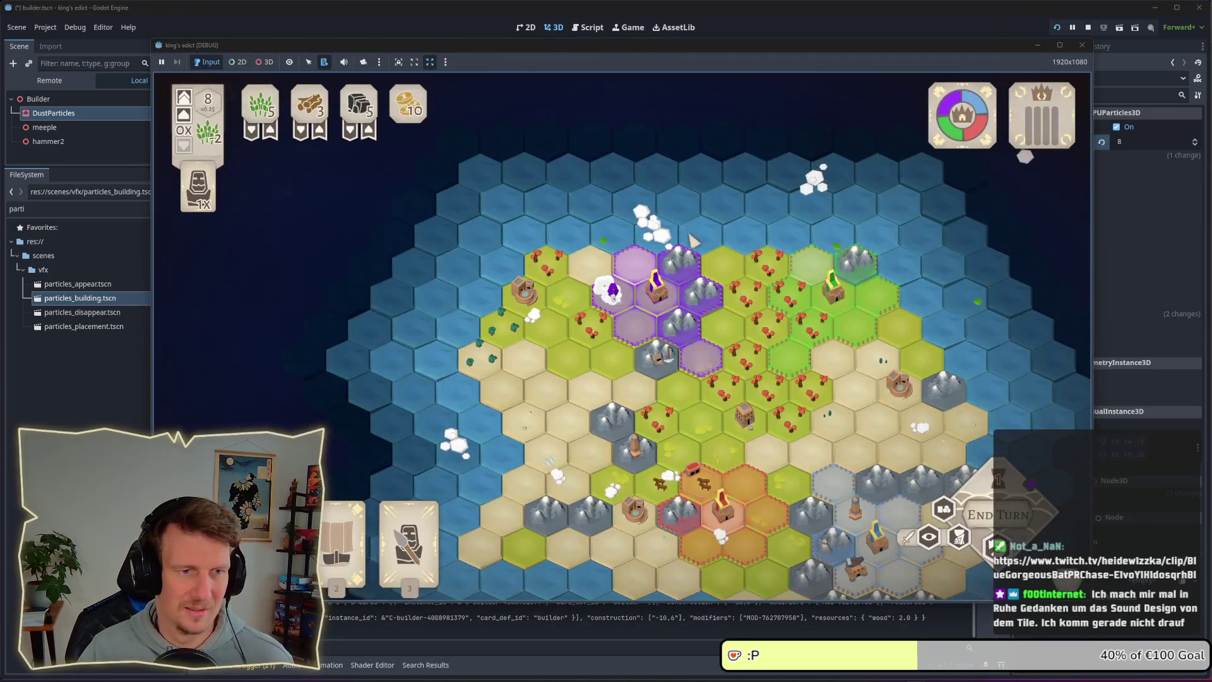
{"action": "mouse_move", "coordinate": [693, 239]}
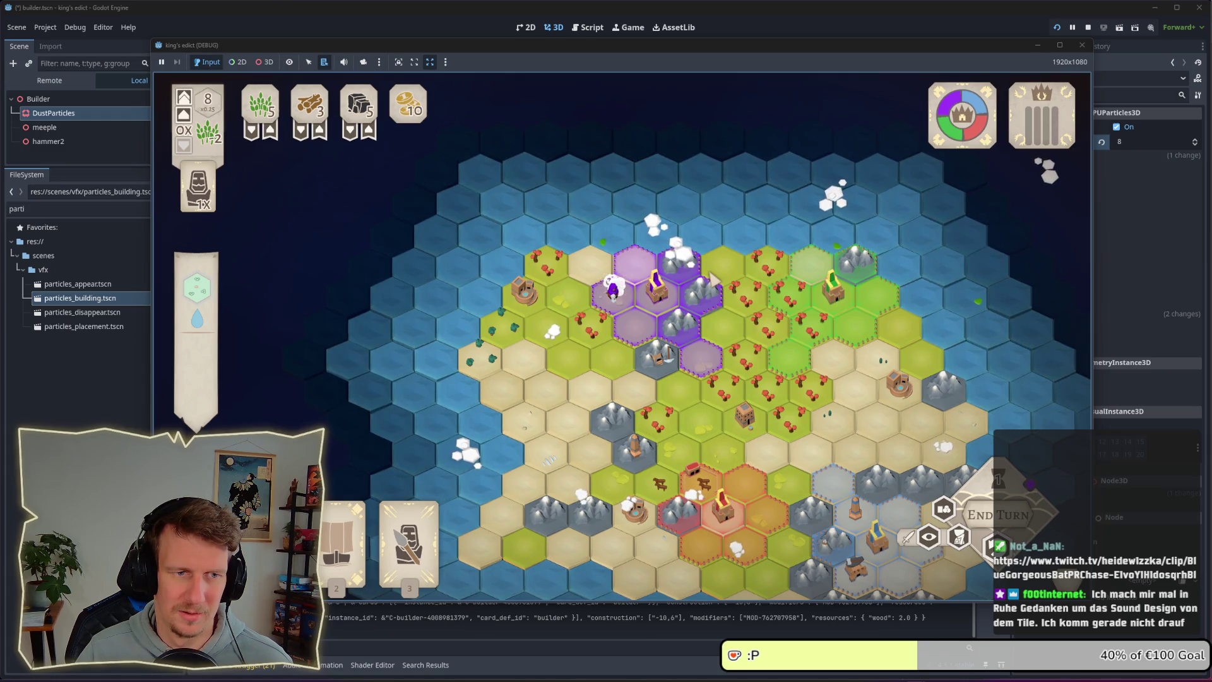
{"action": "key", "text": "alt+Tab"}
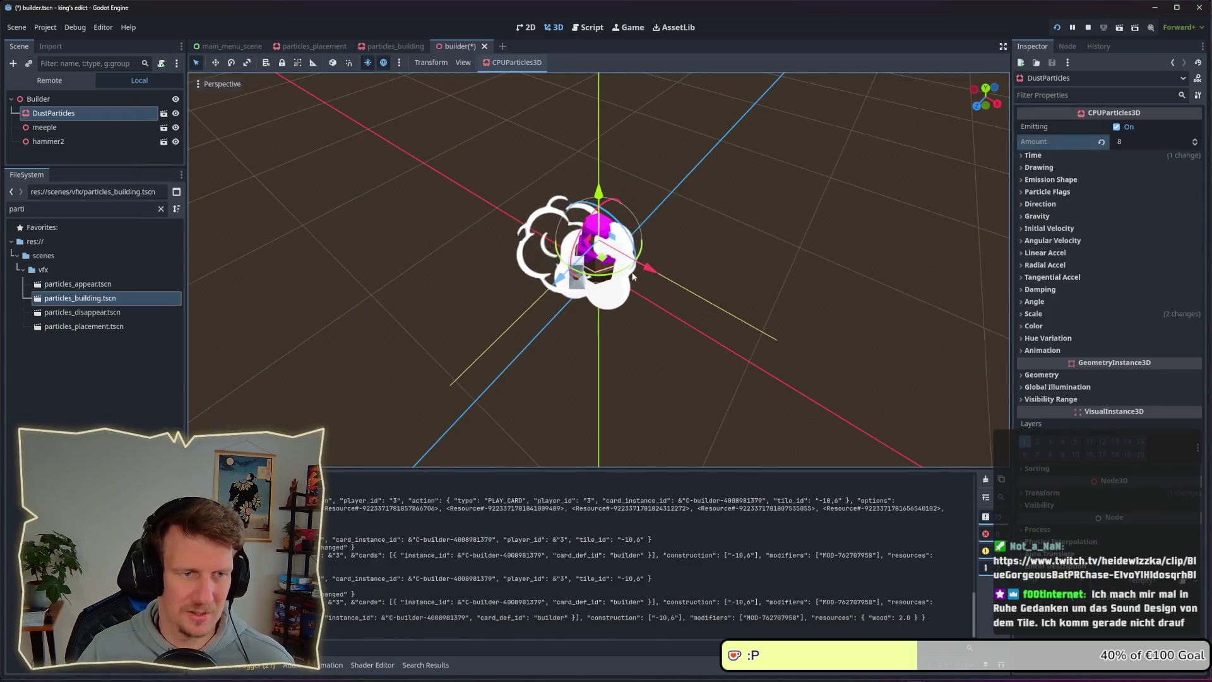
{"action": "mouse_move", "coordinate": [605, 286]}
{"action": "left_mouse_down"}
{"action": "mouse_move", "coordinate": [634, 305]}
{"action": "mouse_move", "coordinate": [710, 295]}
{"action": "mouse_move", "coordinate": [634, 266]}
{"action": "left_mouse_up"}
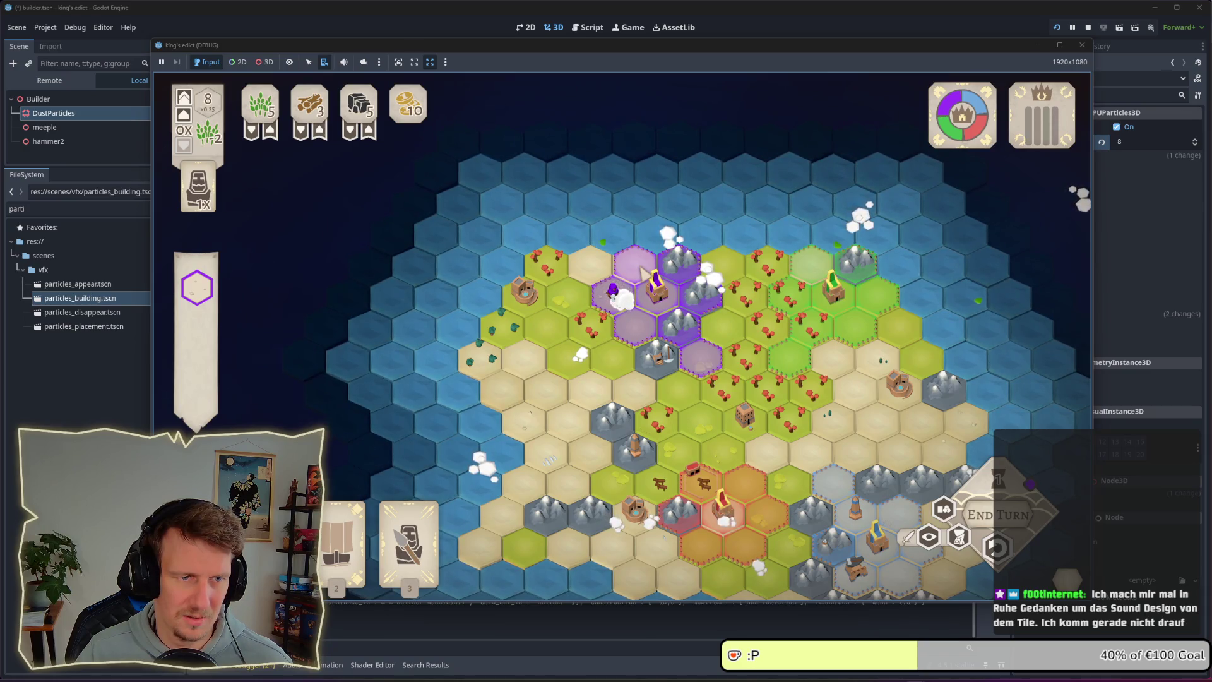
- Lower the particle Amount to 4 and test it again in the game
{"action": "left_click", "coordinate": [1121, 140]}
{"action": "type", "text": "4"}
{"action": "key", "text": "Return"}
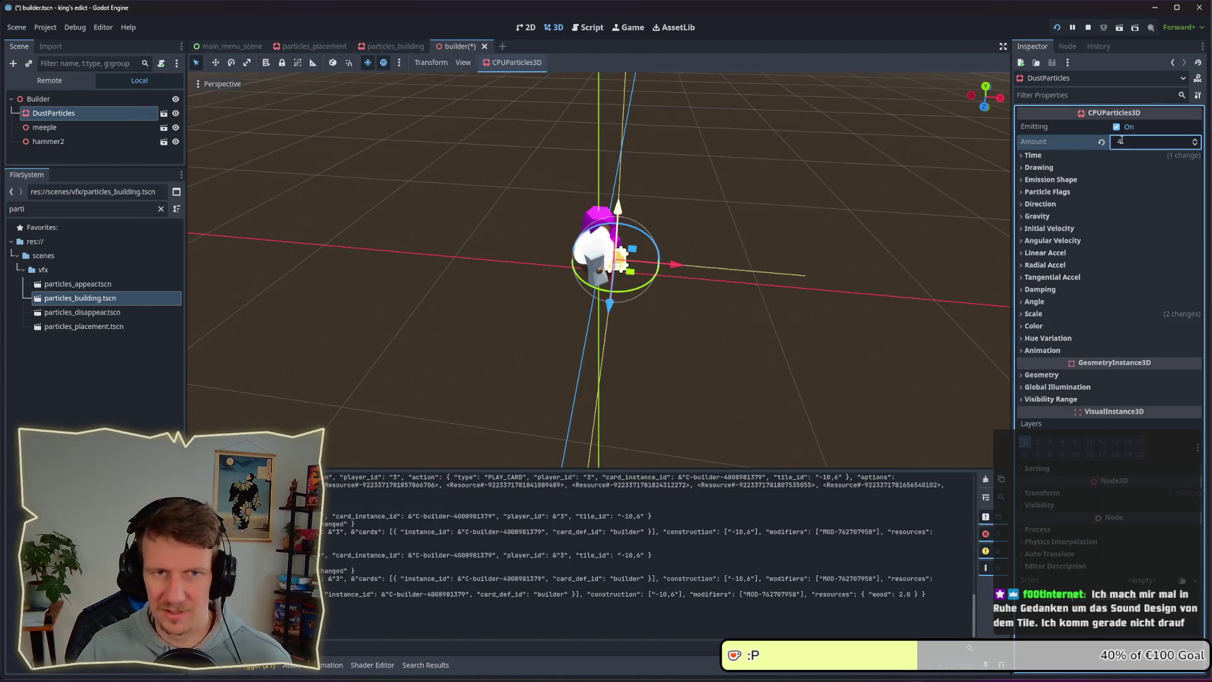
{"action": "key", "text": "alt+Tab"}
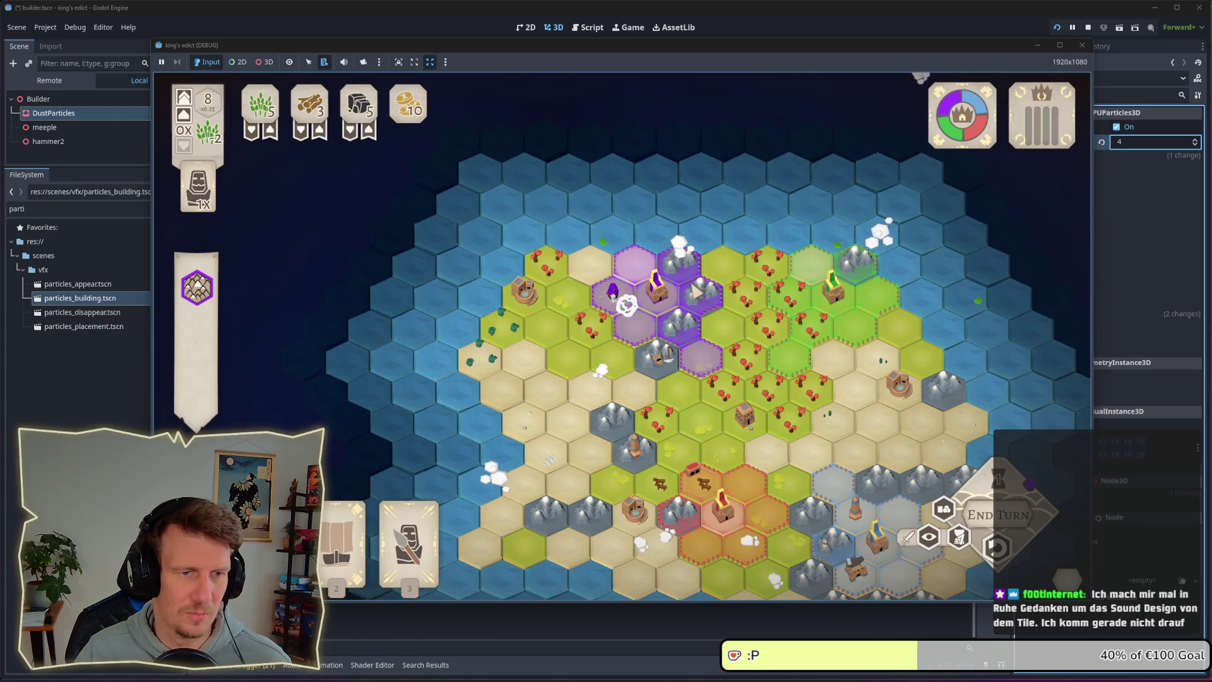
{"action": "key", "text": "alt+Tab"}
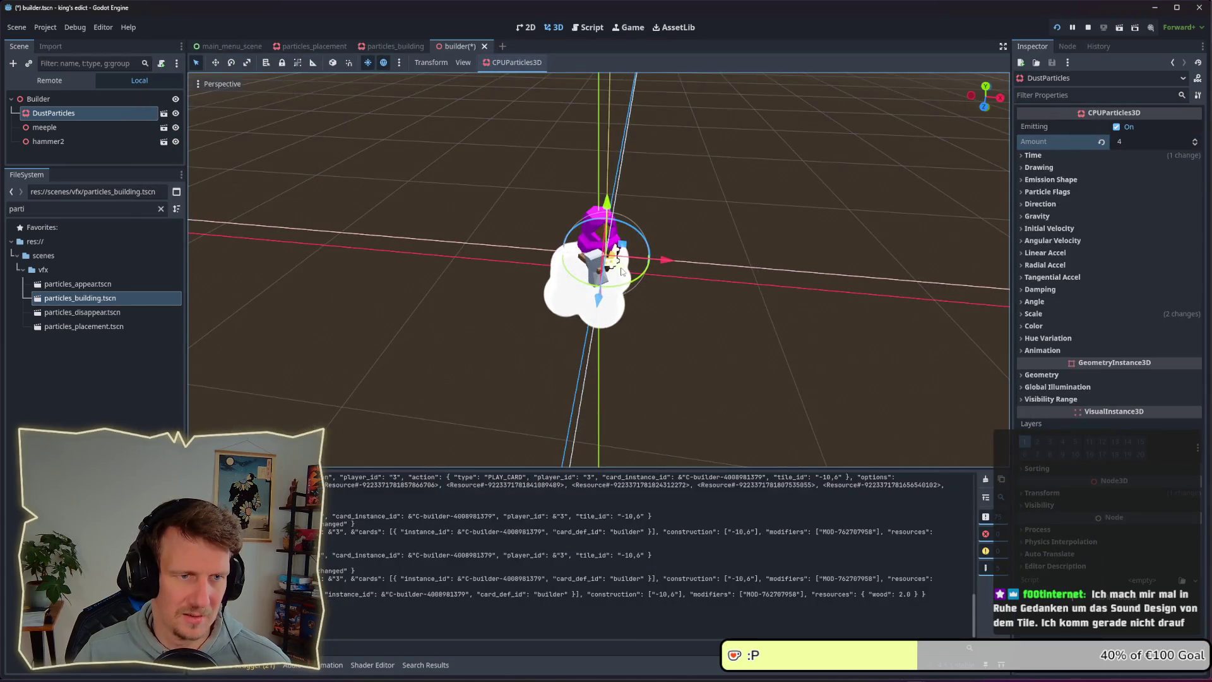
{"action": "key", "text": "alt+Tab"}
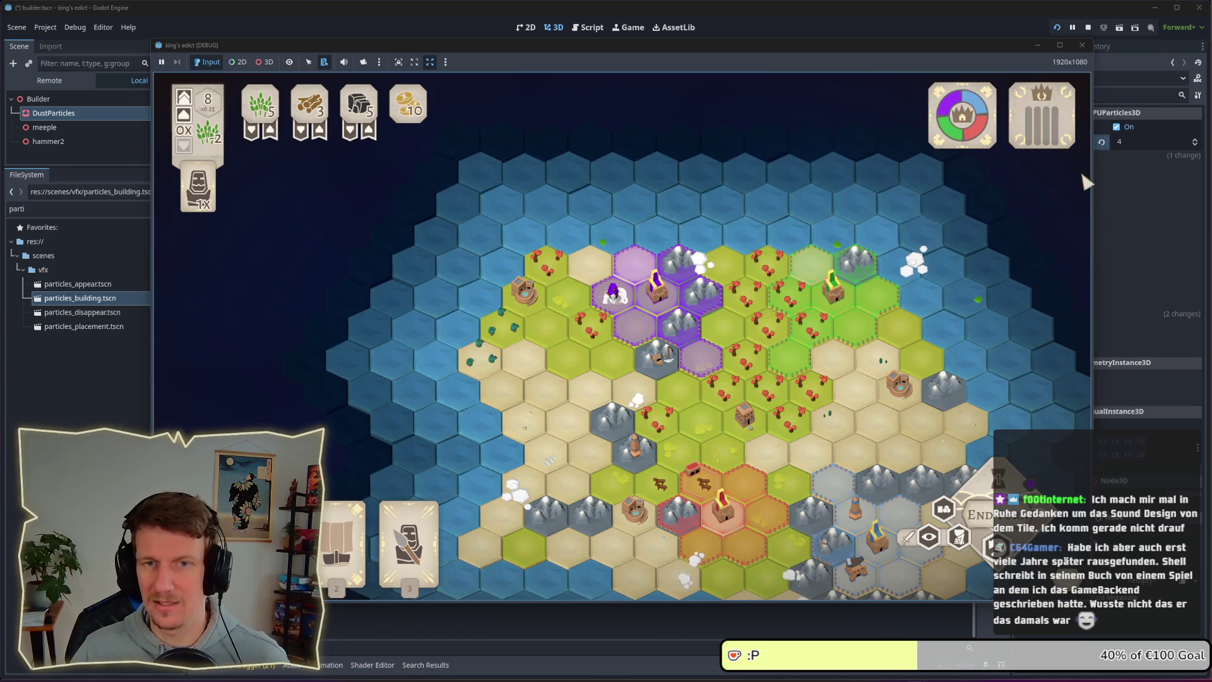
{"action": "left_click", "coordinate": [1131, 143]}
- Commit a DustParticles amount of 8, then build on the purple tile with card 4
{"action": "type", "text": "8"}
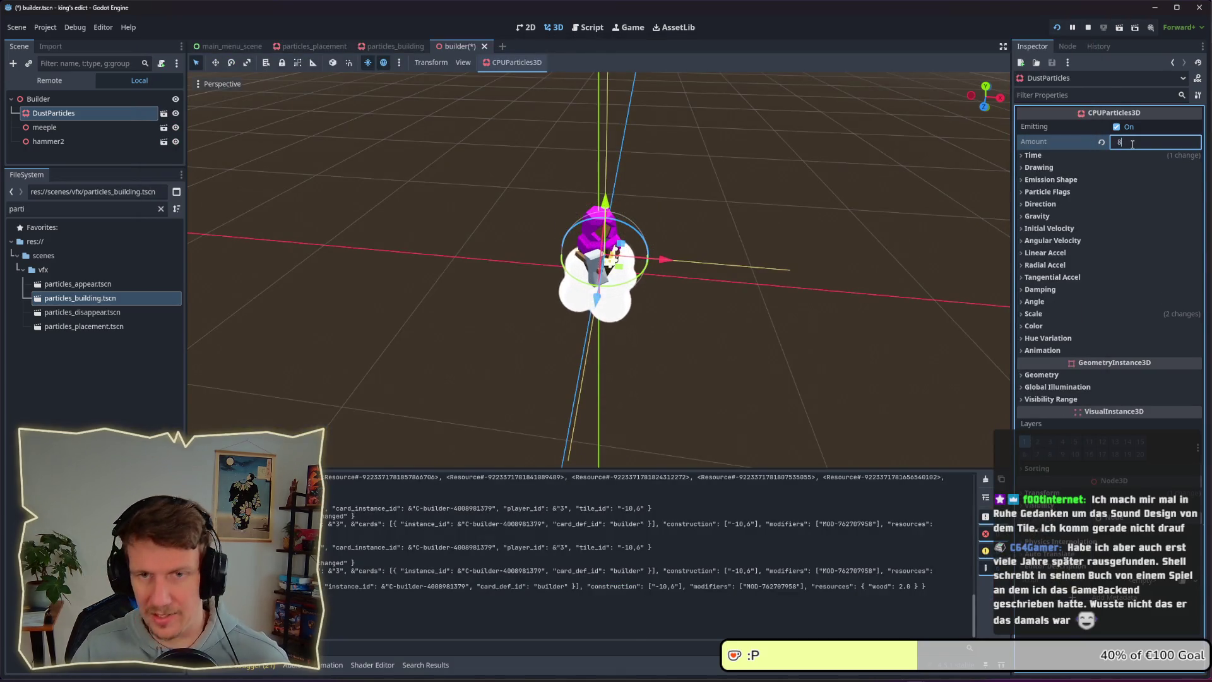
{"action": "key", "text": "Return"}
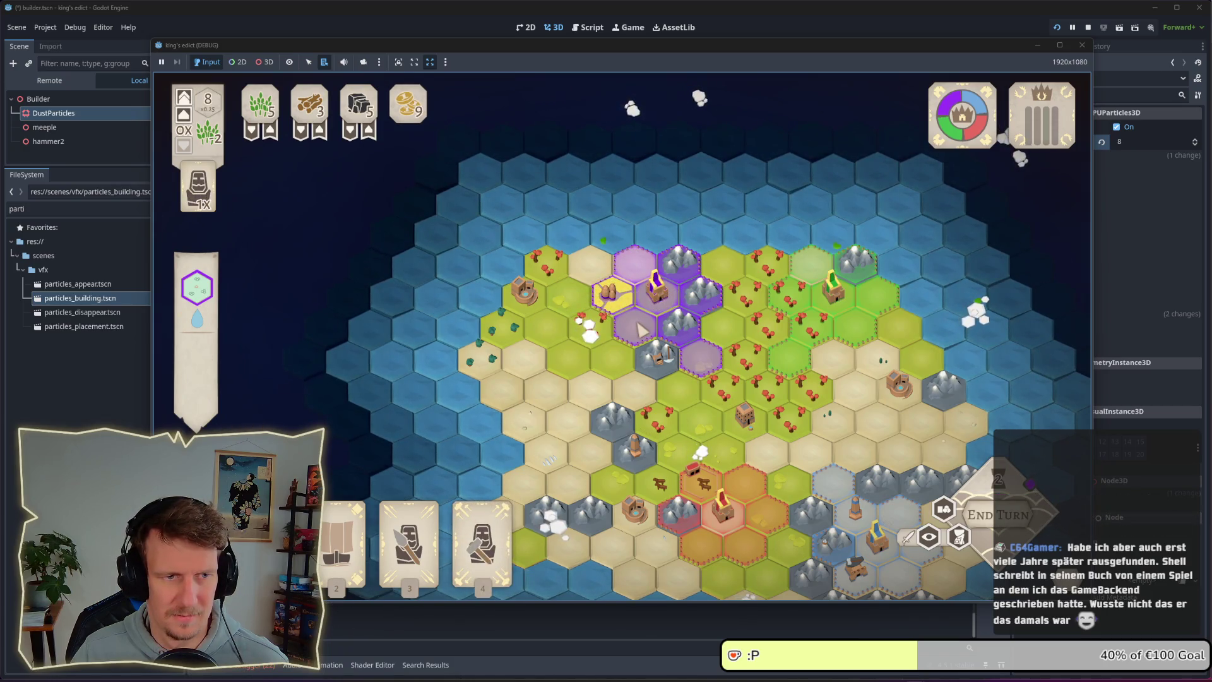
{"action": "key", "text": "4"}
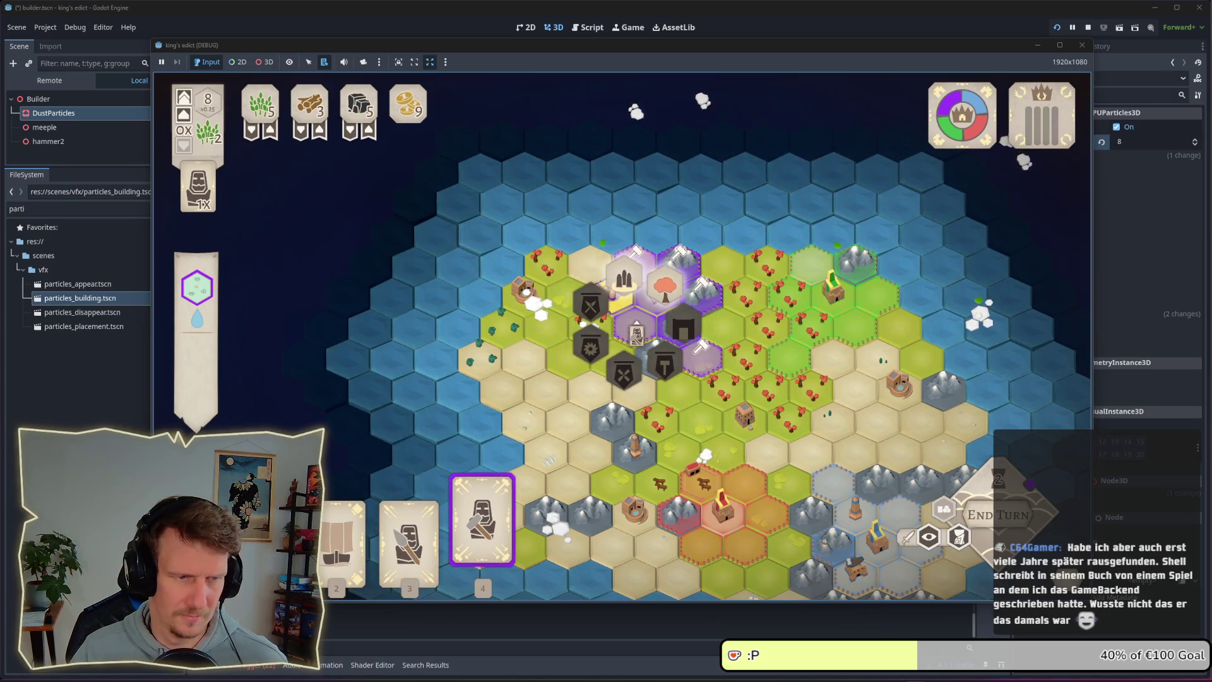
{"action": "left_click", "coordinate": [665, 287]}
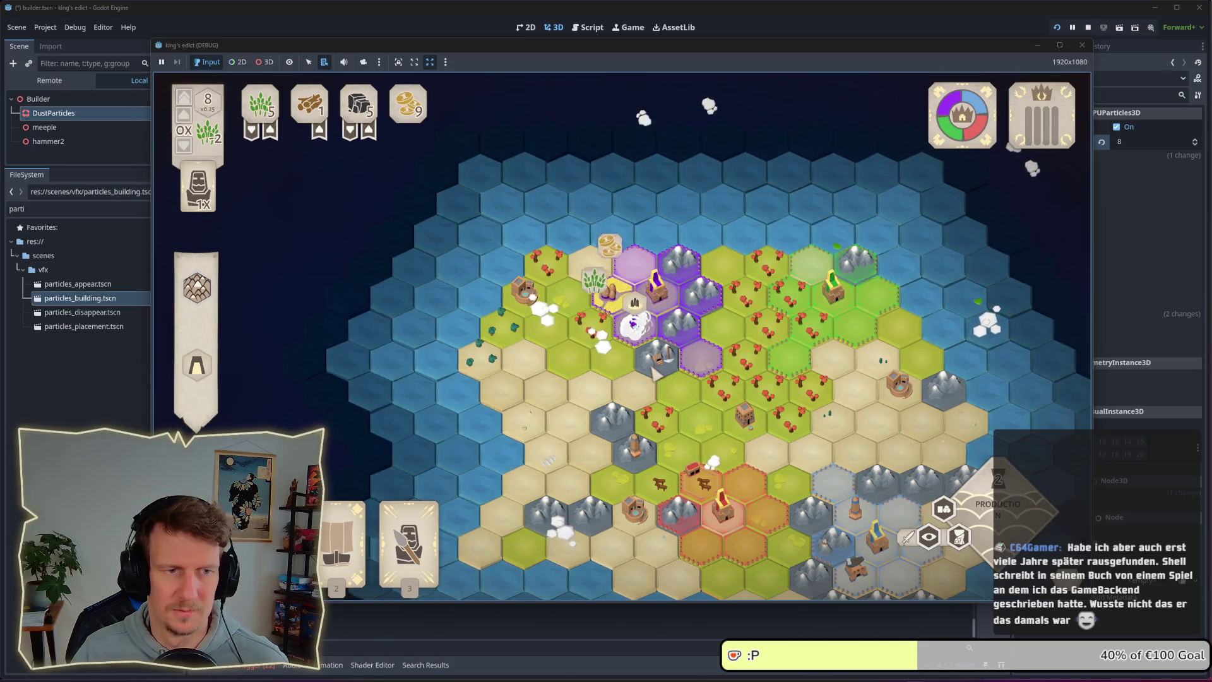
{"action": "scroll", "coordinate": [631, 316], "scroll_direction": "up", "scroll_amount": 2}
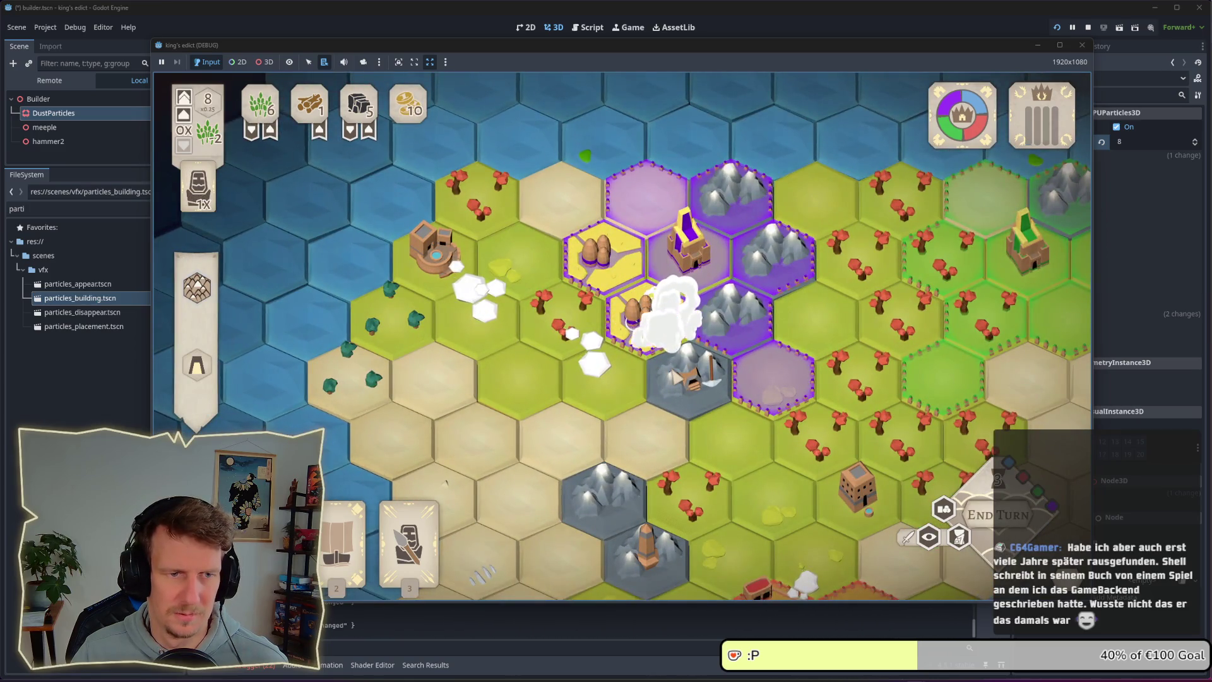
{"action": "scroll", "coordinate": [622, 337], "scroll_direction": "down", "scroll_amount": 2}
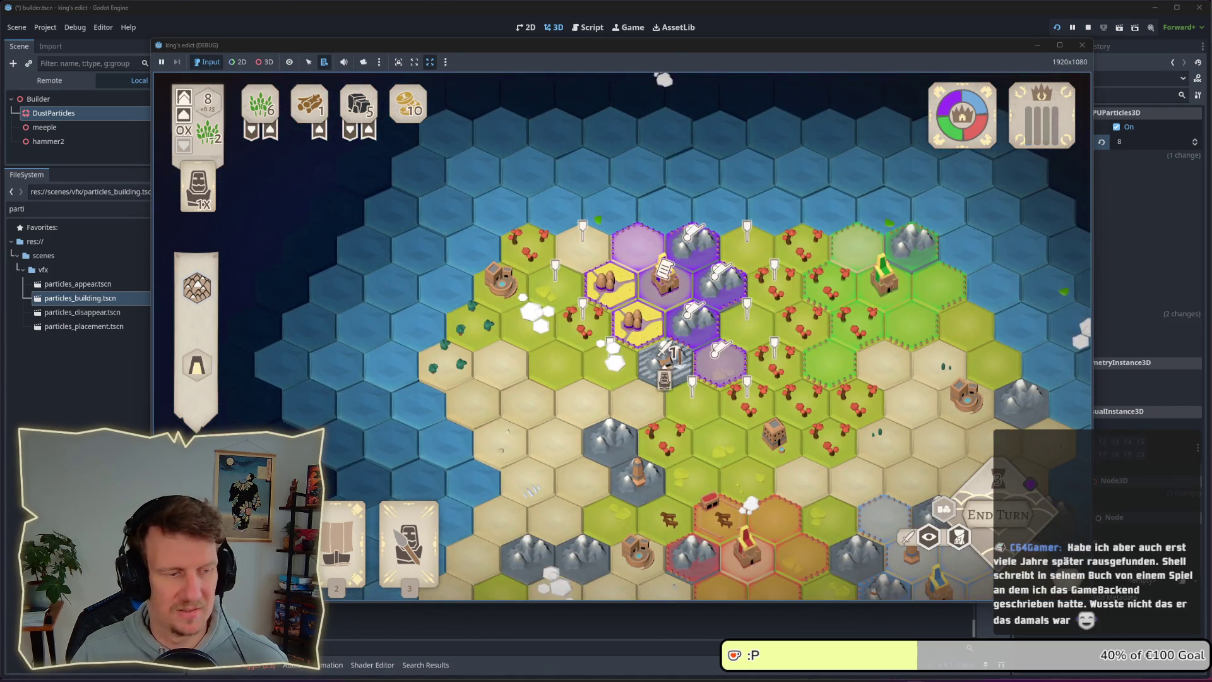
{"action": "left_click", "coordinate": [197, 287]}
{"action": "left_click", "coordinate": [758, 285]}
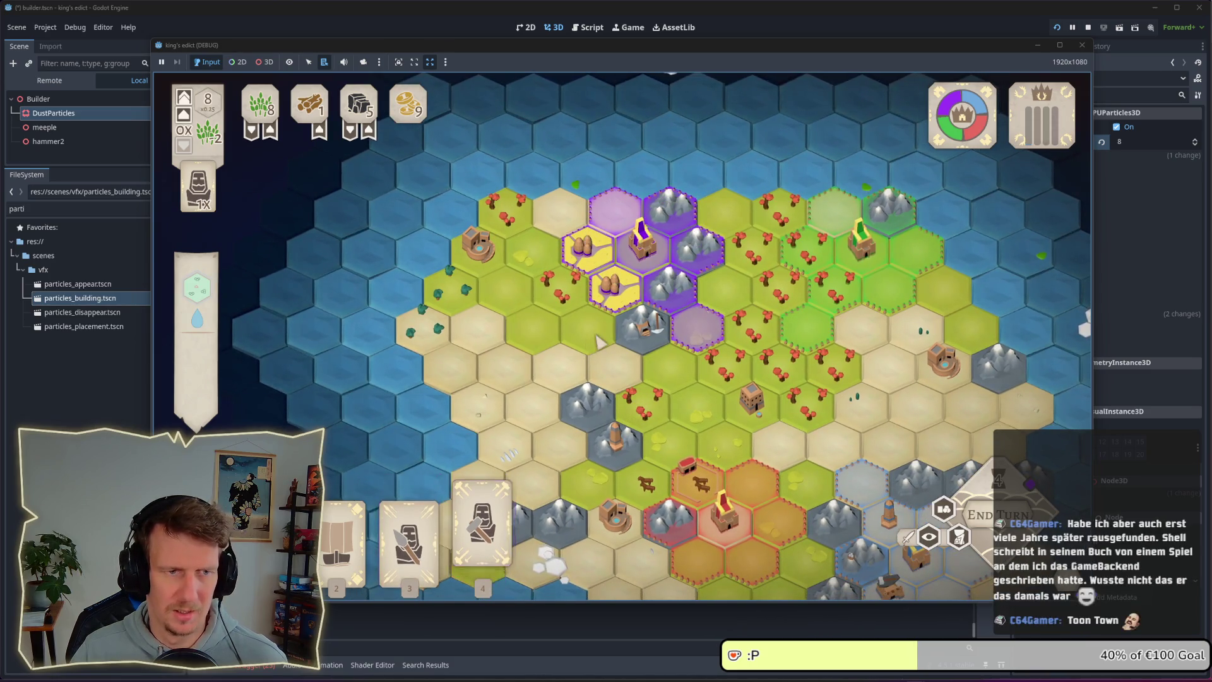
- Place buildings with cards 3 and 4 on the striped hex and the purple hex
{"action": "key", "text": "3"}
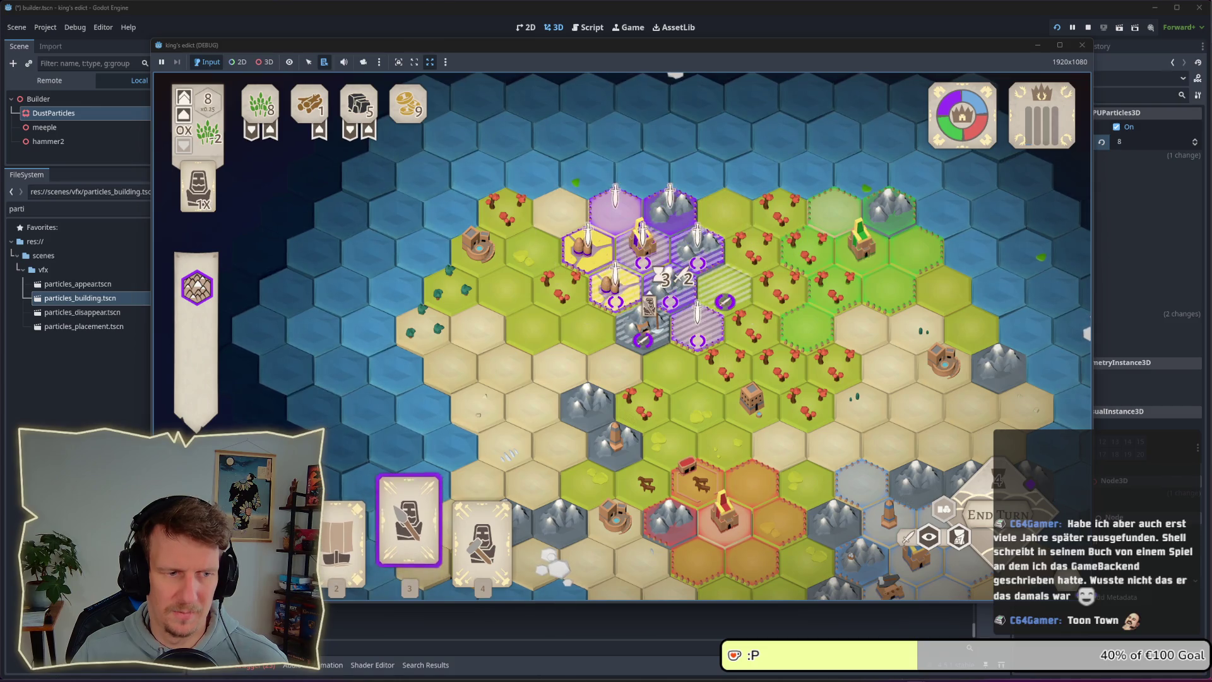
{"action": "left_click", "coordinate": [698, 322]}
{"action": "key", "text": "4"}
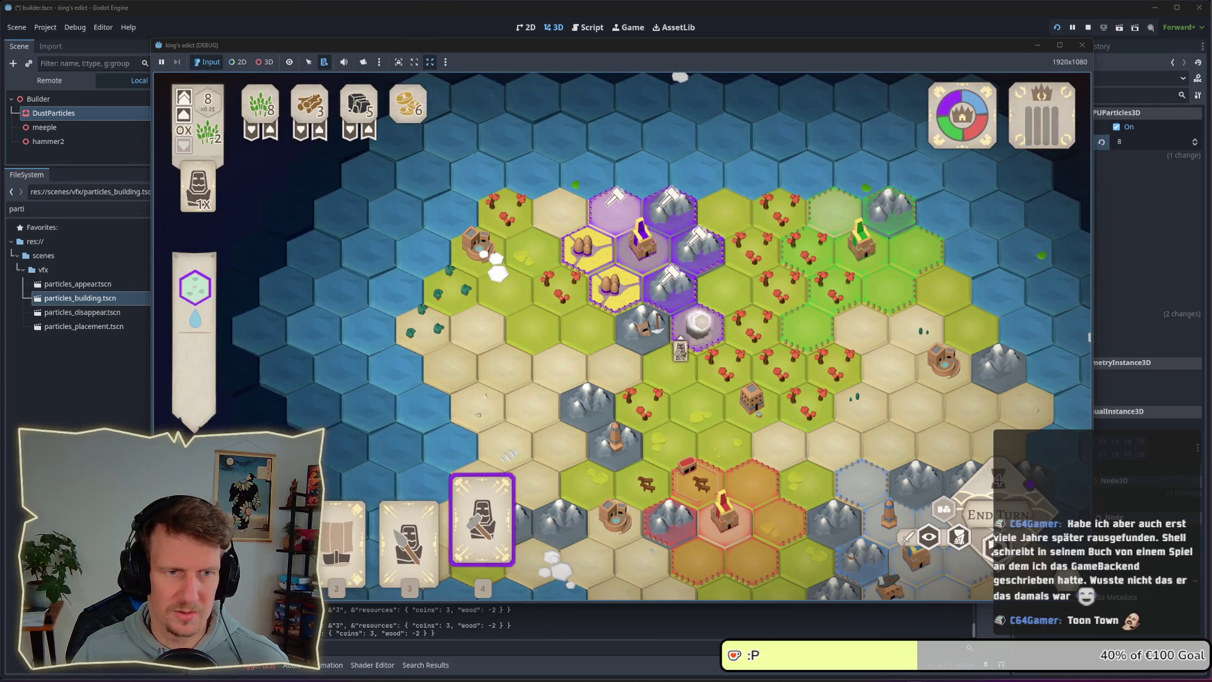
{"action": "left_click", "coordinate": [680, 347]}
{"action": "left_click", "coordinate": [672, 246]}
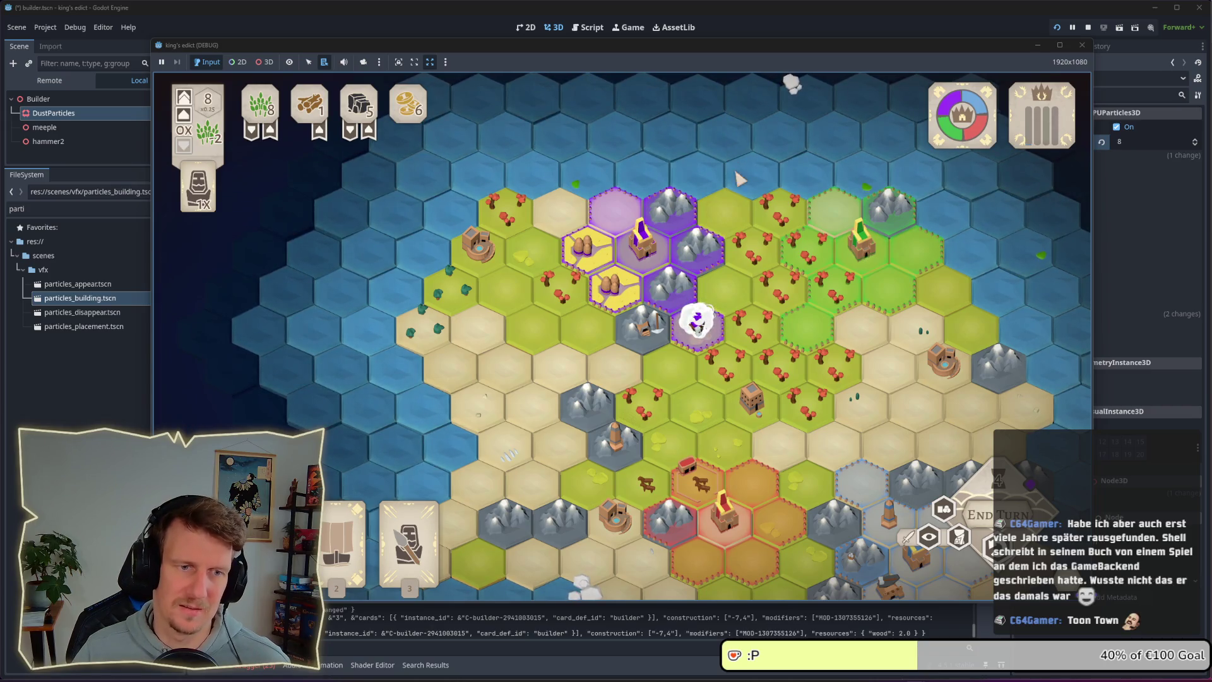
- Pan and zoom the map to follow the construction dust, then stop the game
{"action": "key", "text": "s"}
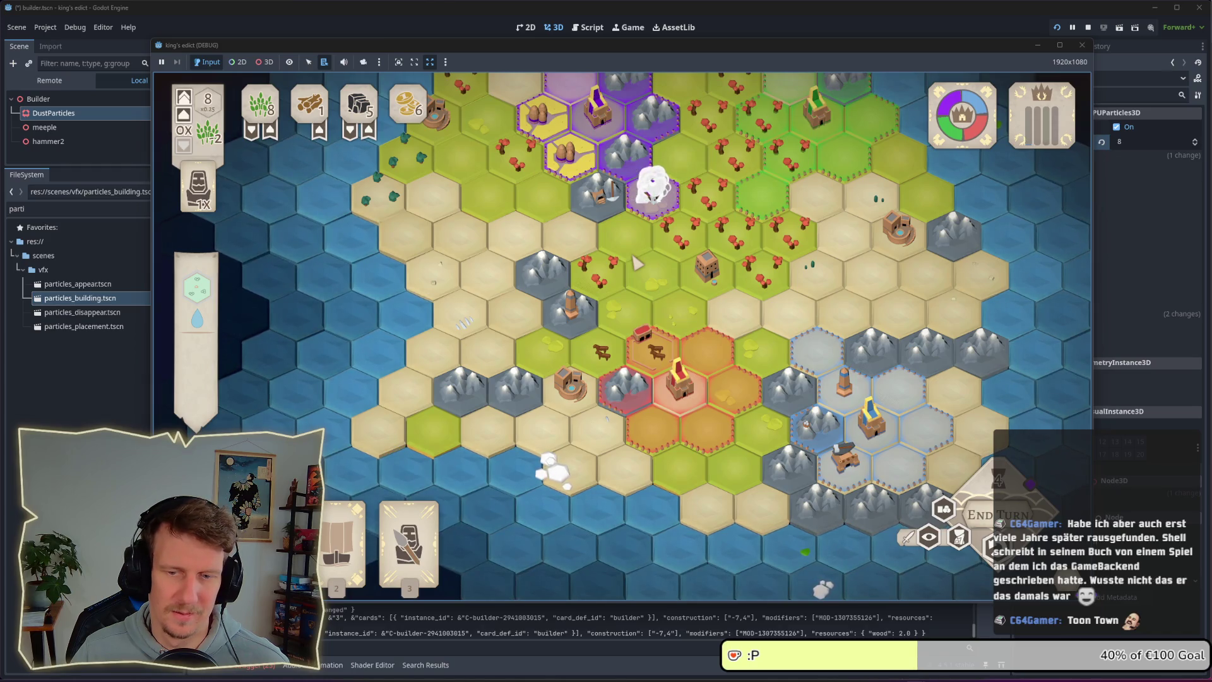
{"action": "left_click_drag", "start_coordinate": [637, 263], "coordinate": [688, 334]}
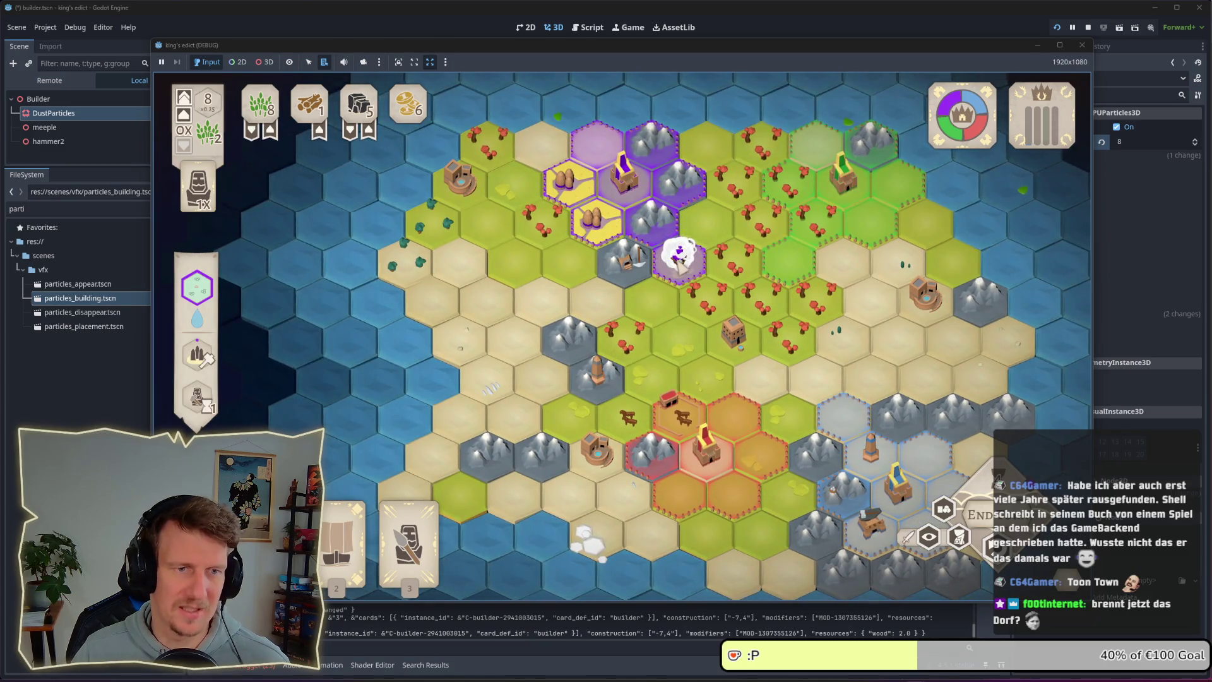
{"action": "scroll", "coordinate": [669, 276], "scroll_direction": "up", "scroll_amount": 2}
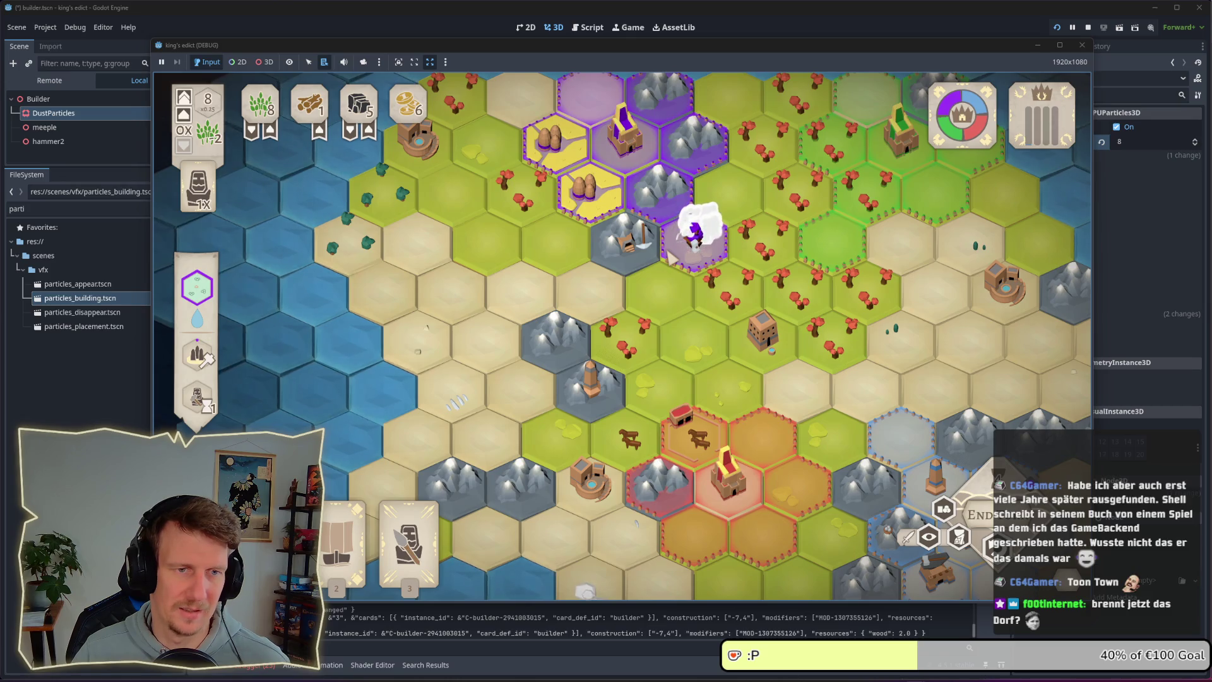
{"action": "left_click_drag", "start_coordinate": [671, 257], "coordinate": [676, 308]}
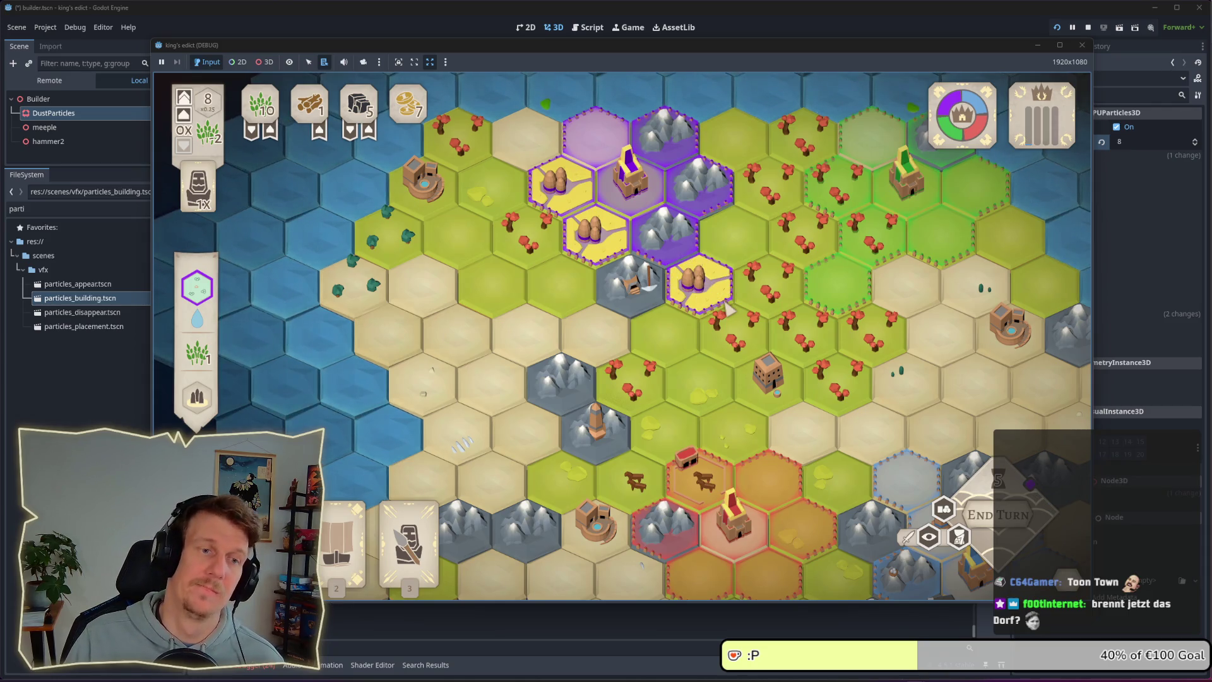
{"action": "scroll", "coordinate": [729, 309], "scroll_direction": "down", "scroll_amount": 2}
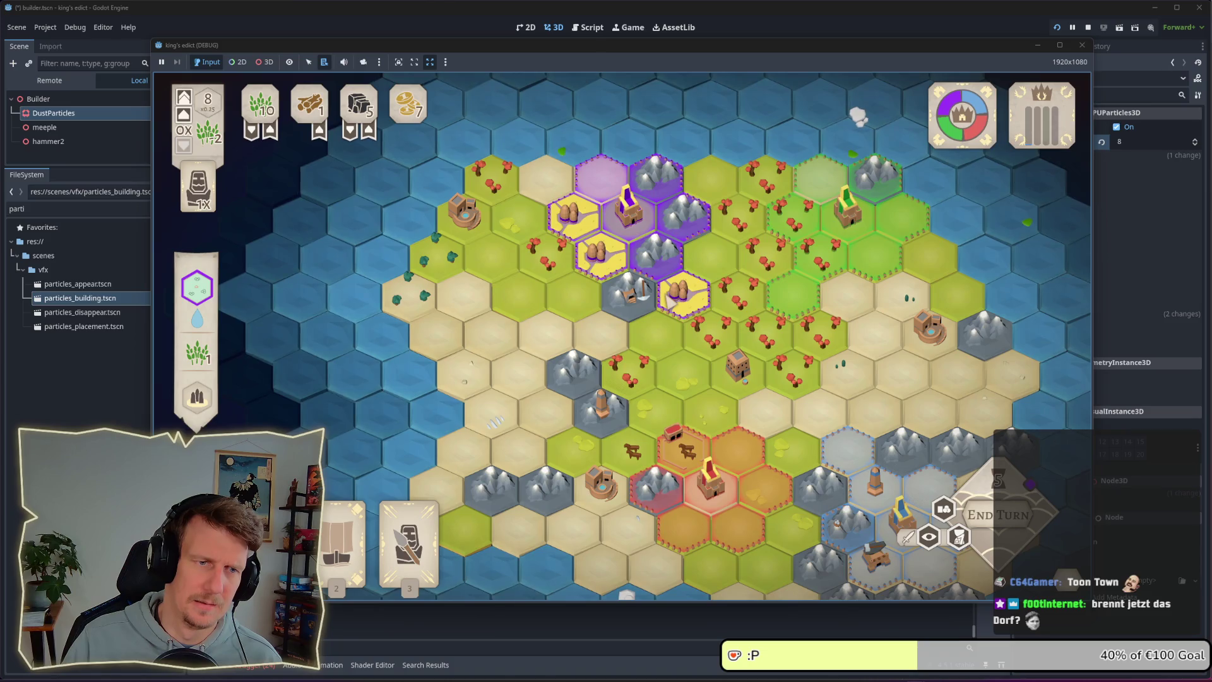
{"action": "scroll", "coordinate": [670, 302], "scroll_direction": "up", "scroll_amount": 2}
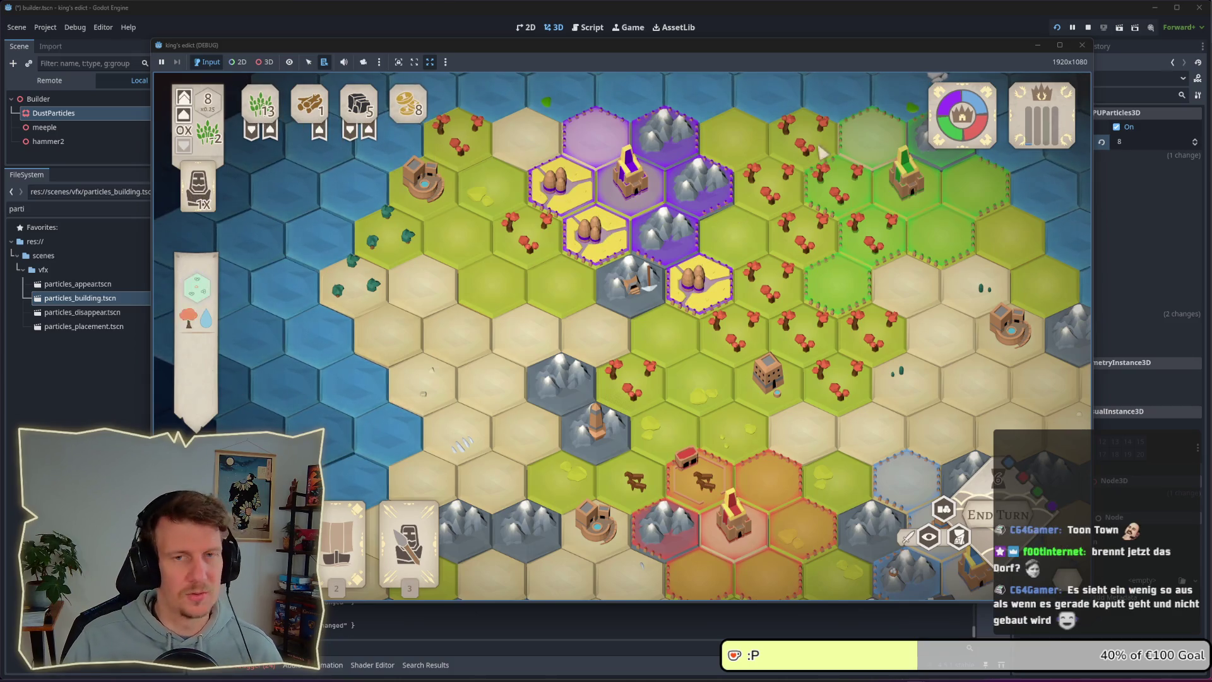
{"action": "left_click", "coordinate": [1086, 32]}
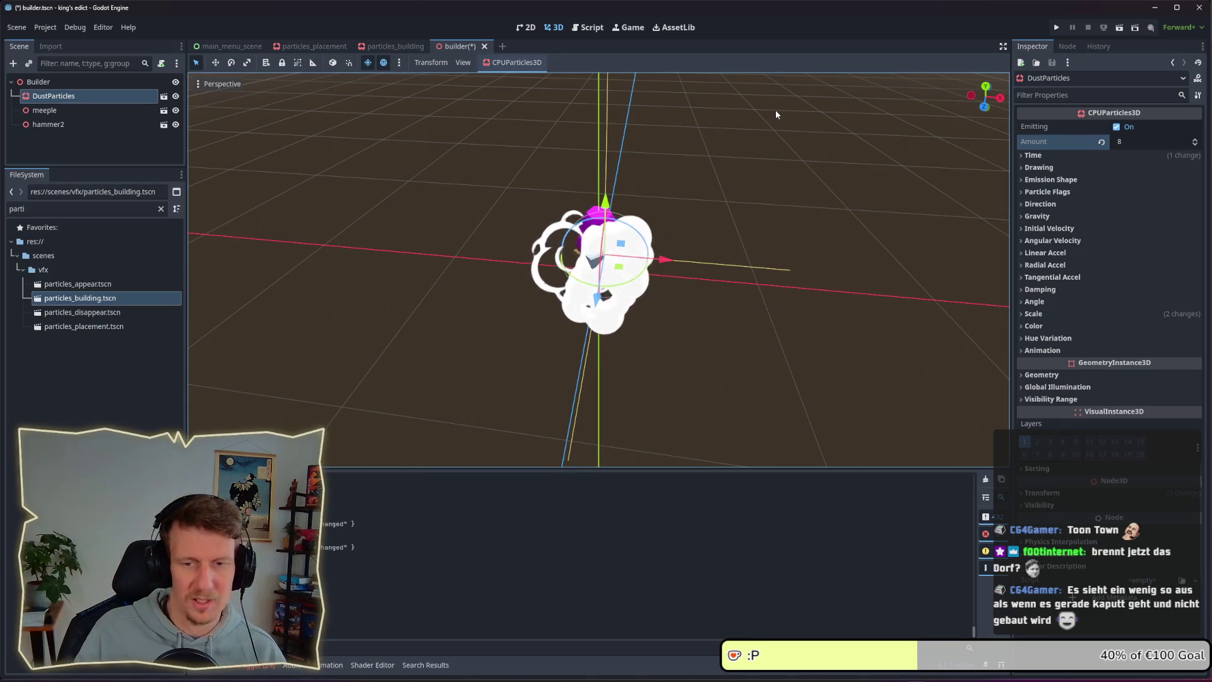
- Duplicate particles_building.tscn in FileSystem as particles_hammer.tscn and open the copy
{"action": "left_click", "coordinate": [88, 284]}
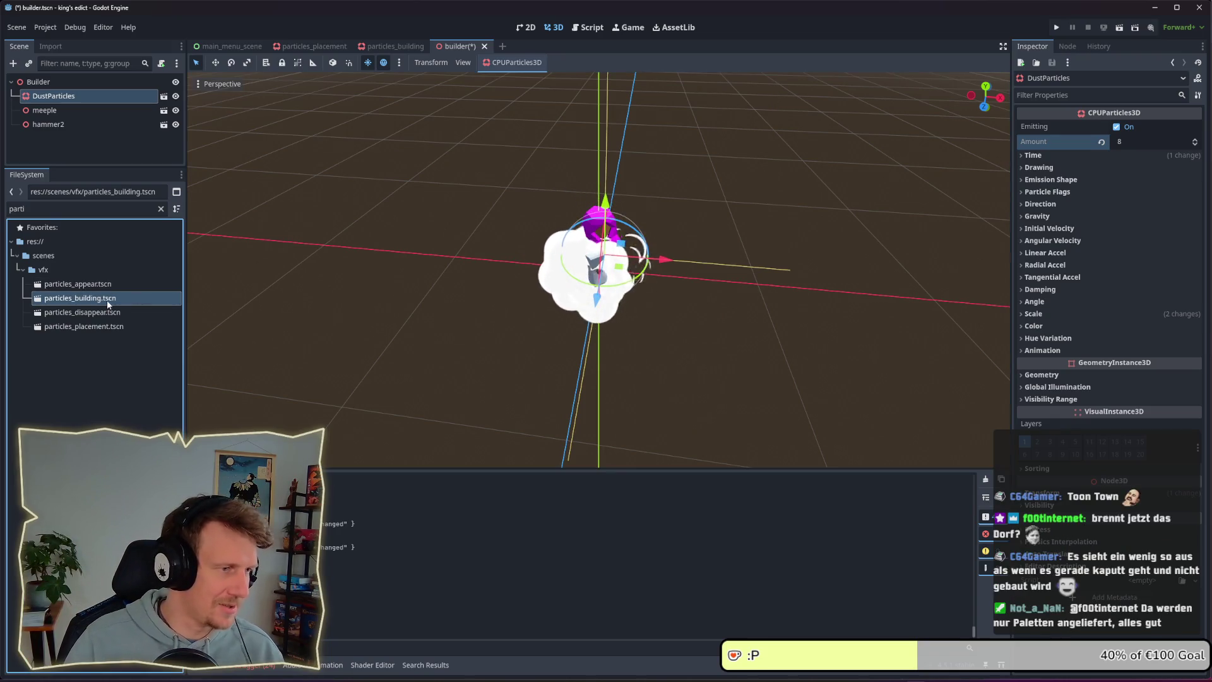
{"action": "left_click", "coordinate": [100, 297]}
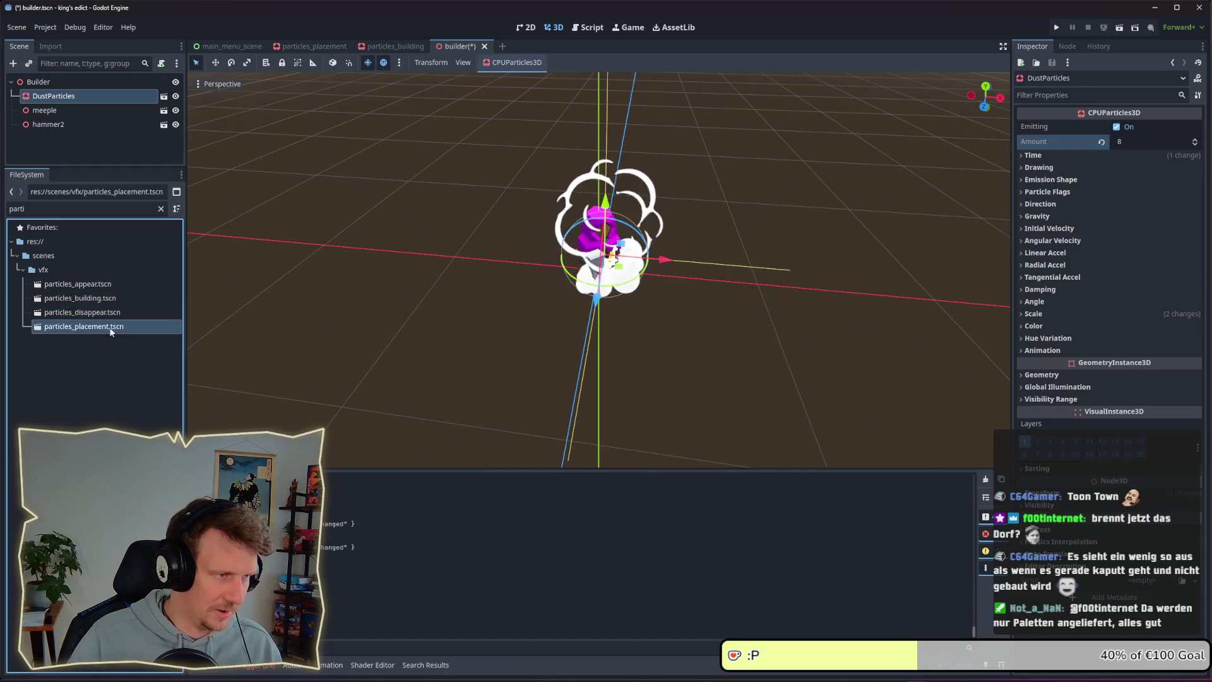
{"action": "key", "text": "ctrl+d"}
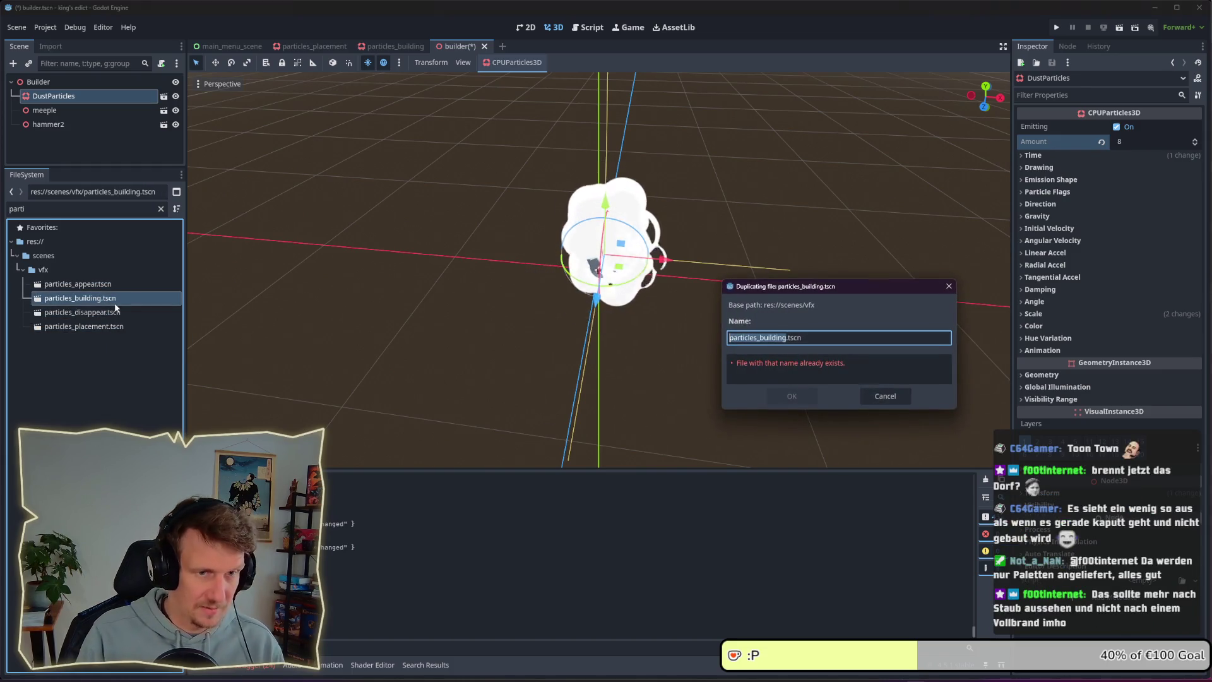
{"action": "key", "text": "Right"}
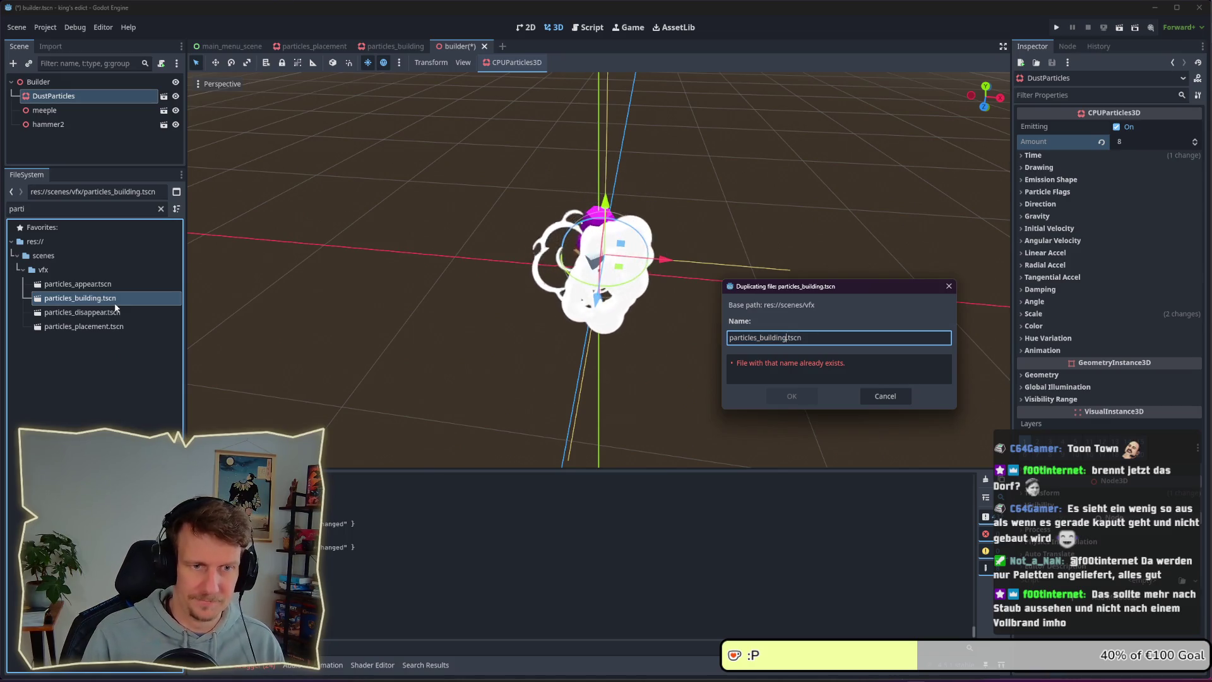
{"action": "key", "text": "BackSpace"}
{"action": "key", "text": "BackSpace"}
{"action": "key", "text": "BackSpace"}
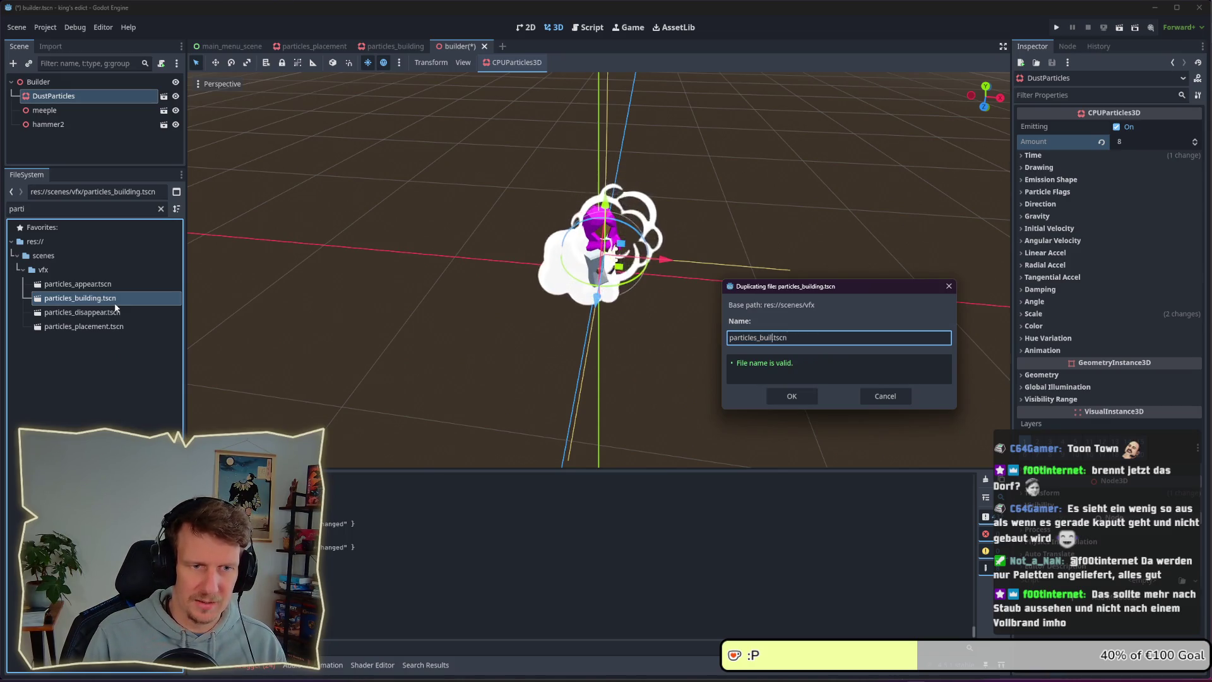
{"action": "type", "text": "hammer"}
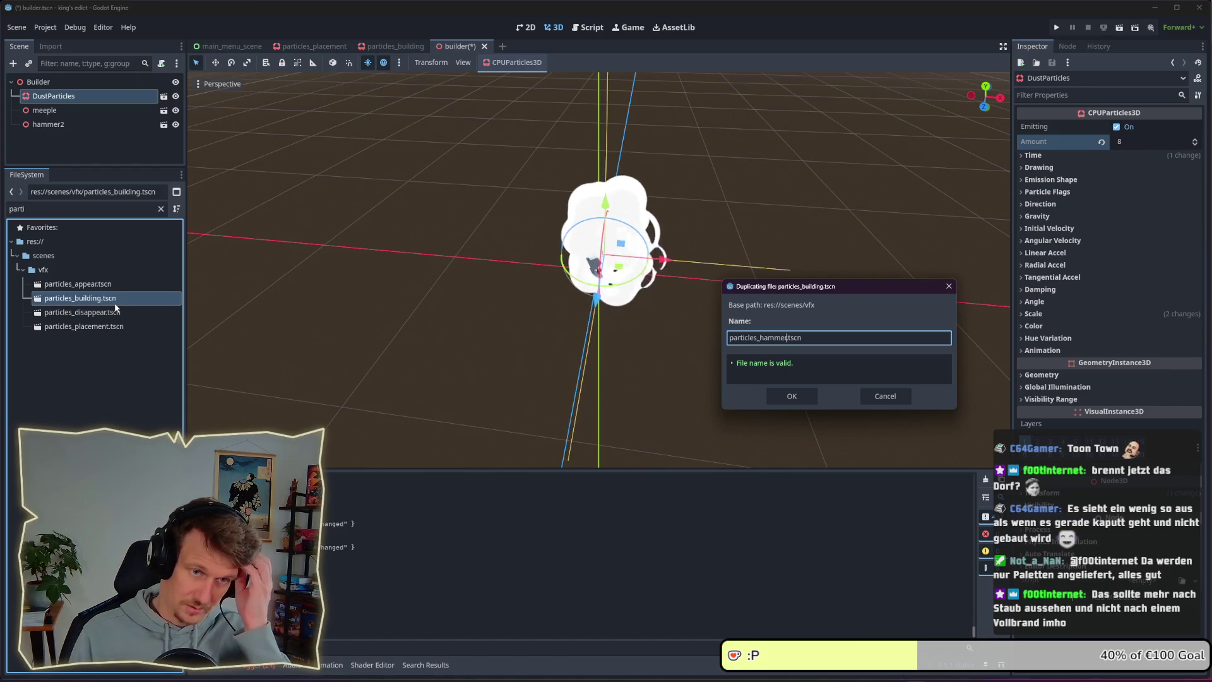
{"action": "key", "text": "Return"}
{"action": "double_click", "coordinate": [81, 326]}
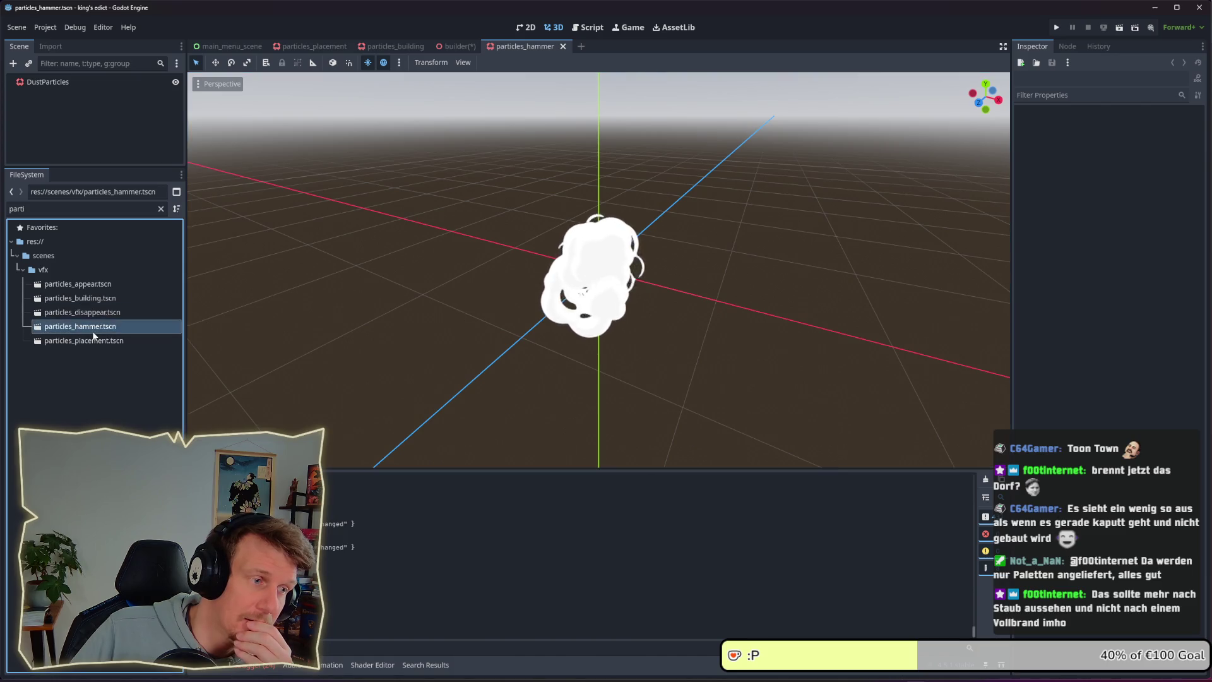
- Show DustParticles' Drawing properties and filter FileSystem for 'hammer'
{"action": "left_click", "coordinate": [47, 82]}
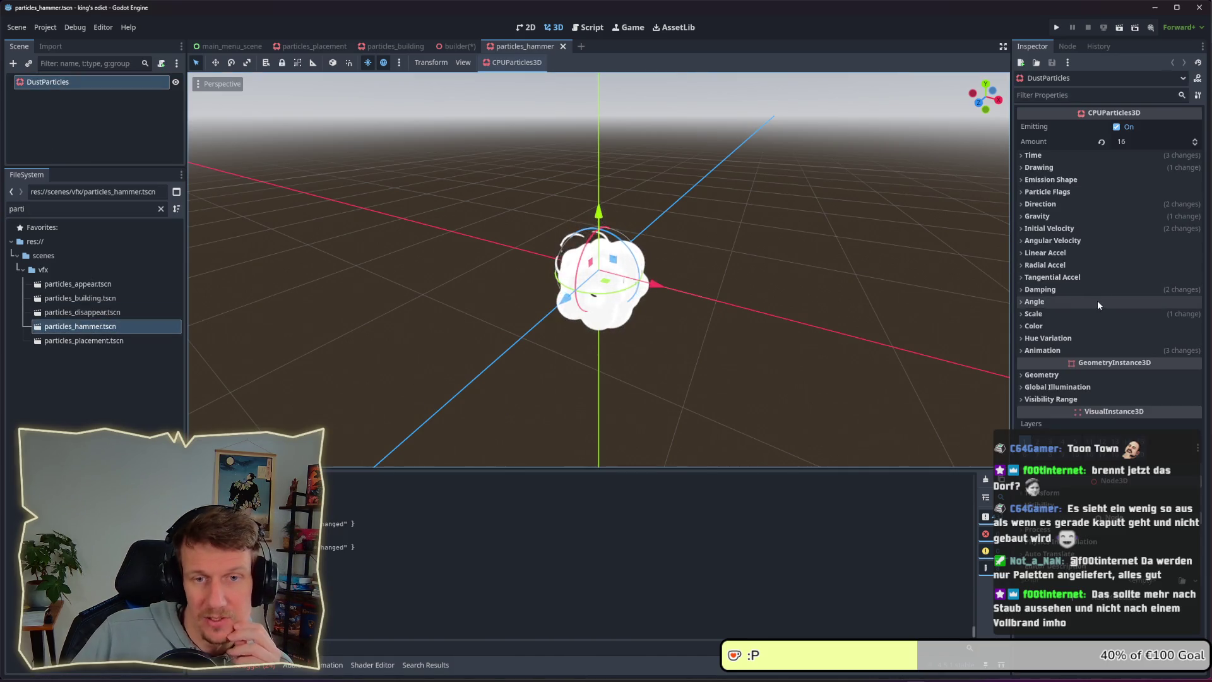
{"action": "left_click", "coordinate": [1089, 168]}
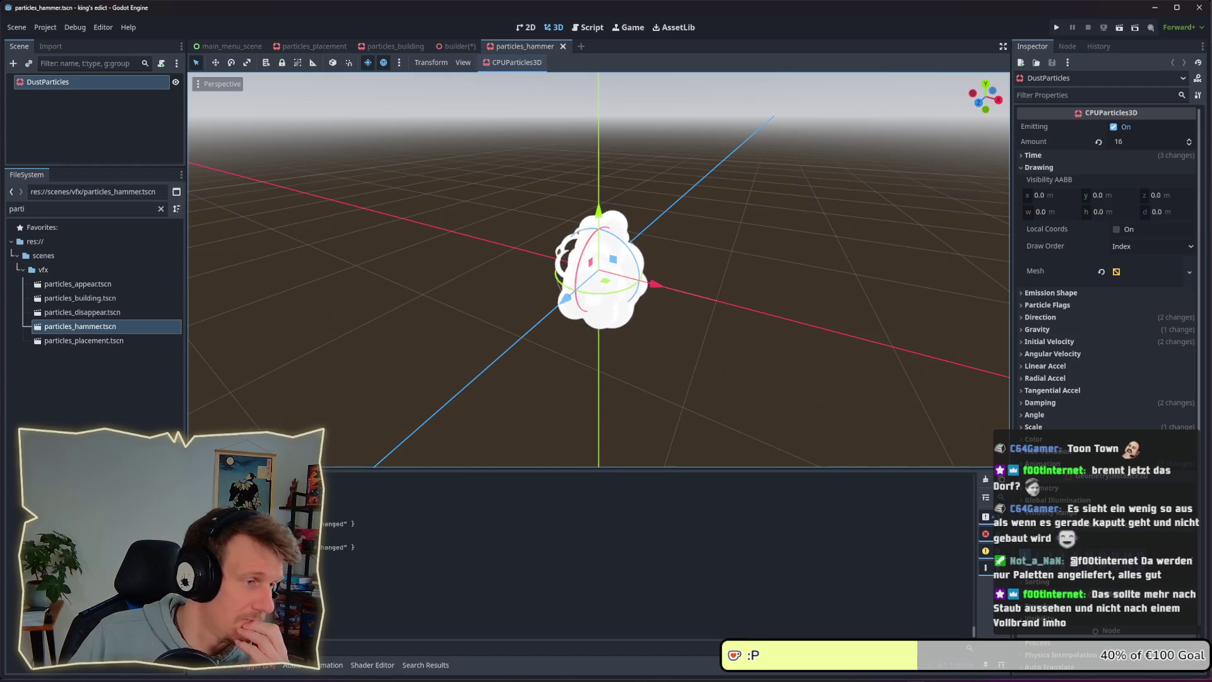
{"action": "double_click", "coordinate": [19, 208]}
{"action": "type", "text": "hame"}
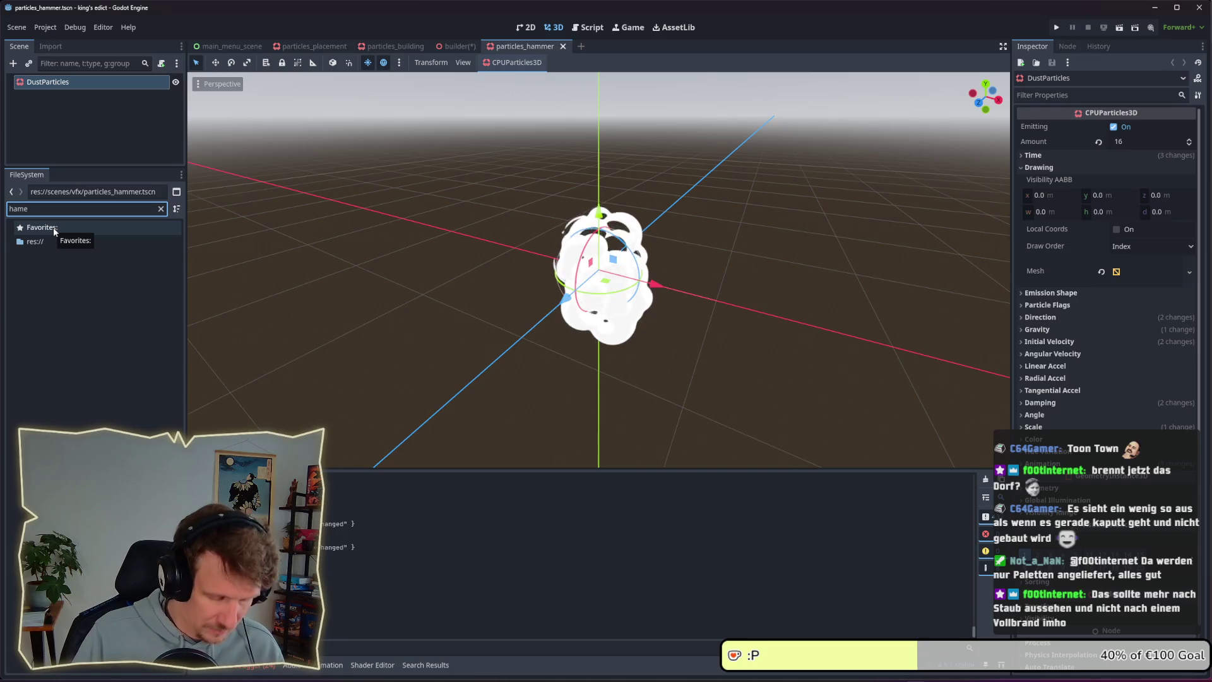
{"action": "key", "text": "BackSpace"}
{"action": "type", "text": "mer"}
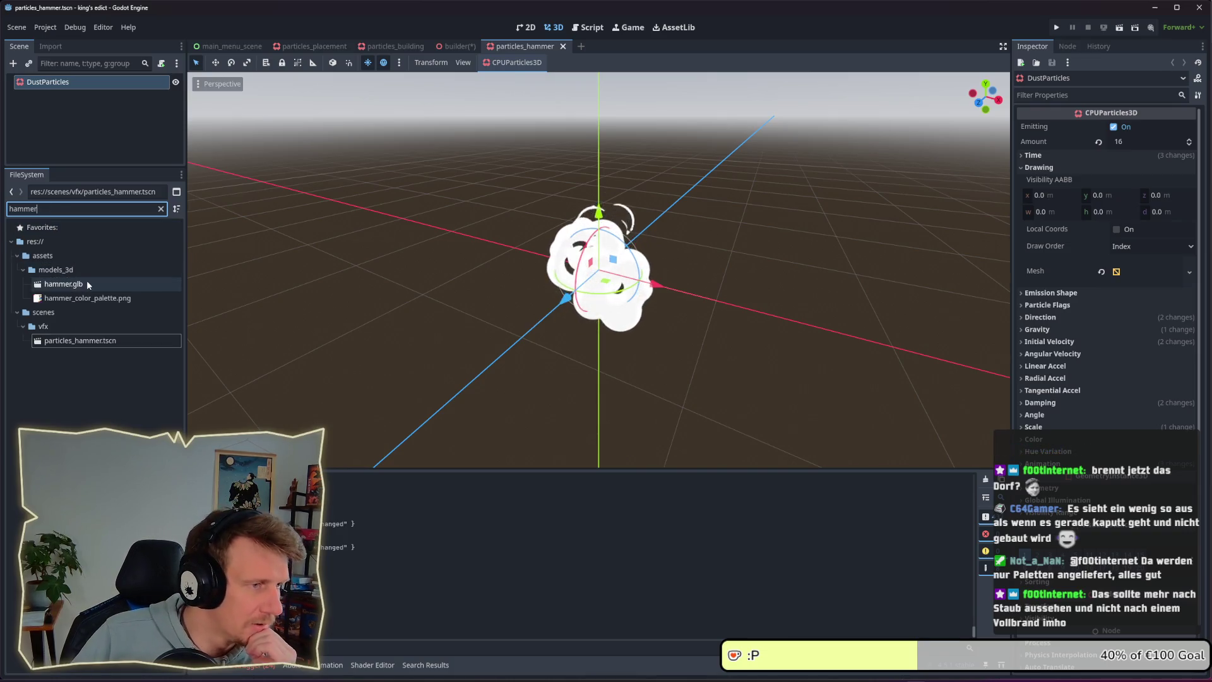
- Drag hammer.glb onto the particle Mesh slot, then return to the builder scene
{"action": "left_click", "coordinate": [87, 285]}
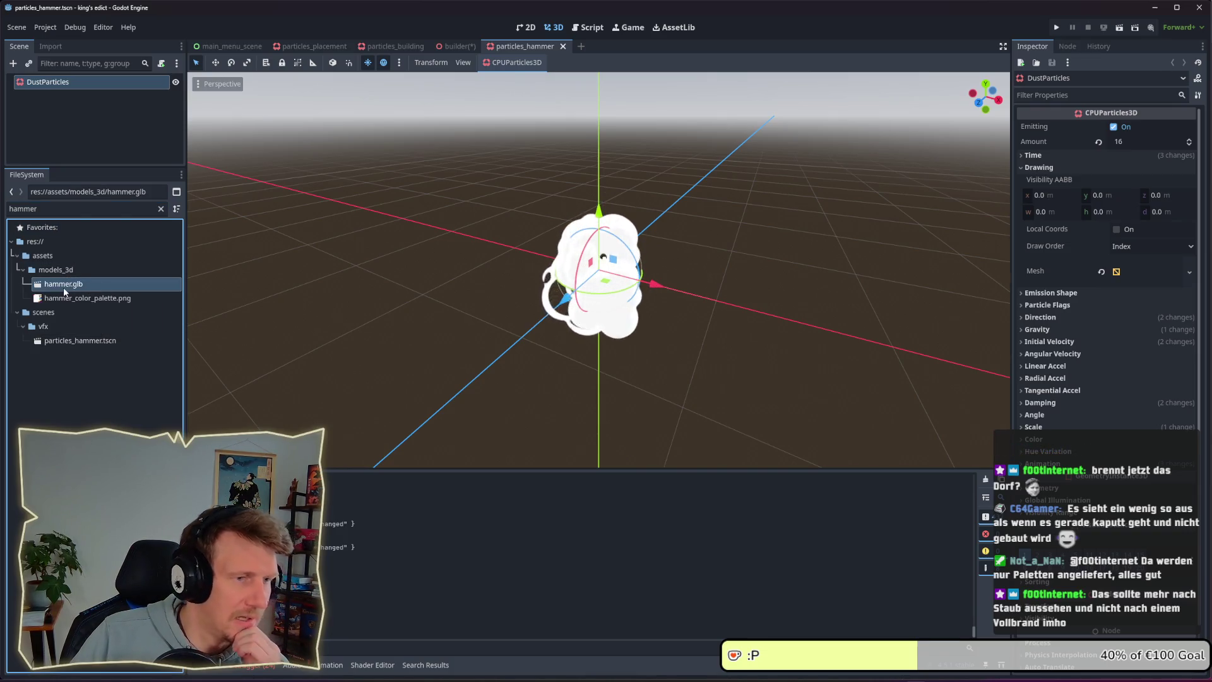
{"action": "left_click_drag", "start_coordinate": [63, 287], "coordinate": [1145, 280]}
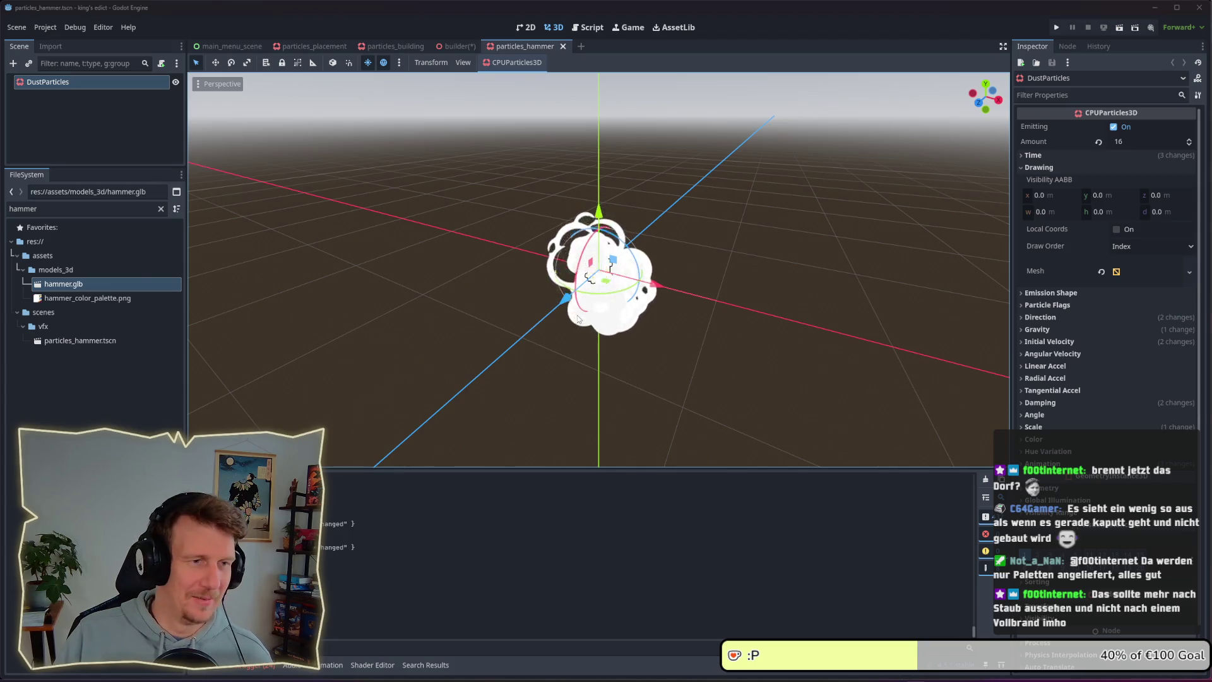
{"action": "key", "text": "alt+Tab"}
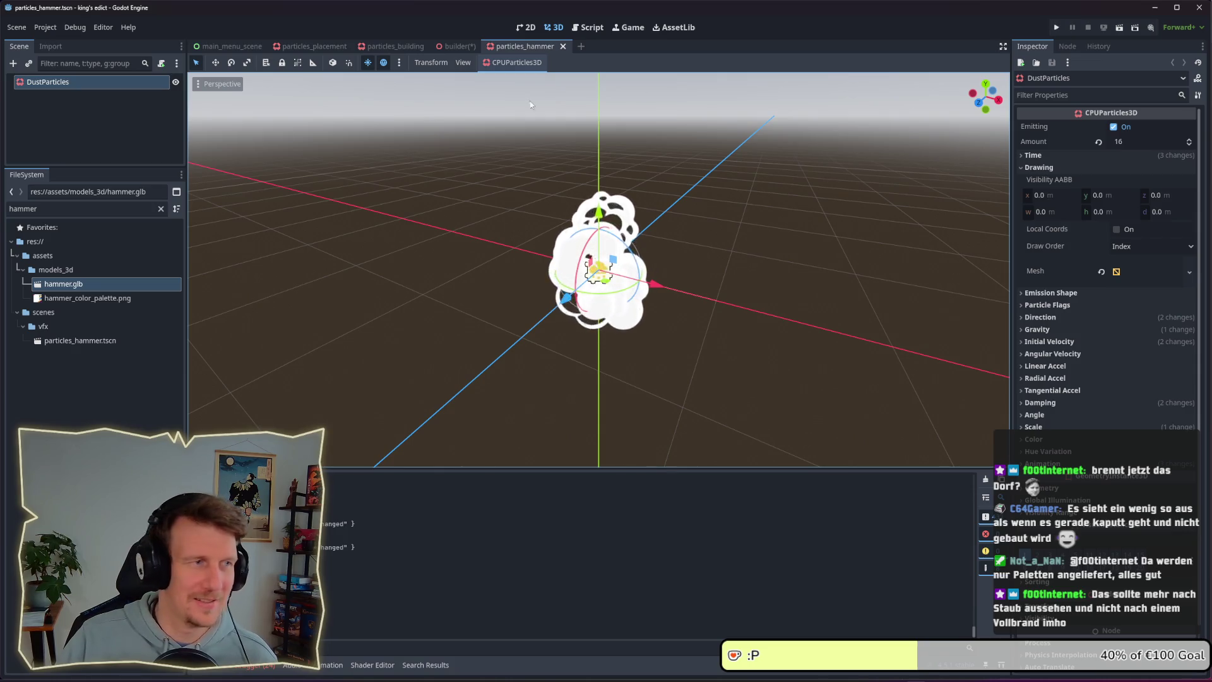
{"action": "left_click", "coordinate": [455, 46]}
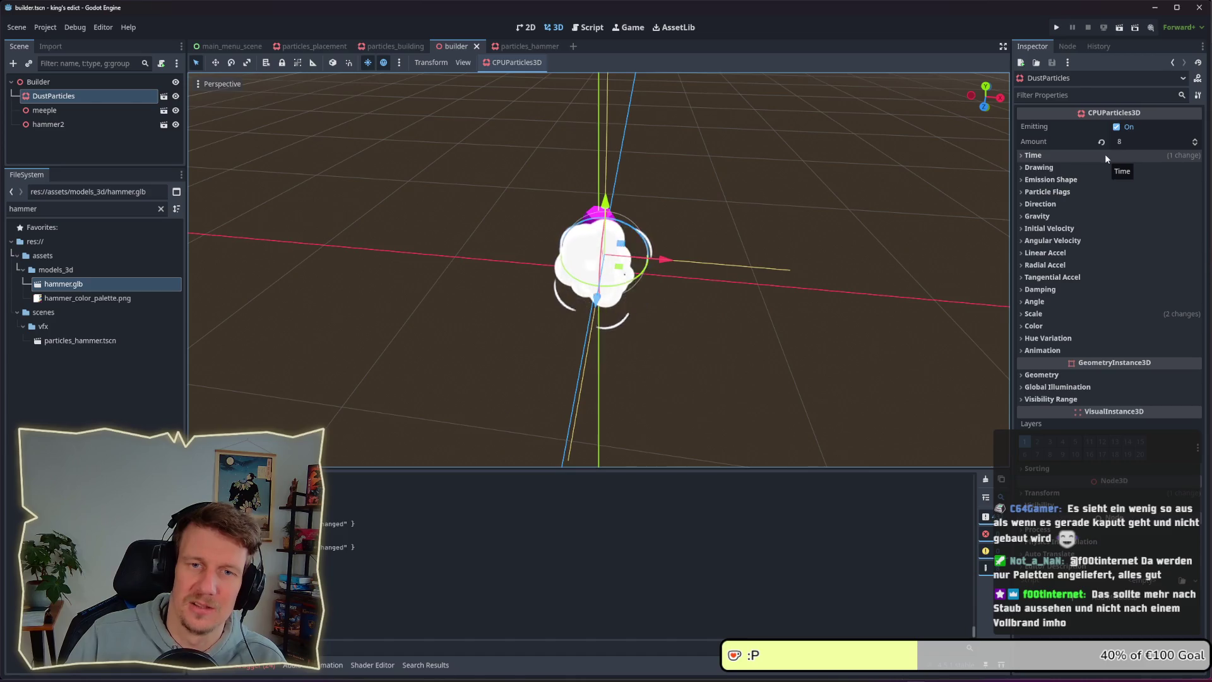
- Expand the particle material sections down to the Initial Velocity settings
{"action": "left_click", "coordinate": [1106, 159]}
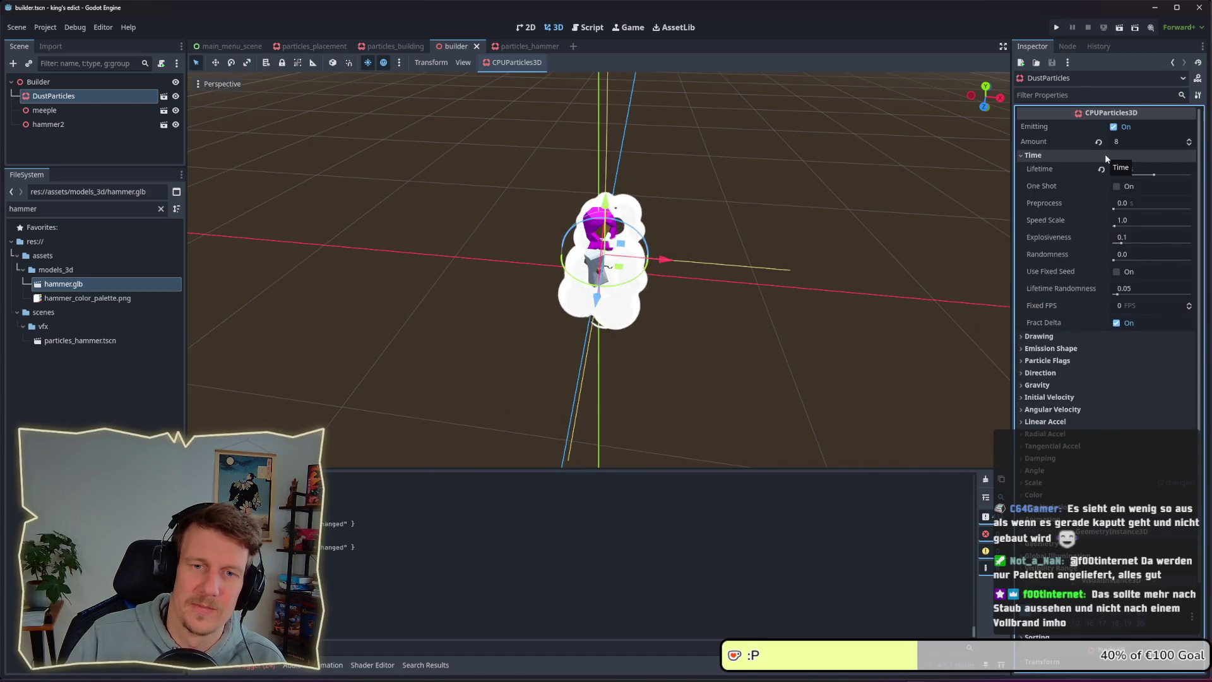
{"action": "left_click", "coordinate": [1104, 155]}
{"action": "left_click", "coordinate": [1092, 261]}
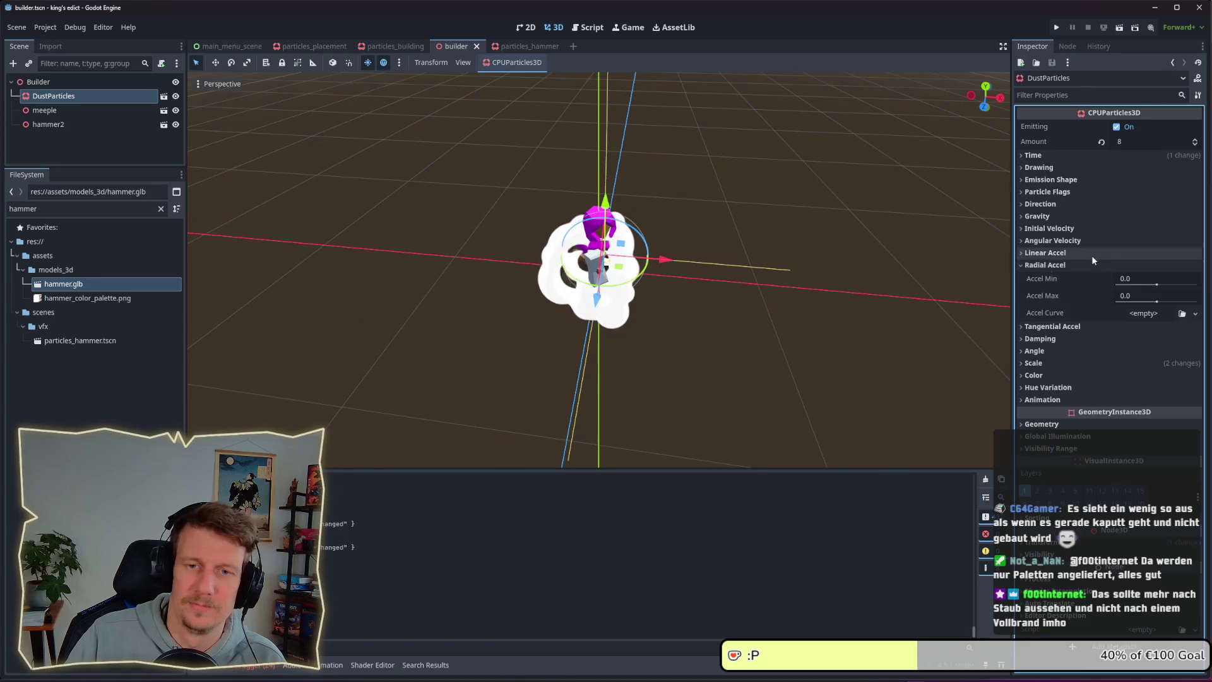
{"action": "left_click", "coordinate": [1092, 255]}
{"action": "left_click", "coordinate": [1092, 258]}
{"action": "left_click", "coordinate": [1084, 265]}
{"action": "left_click", "coordinate": [1081, 241]}
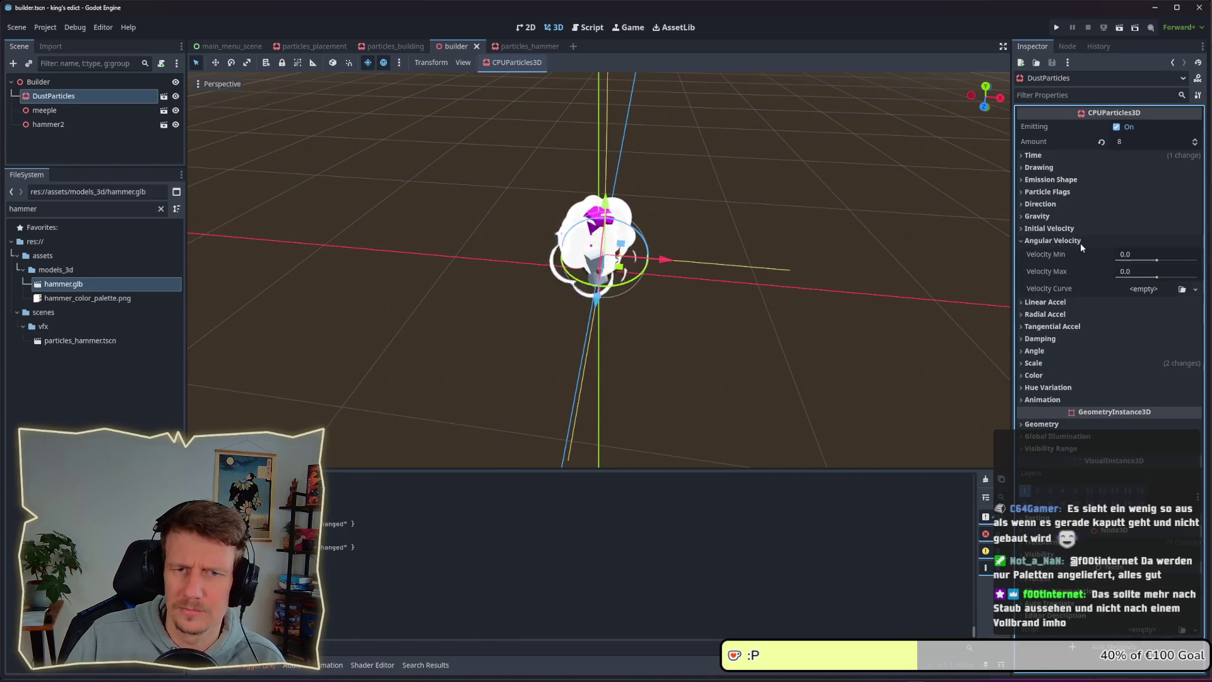
{"action": "left_click", "coordinate": [1081, 243]}
{"action": "left_click", "coordinate": [1081, 230]}
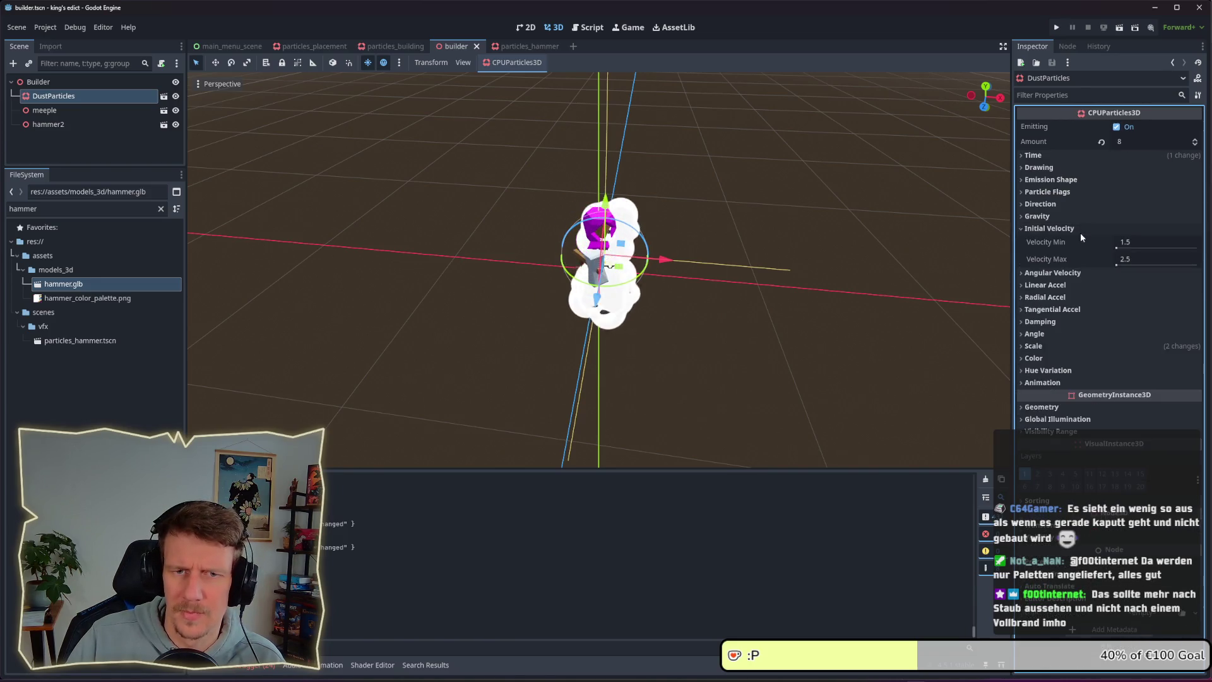
{"action": "left_click", "coordinate": [1141, 248]}
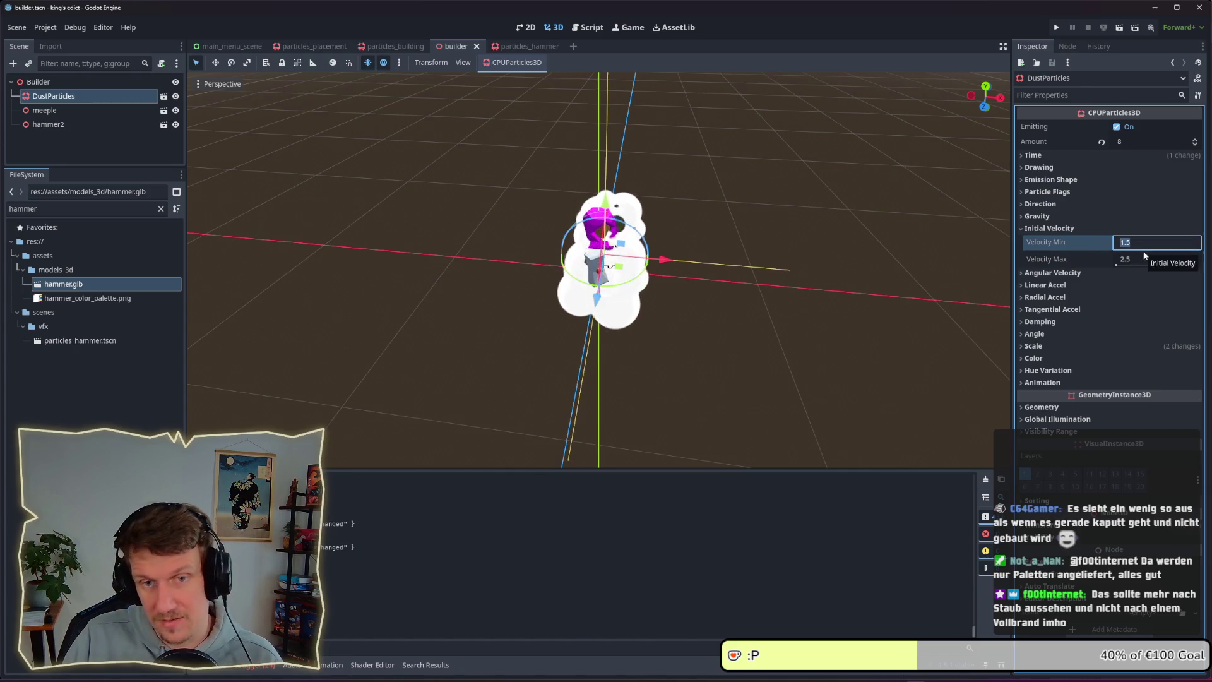
- Edit the scale values and set Initial Velocity to 3.0–5.0
{"action": "left_click", "coordinate": [1047, 344]}
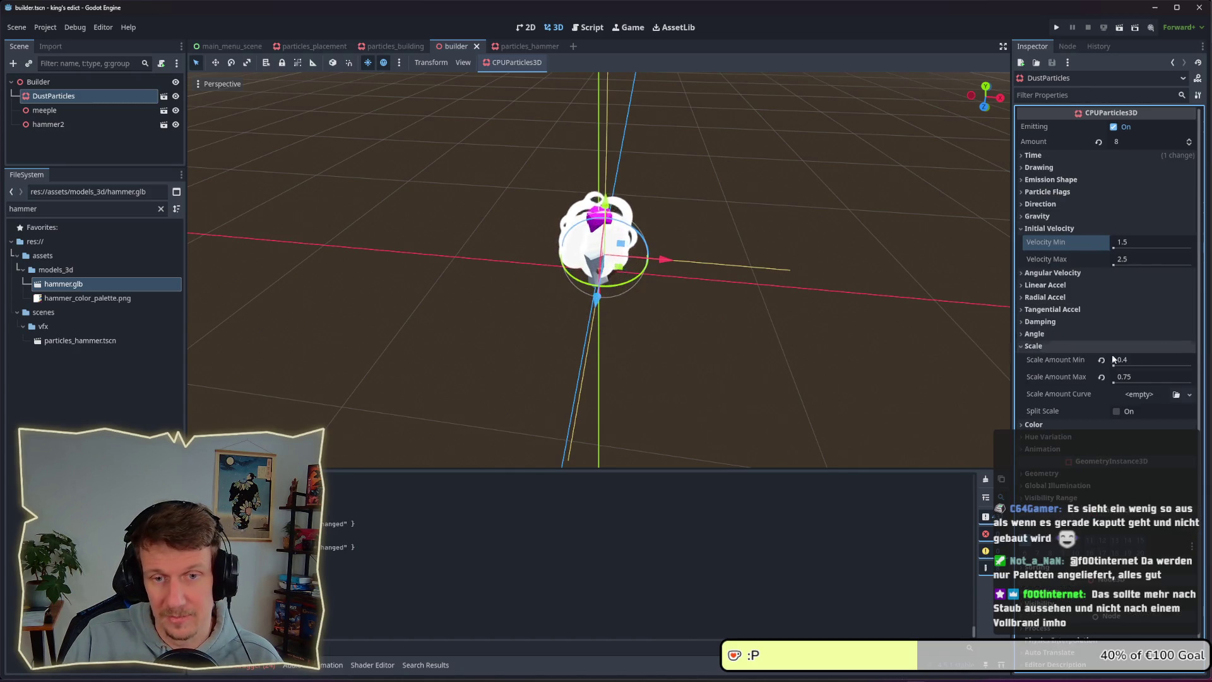
{"action": "left_click", "coordinate": [1150, 362]}
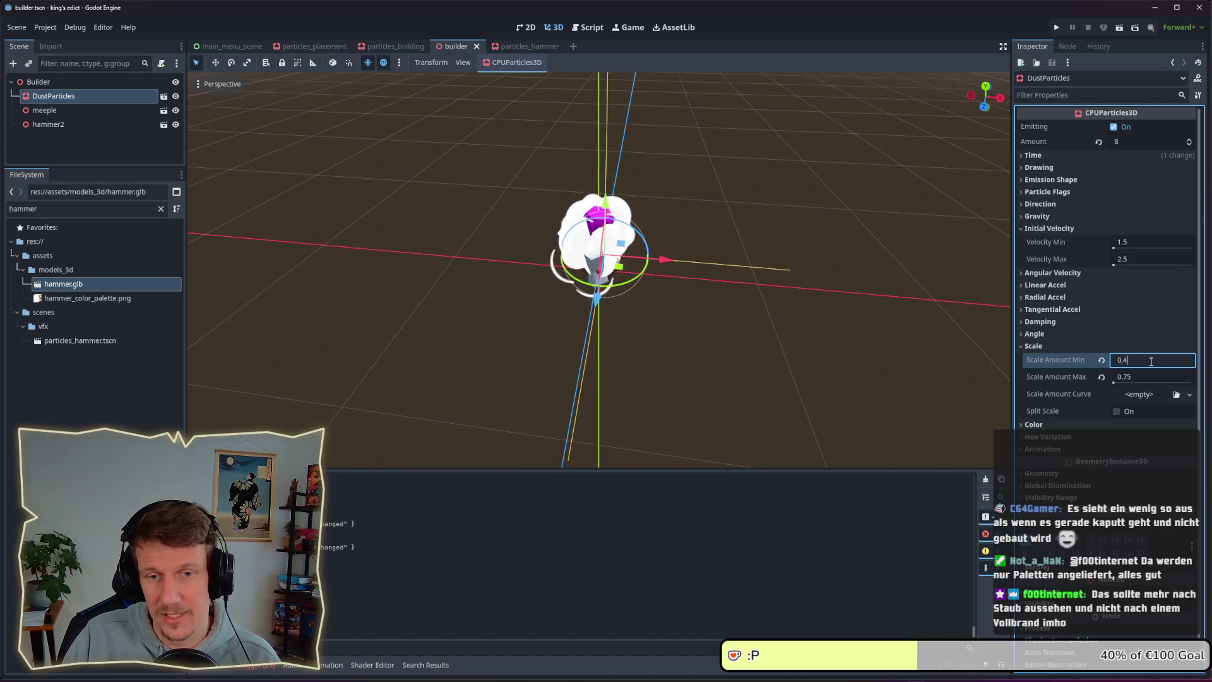
{"action": "type", "text": "1"}
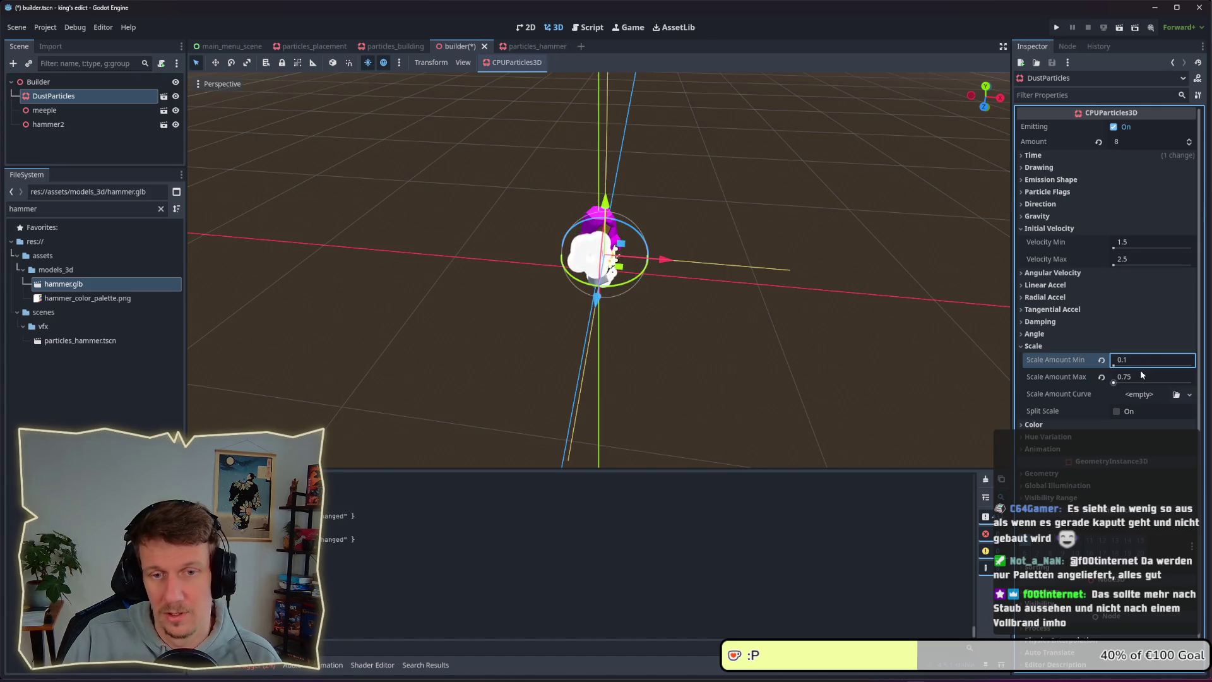
{"action": "left_click", "coordinate": [1141, 373]}
{"action": "type", "text": "0"}
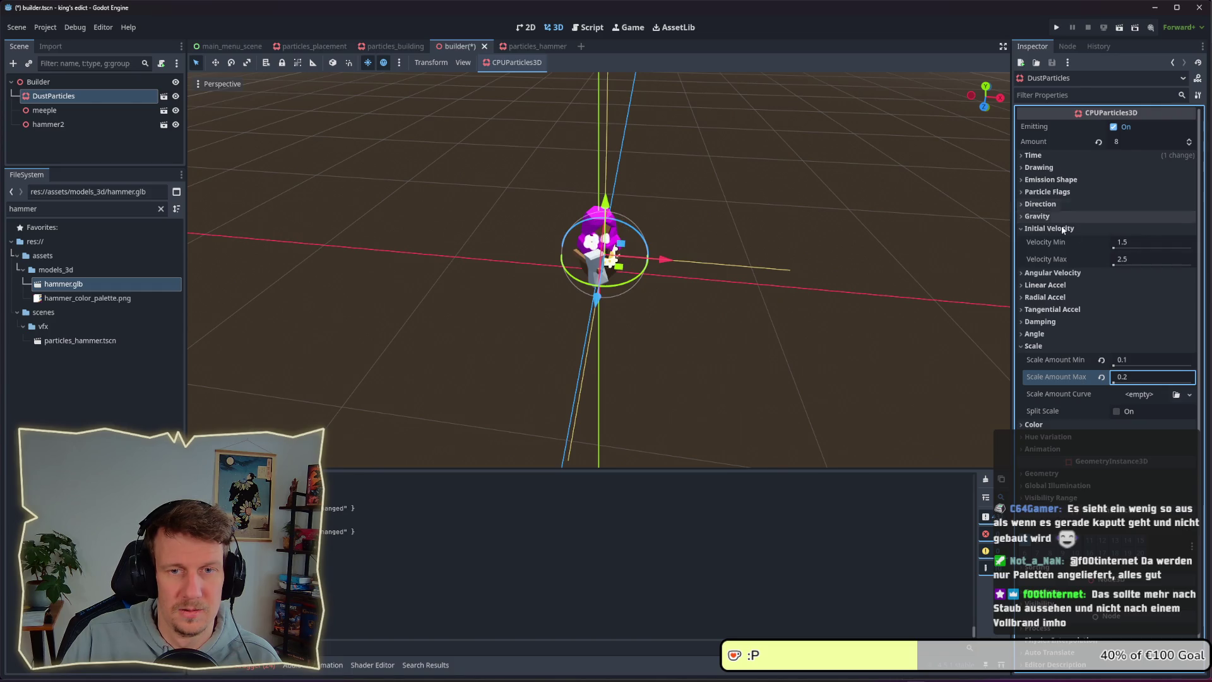
{"action": "left_click", "coordinate": [1128, 243]}
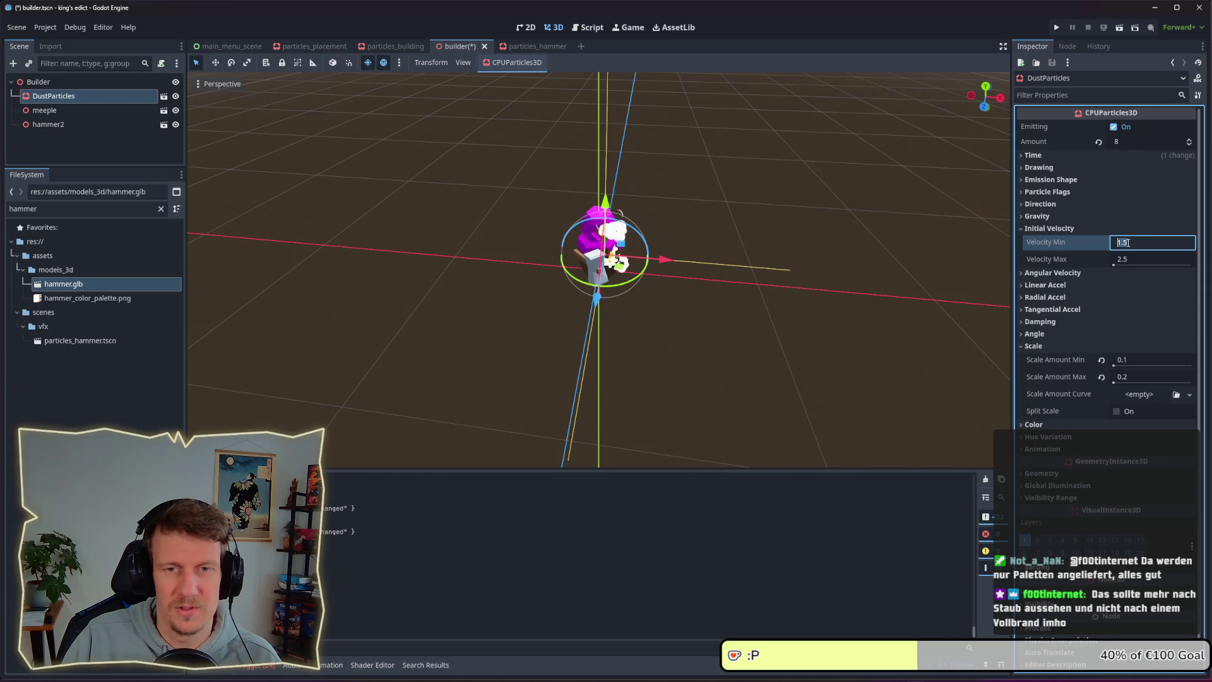
{"action": "type", "text": "3"}
{"action": "key", "text": "Tab"}
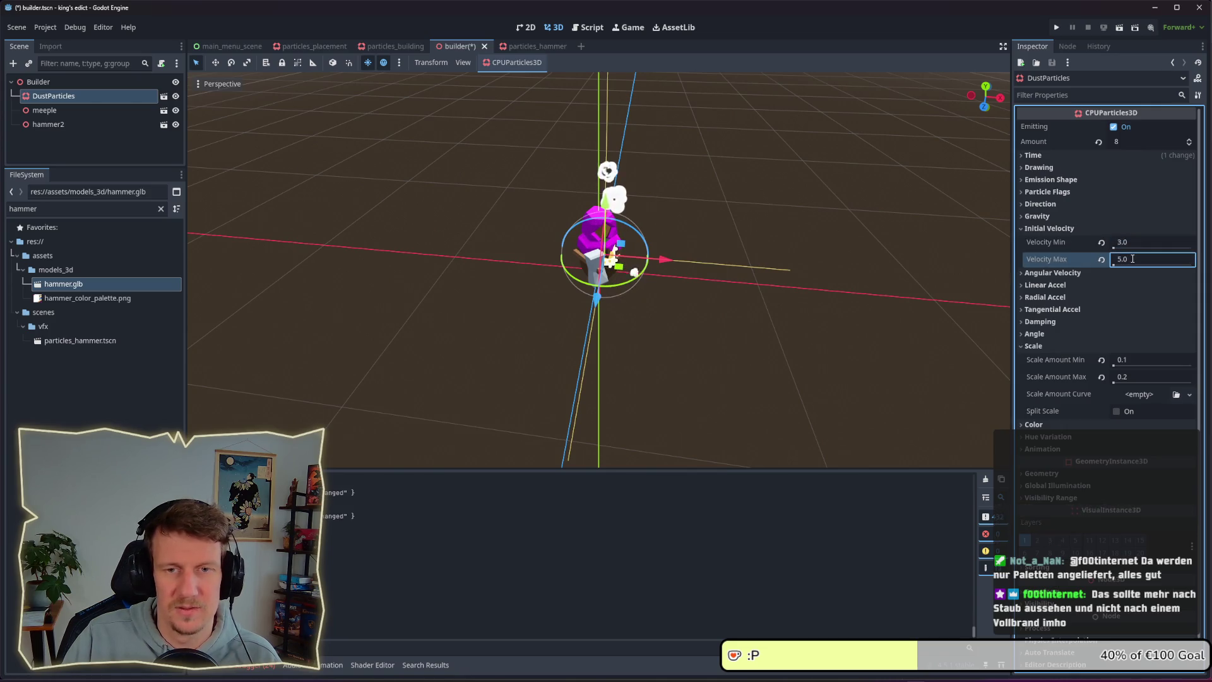
{"action": "type", "text": "5.0"}
{"action": "key", "text": "Return"}
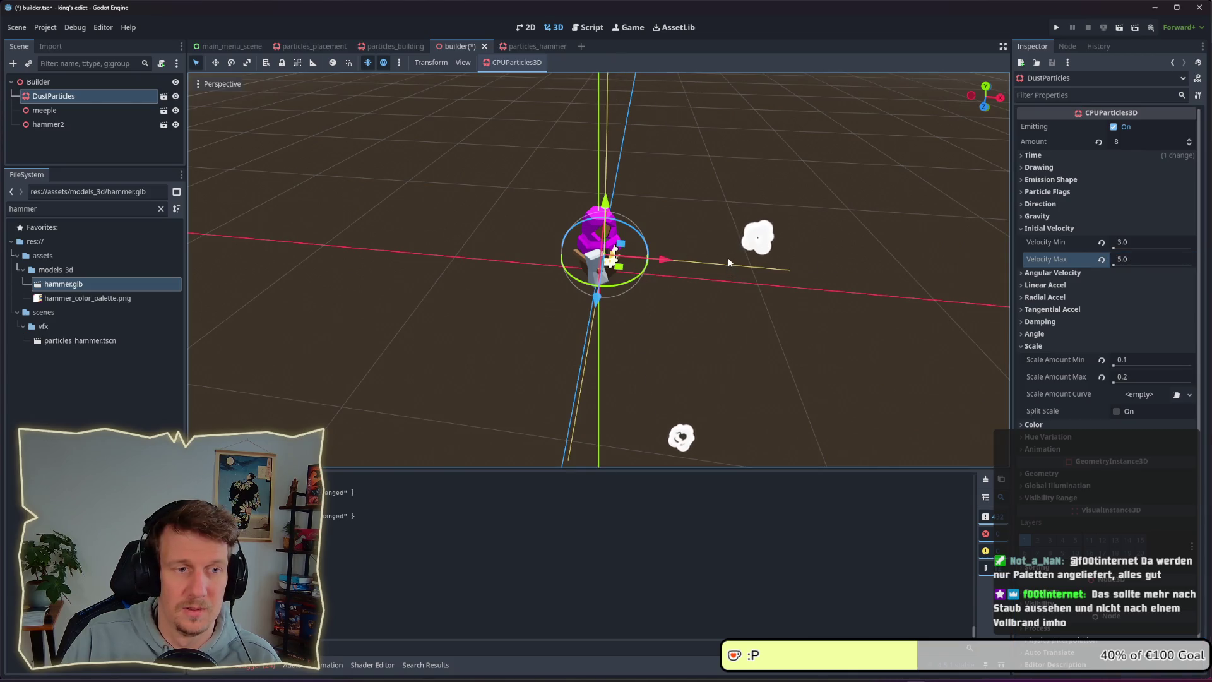
- Set Scale Amount to 0.3 and Damping to 30.0, then save the builder scene
{"action": "scroll", "coordinate": [729, 261], "scroll_direction": "down", "scroll_amount": 2}
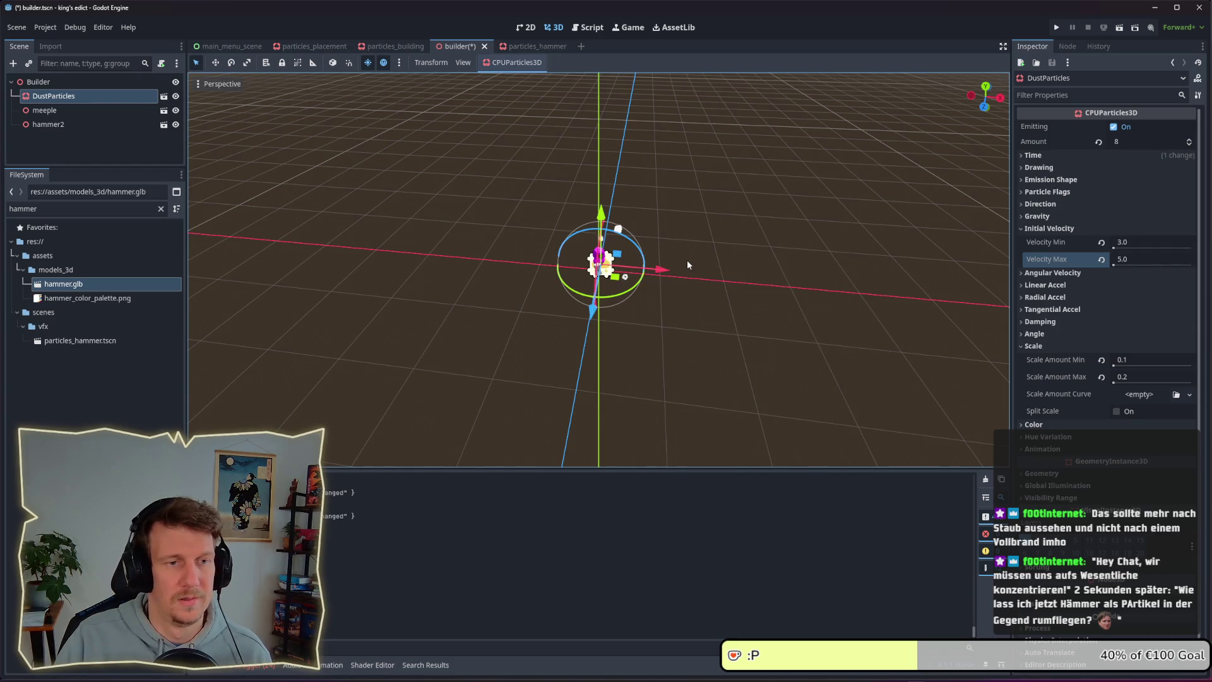
{"action": "scroll", "coordinate": [688, 264], "scroll_direction": "down", "scroll_amount": 2}
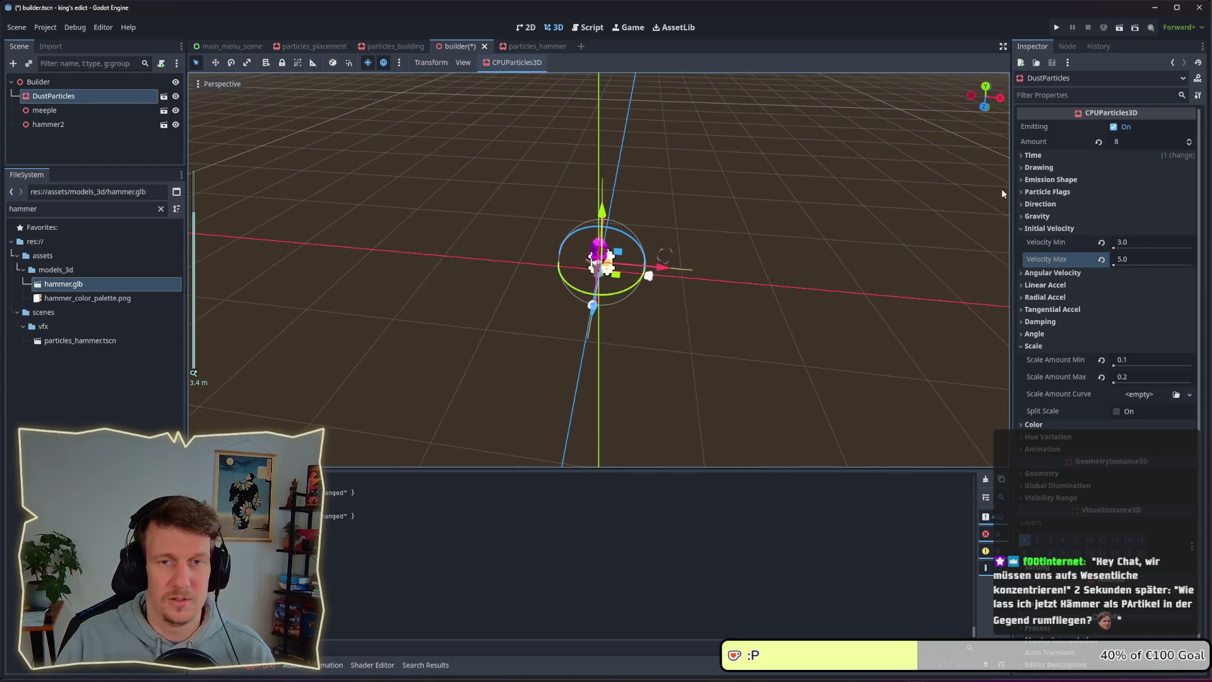
{"action": "left_click", "coordinate": [1137, 361]}
{"action": "type", "text": "0.2"}
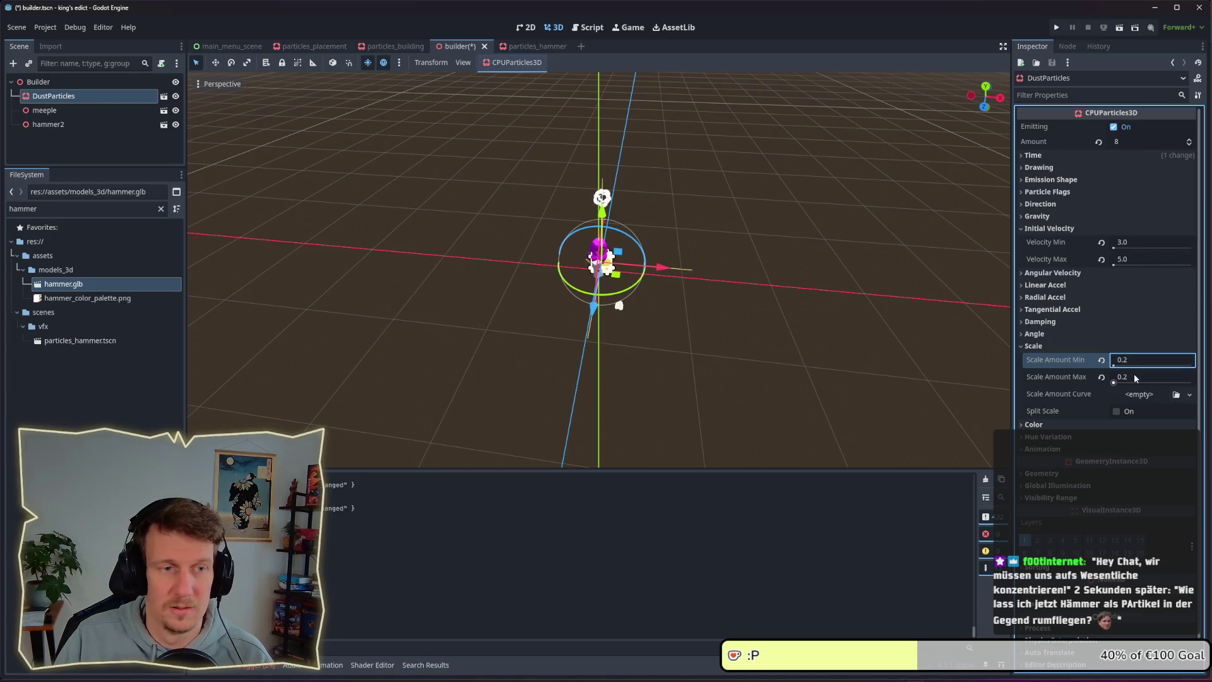
{"action": "double_click", "coordinate": [1129, 359]}
{"action": "type", "text": "0.3"}
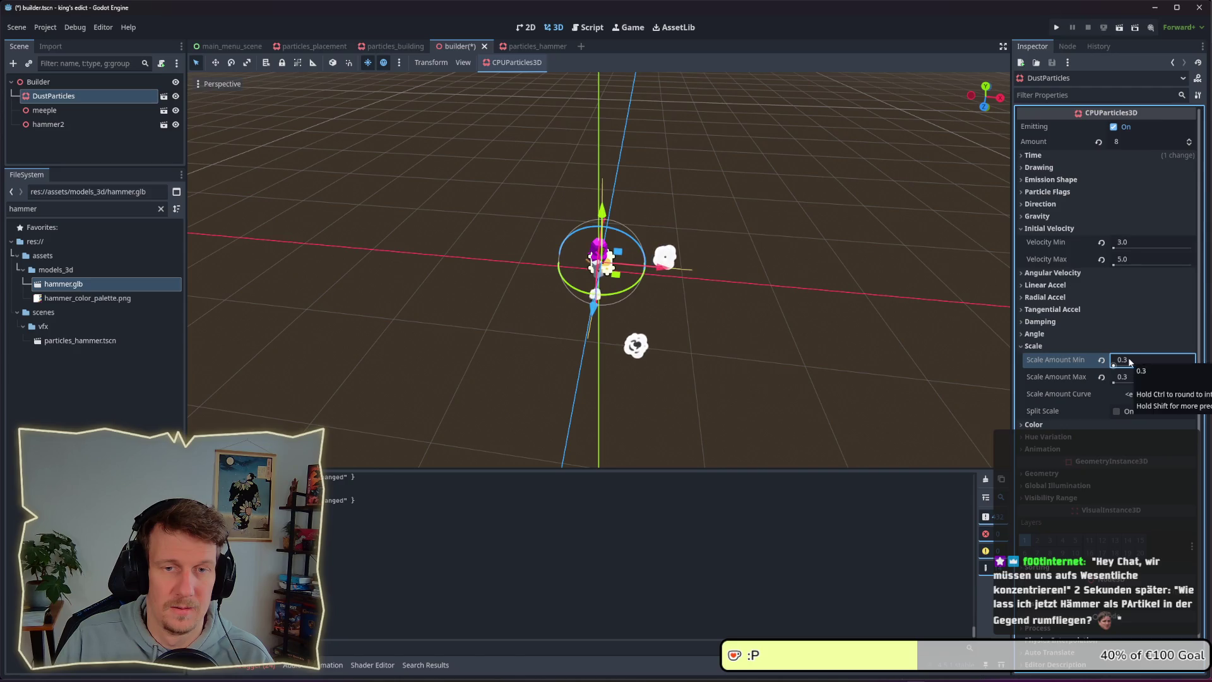
{"action": "left_click", "coordinate": [1127, 243]}
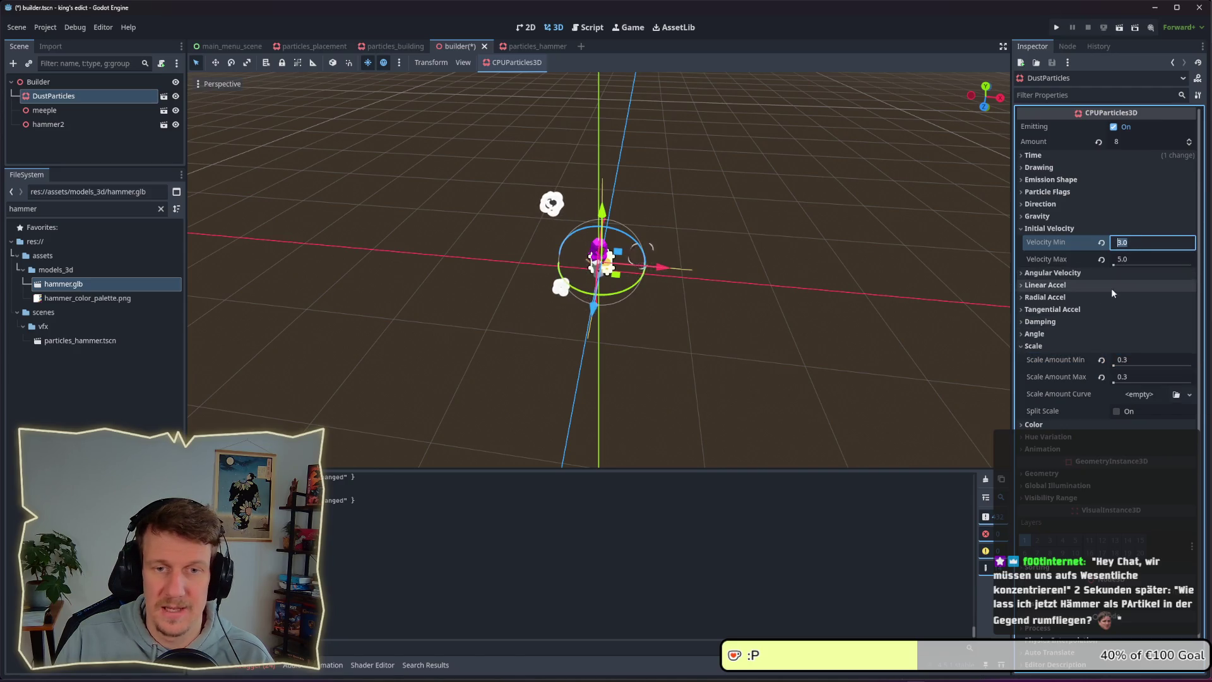
{"action": "left_click", "coordinate": [1108, 321]}
{"action": "left_click", "coordinate": [1129, 336]}
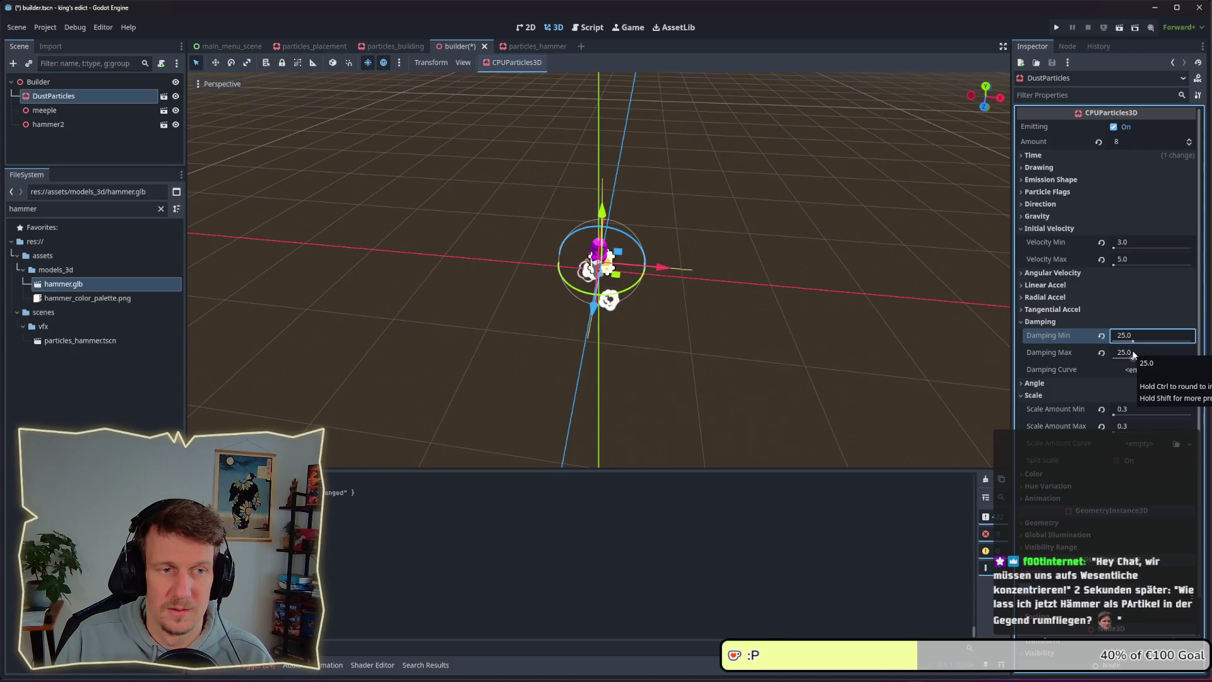
{"action": "left_click", "coordinate": [1128, 337]}
{"action": "type", "text": "30"}
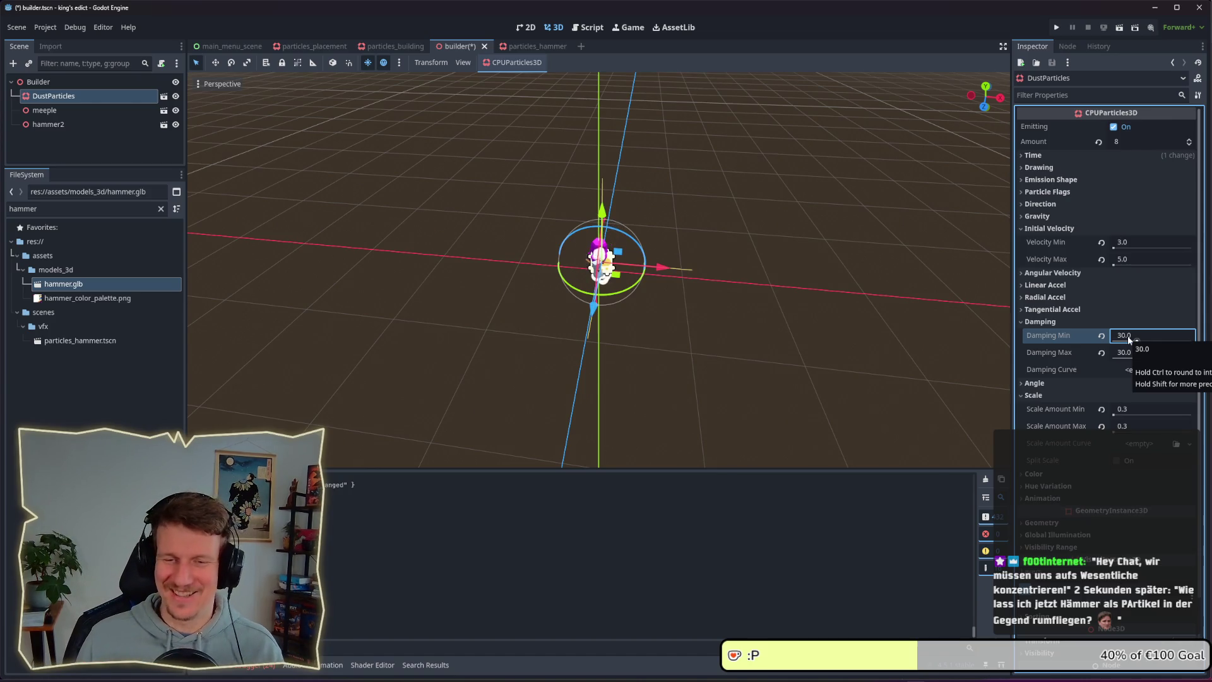
{"action": "left_click", "coordinate": [1130, 339]}
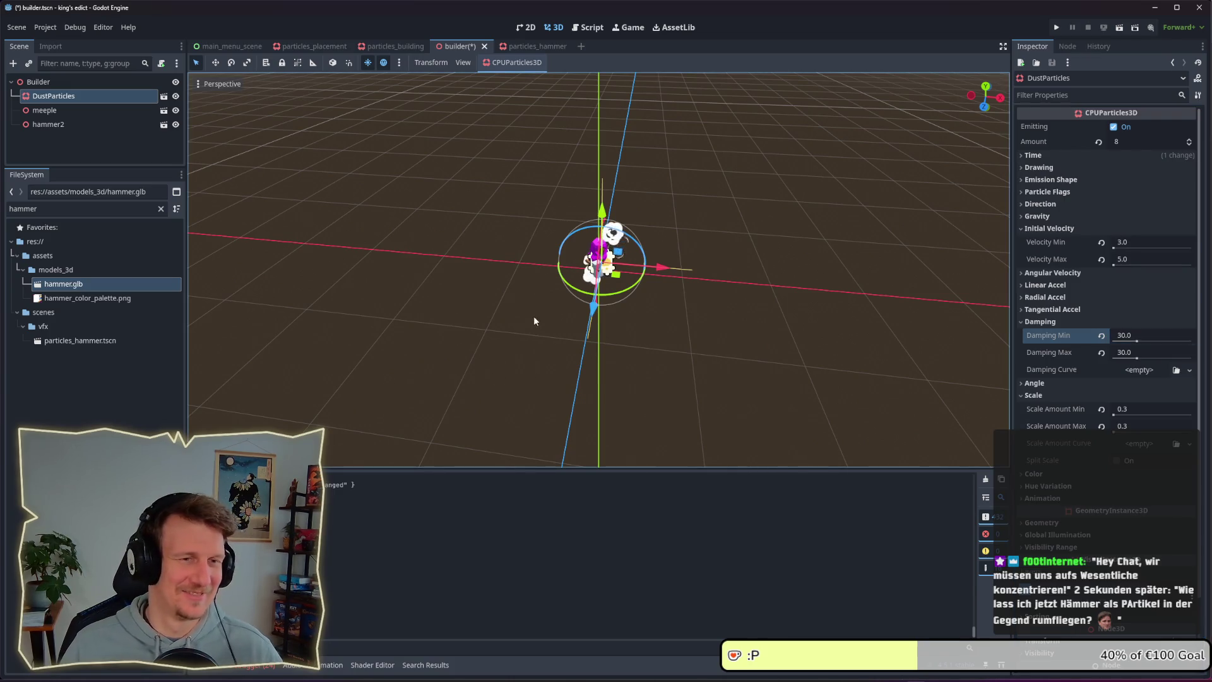
{"action": "left_click", "coordinate": [644, 314]}
{"action": "key", "text": "ctrl+s"}
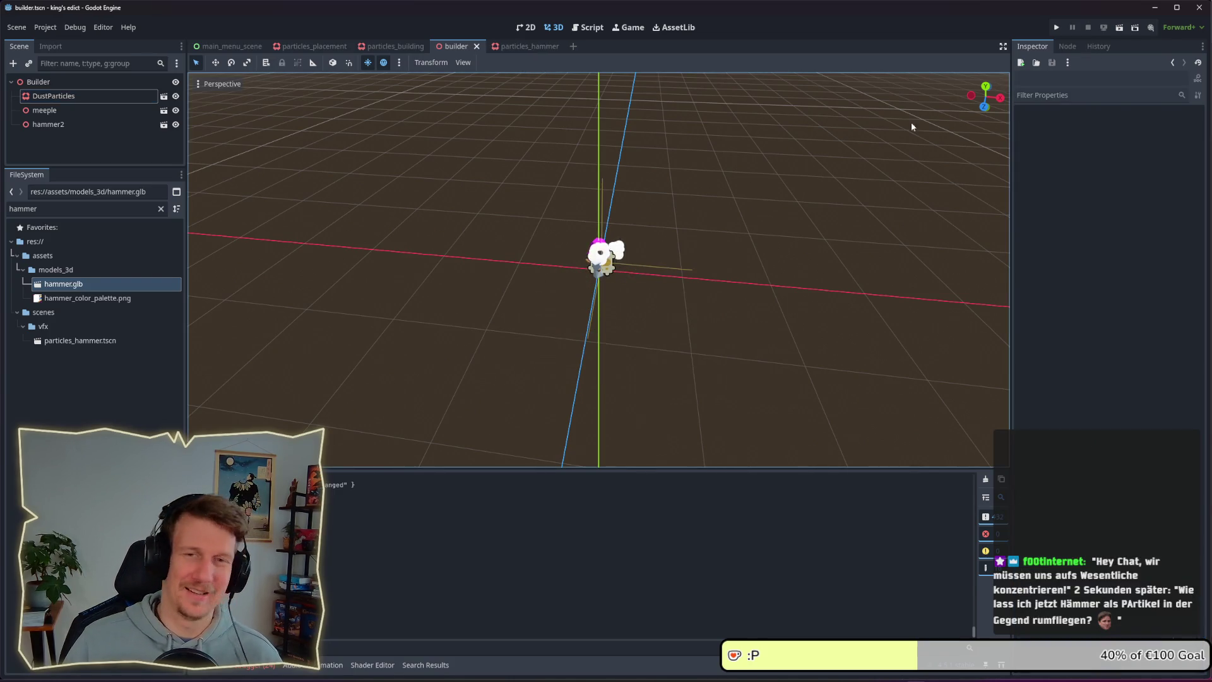
- Run a Multiplayer game and build on a hex with the builder card to see the dust
{"action": "left_click", "coordinate": [1058, 28]}
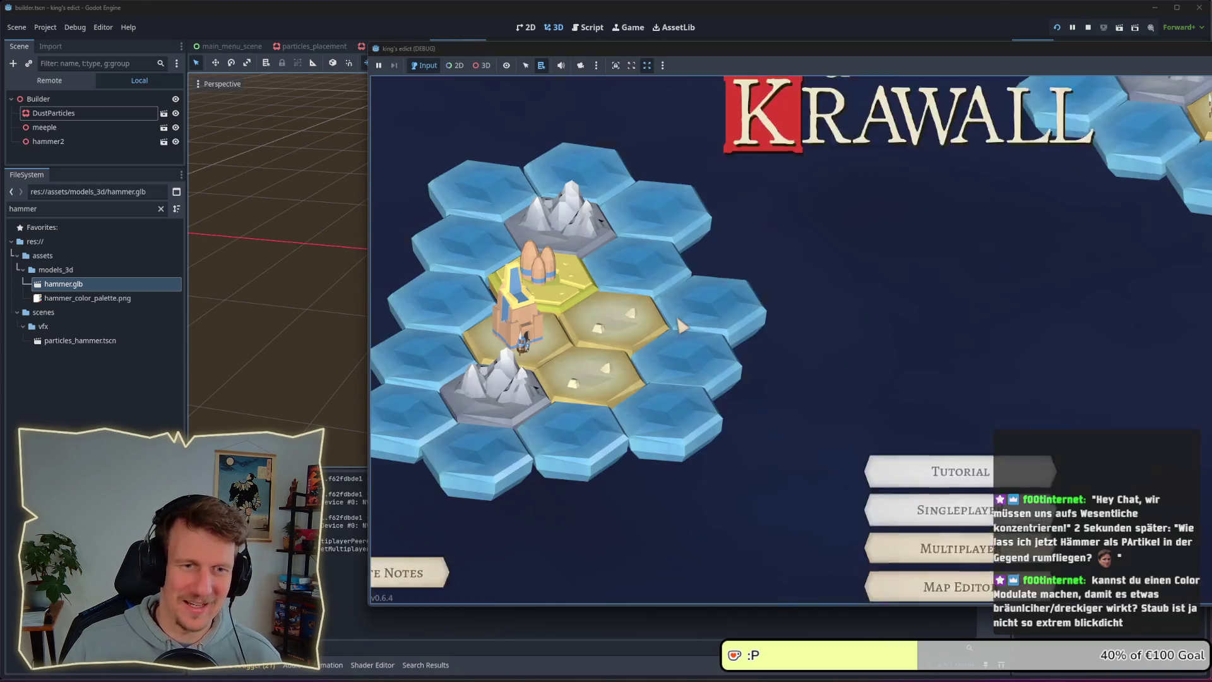
{"action": "left_click", "coordinate": [879, 373]}
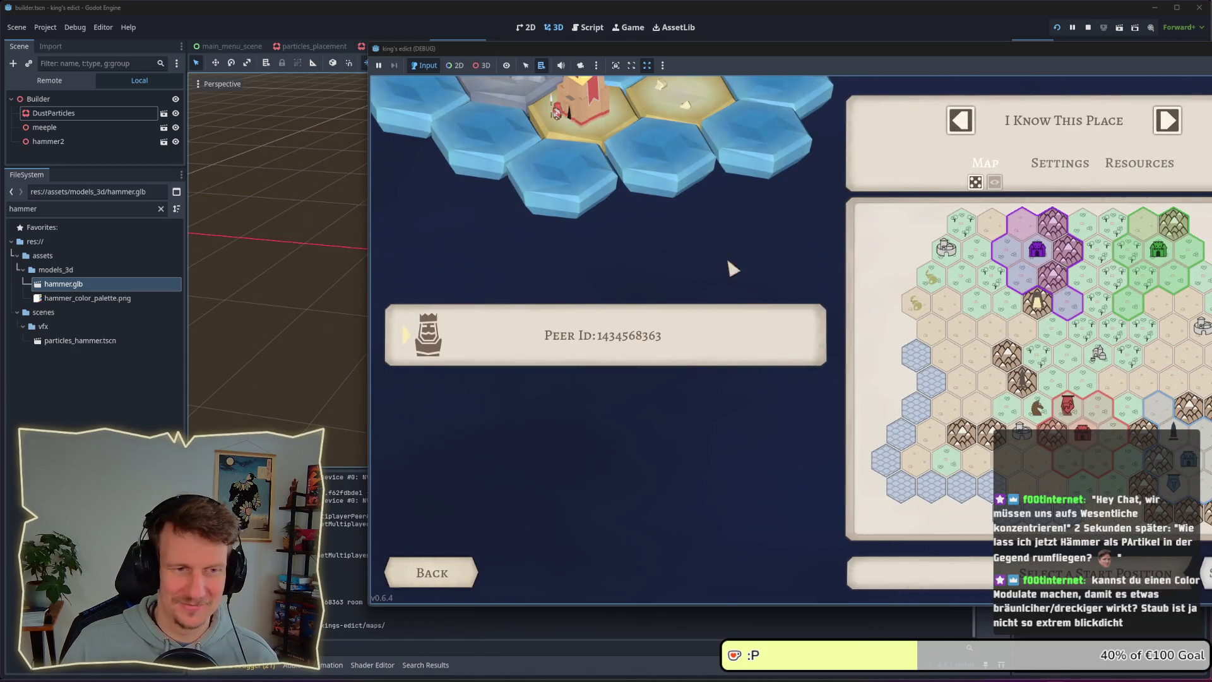
{"action": "left_click_drag", "start_coordinate": [728, 52], "coordinate": [549, 55]}
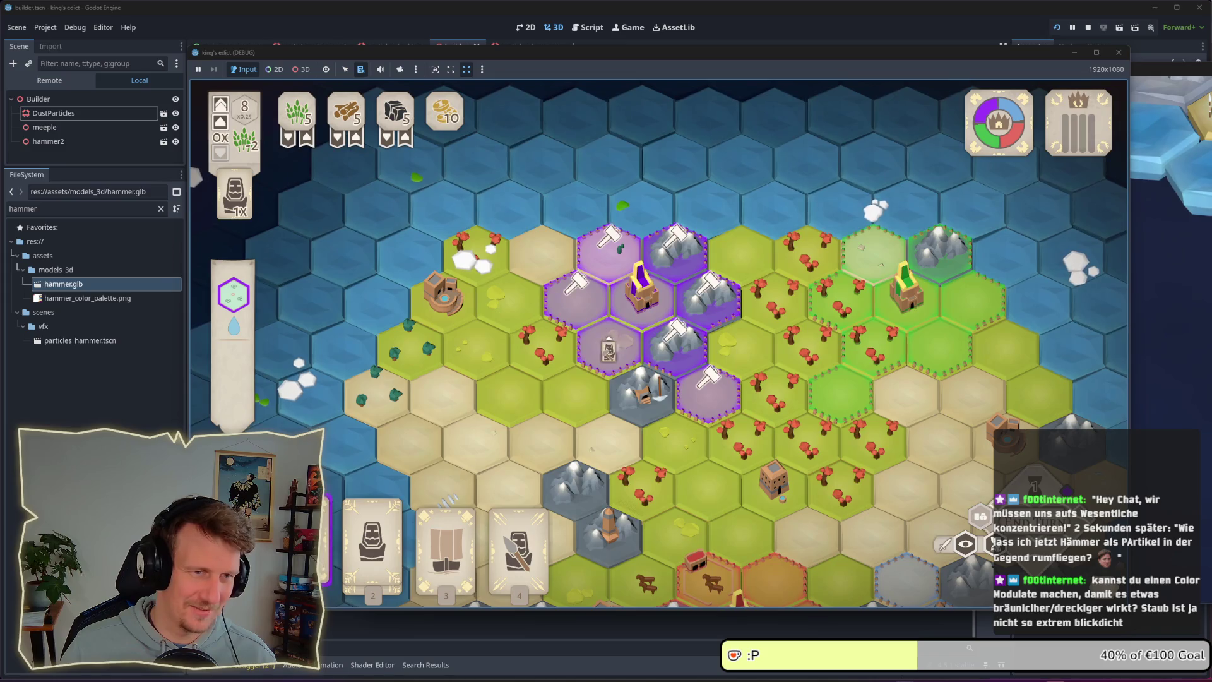
{"action": "left_click", "coordinate": [584, 321]}
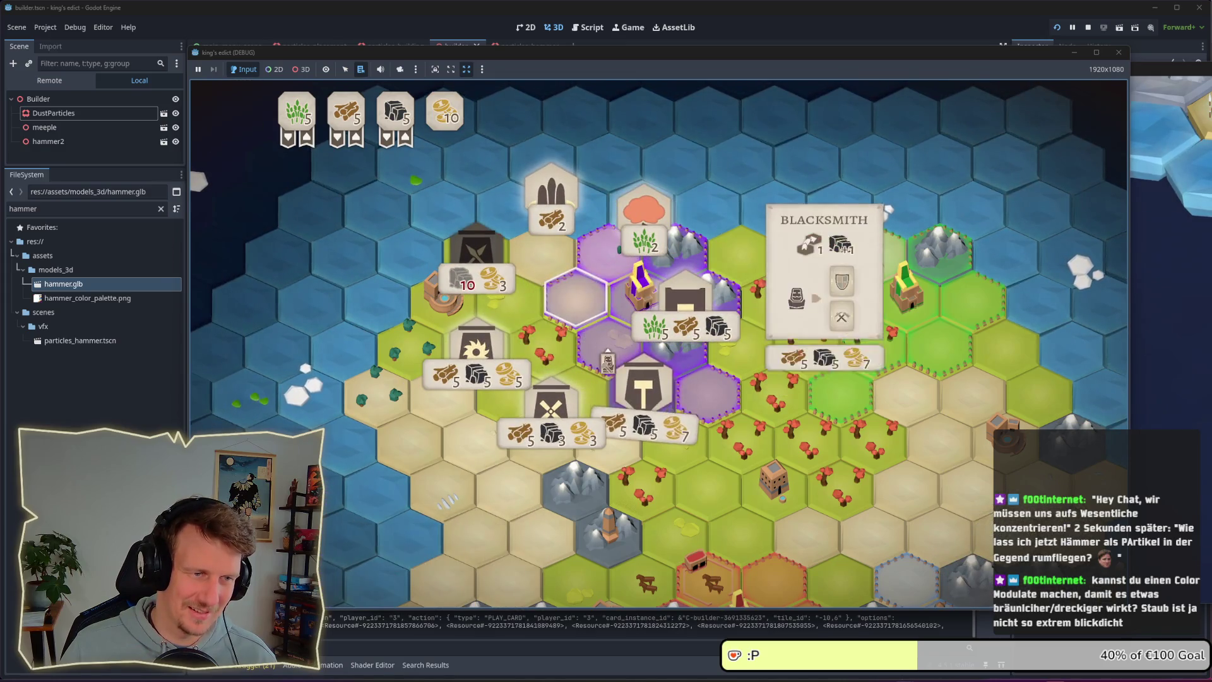
{"action": "left_click", "coordinate": [554, 208]}
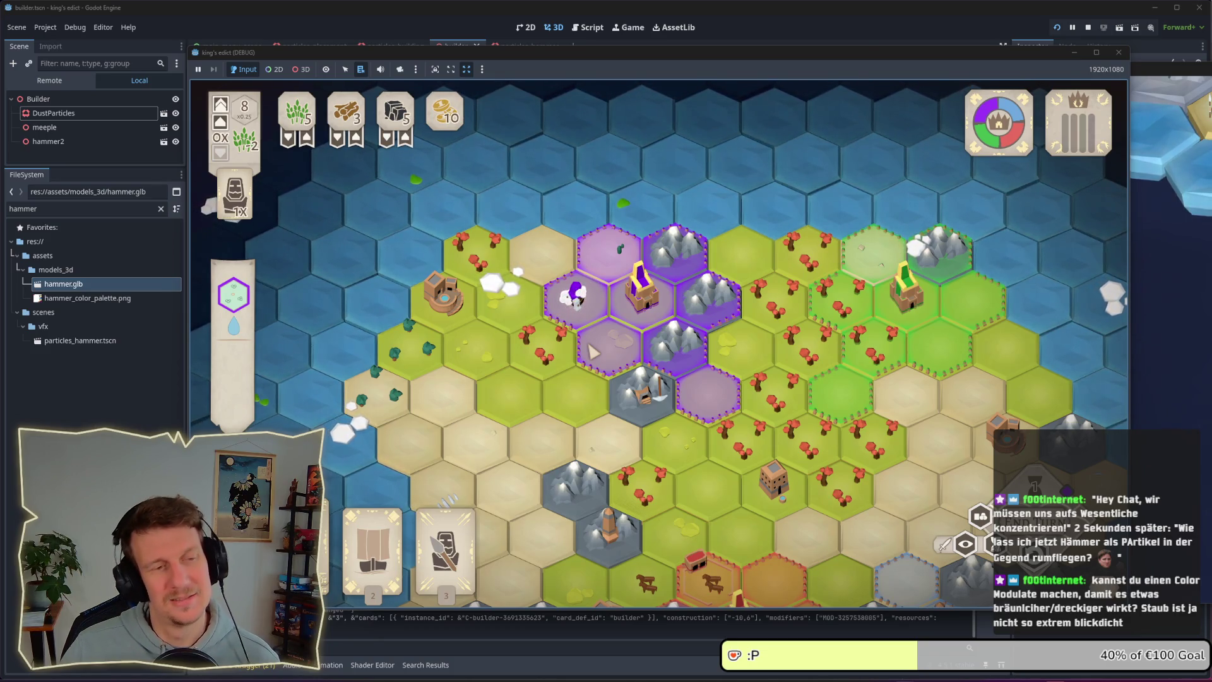
{"action": "key", "text": "alt+Tab"}
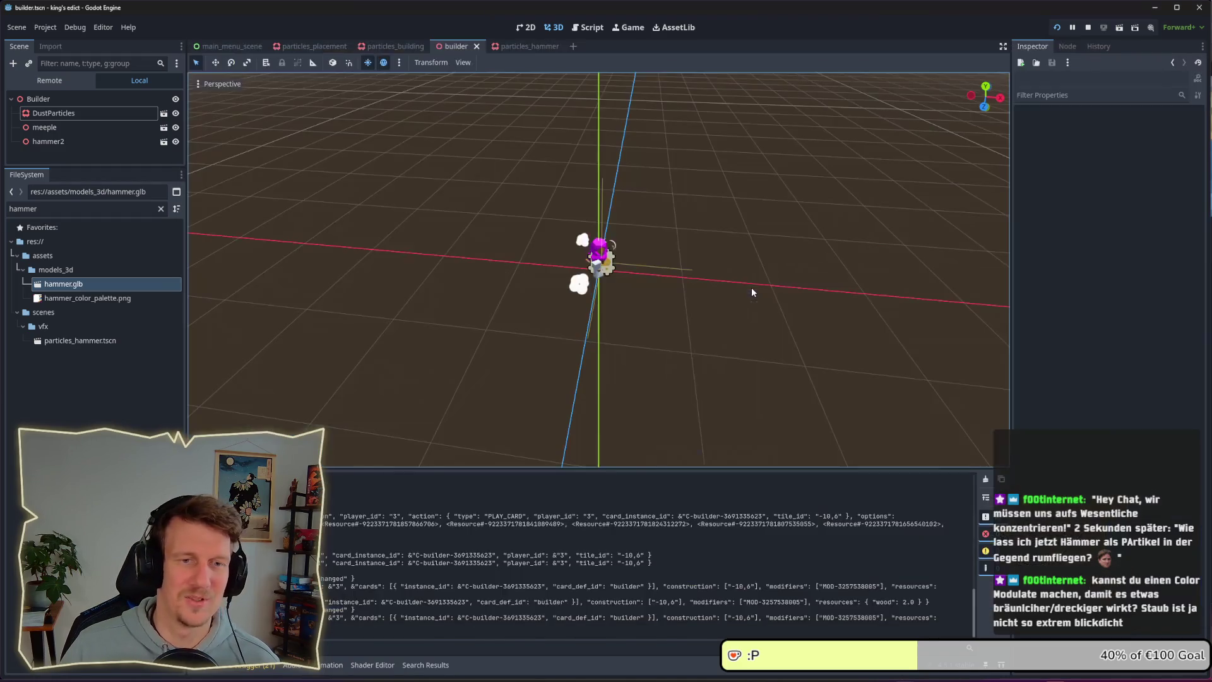
- Open the particles_building scene and set the Emission Shape to Ring
{"action": "left_click", "coordinate": [76, 127]}
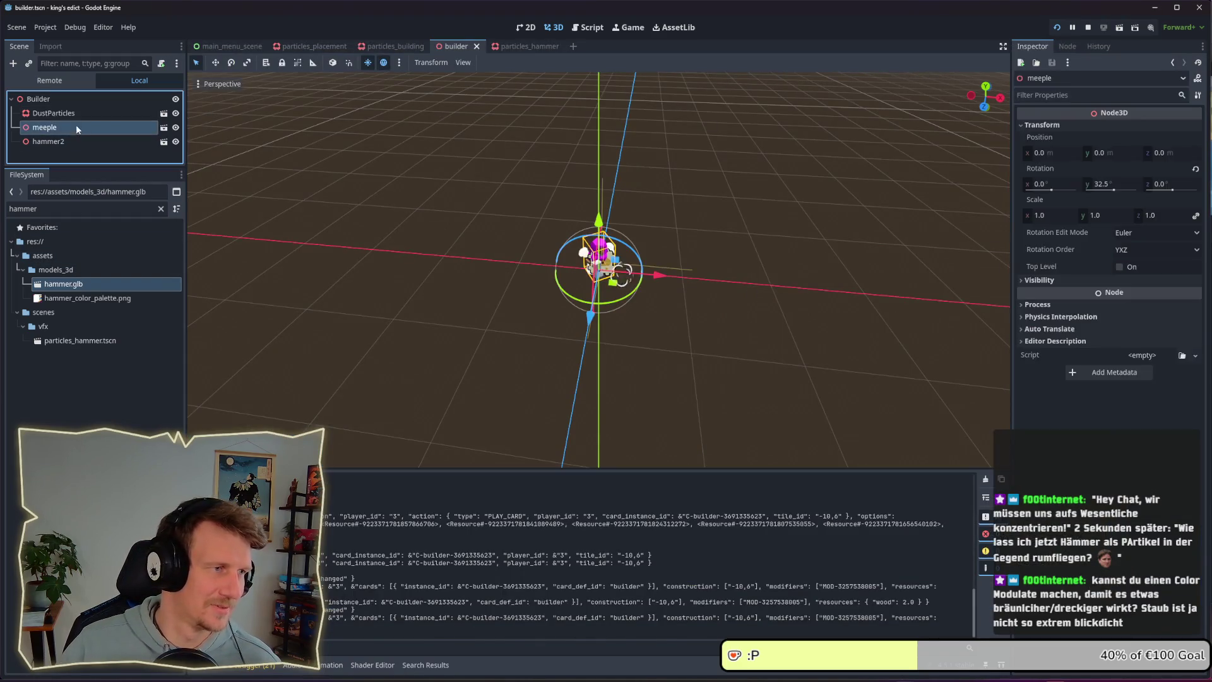
{"action": "left_click", "coordinate": [110, 113]}
{"action": "left_click", "coordinate": [163, 113]}
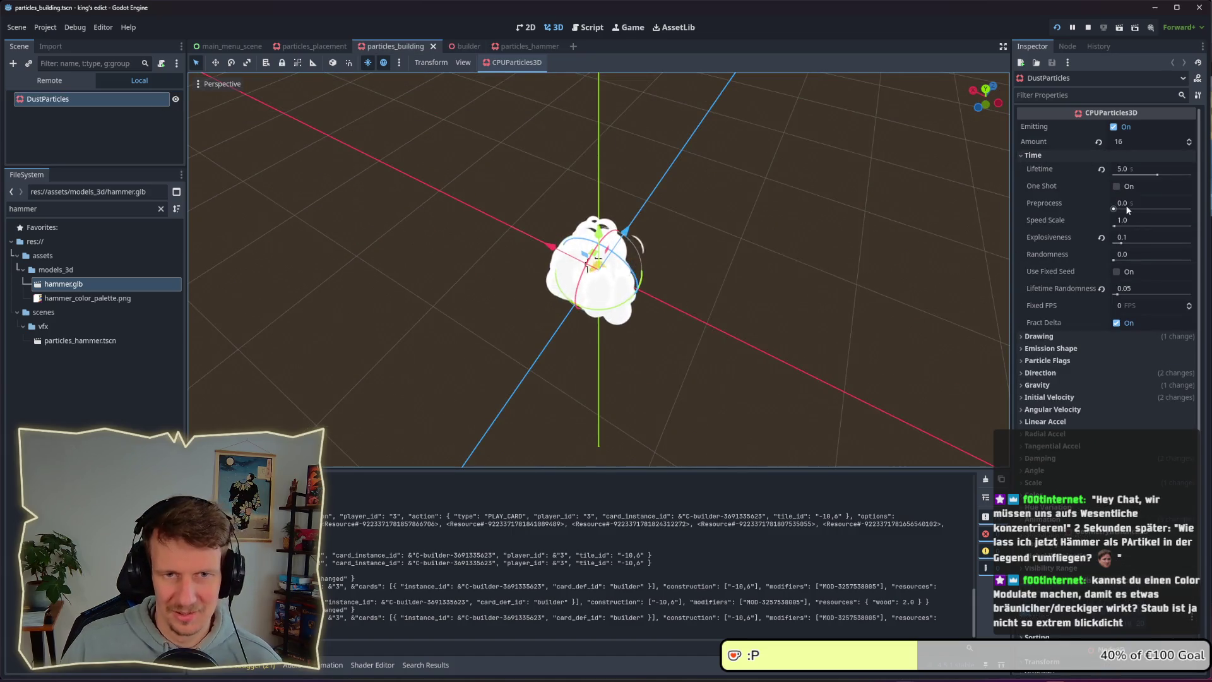
{"action": "left_click", "coordinate": [1065, 156]}
{"action": "left_click", "coordinate": [1059, 181]}
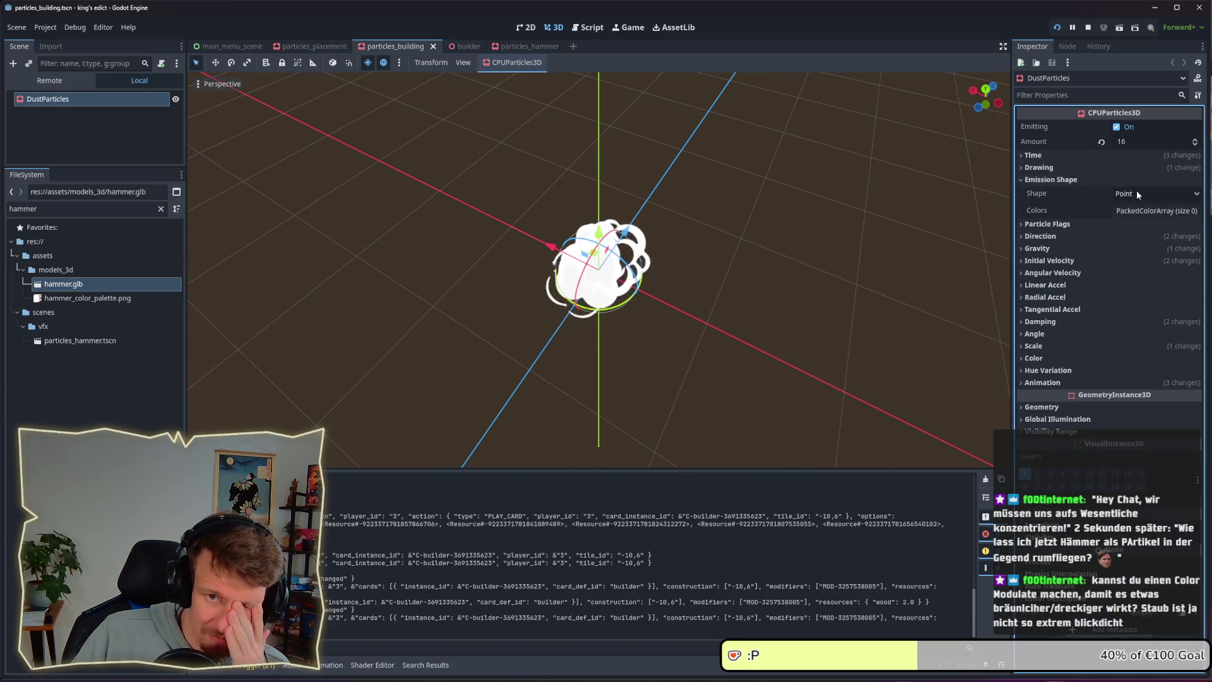
{"action": "left_click", "coordinate": [1121, 194]}
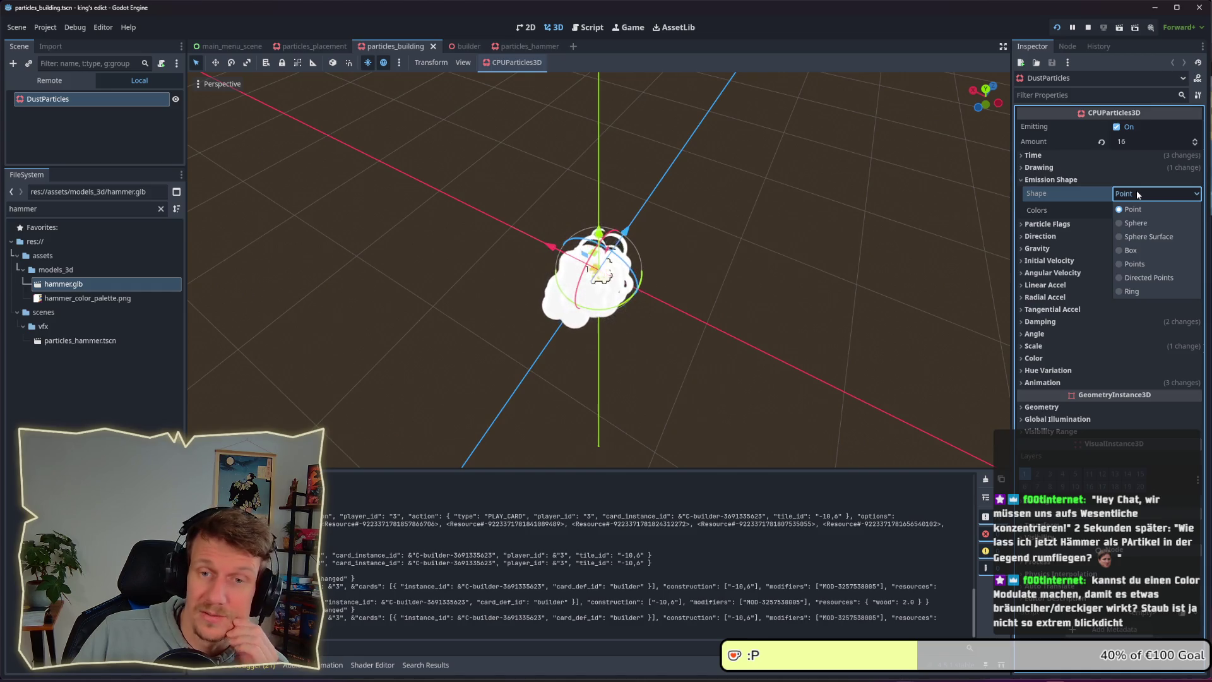
{"action": "left_click", "coordinate": [1132, 290]}
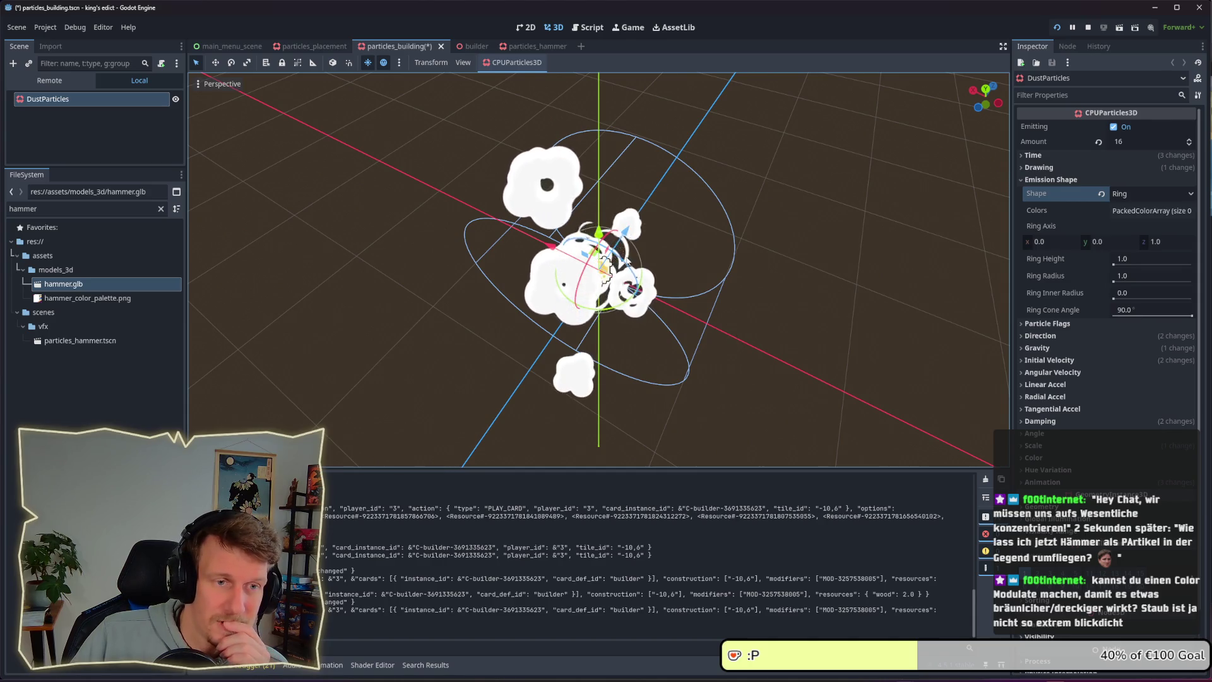
- Rotate the emitter flat and set Ring Height to 0.1, orbiting to inspect the ring
{"action": "left_click_drag", "start_coordinate": [608, 304], "coordinate": [598, 262]}
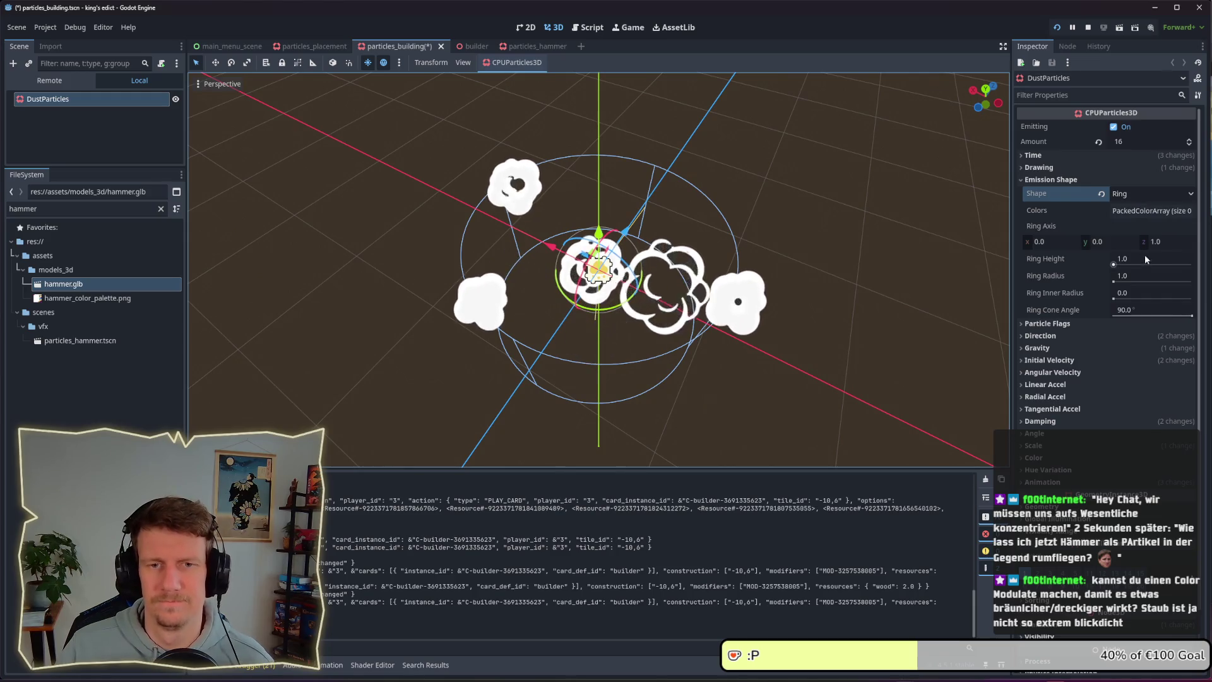
{"action": "left_click", "coordinate": [1114, 265]}
{"action": "type", "text": "0."}
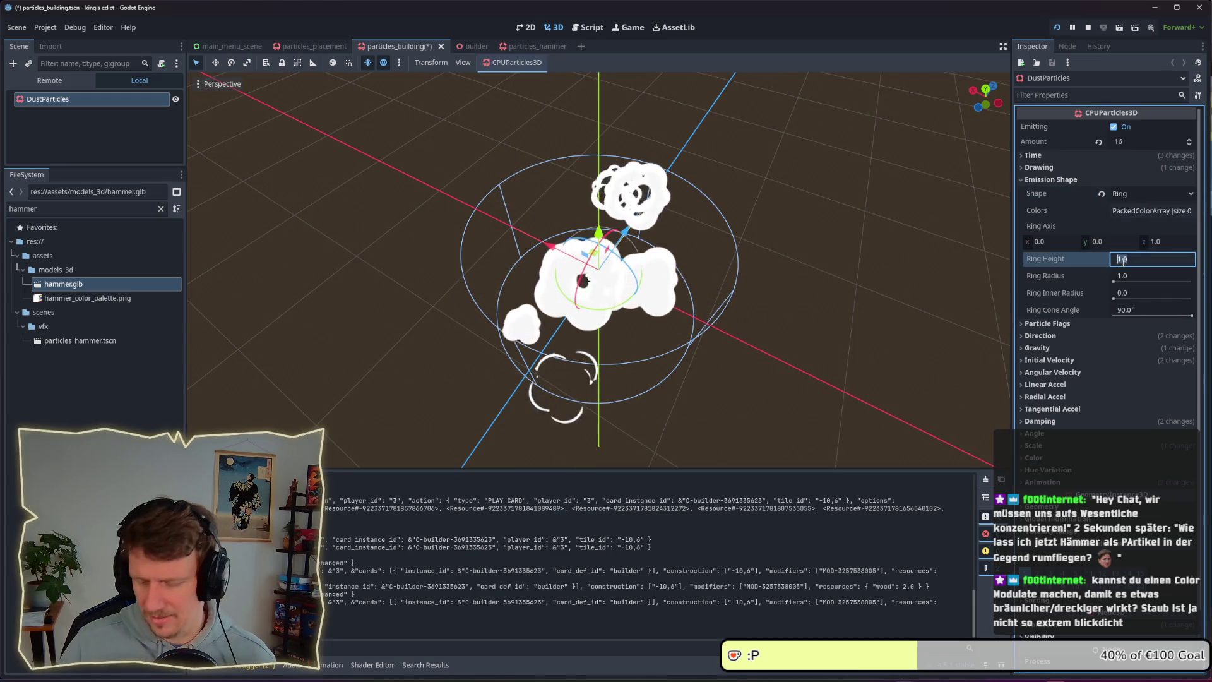
{"action": "type", "text": "1"}
{"action": "key", "text": "Return"}
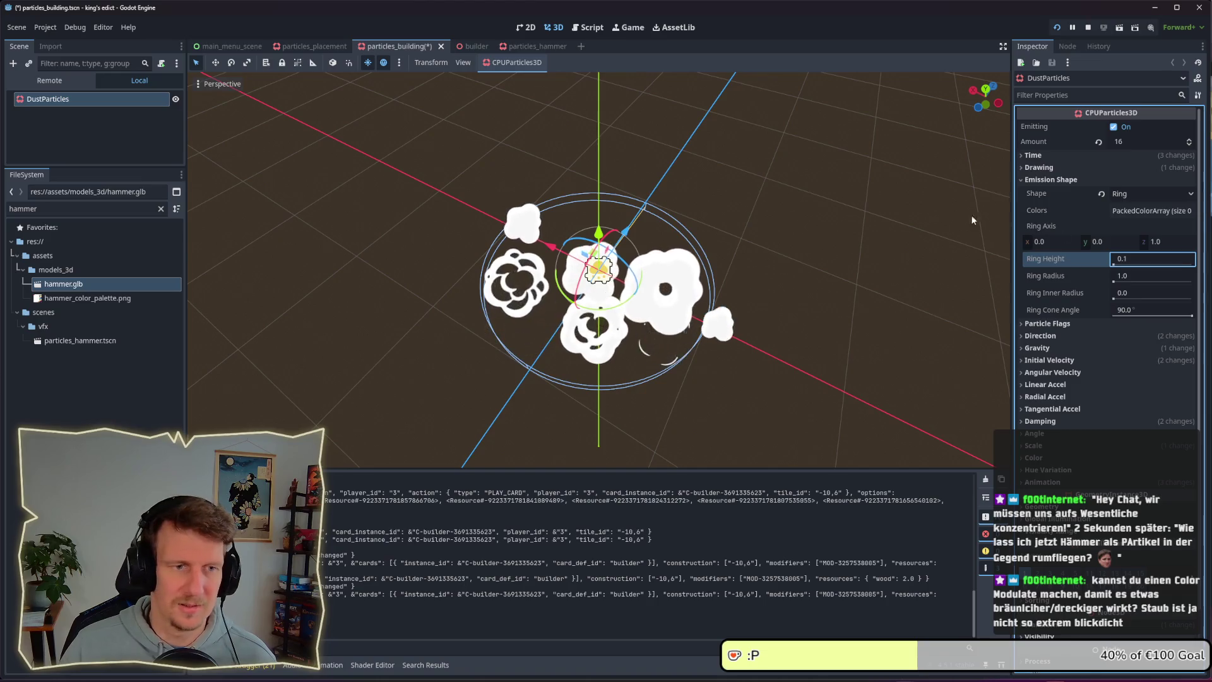
{"action": "mouse_move", "coordinate": [786, 320]}
{"action": "left_mouse_down"}
{"action": "mouse_move", "coordinate": [767, 251]}
{"action": "mouse_move", "coordinate": [745, 253]}
{"action": "mouse_move", "coordinate": [720, 202]}
{"action": "mouse_move", "coordinate": [718, 238]}
{"action": "mouse_move", "coordinate": [670, 235]}
{"action": "left_mouse_up"}
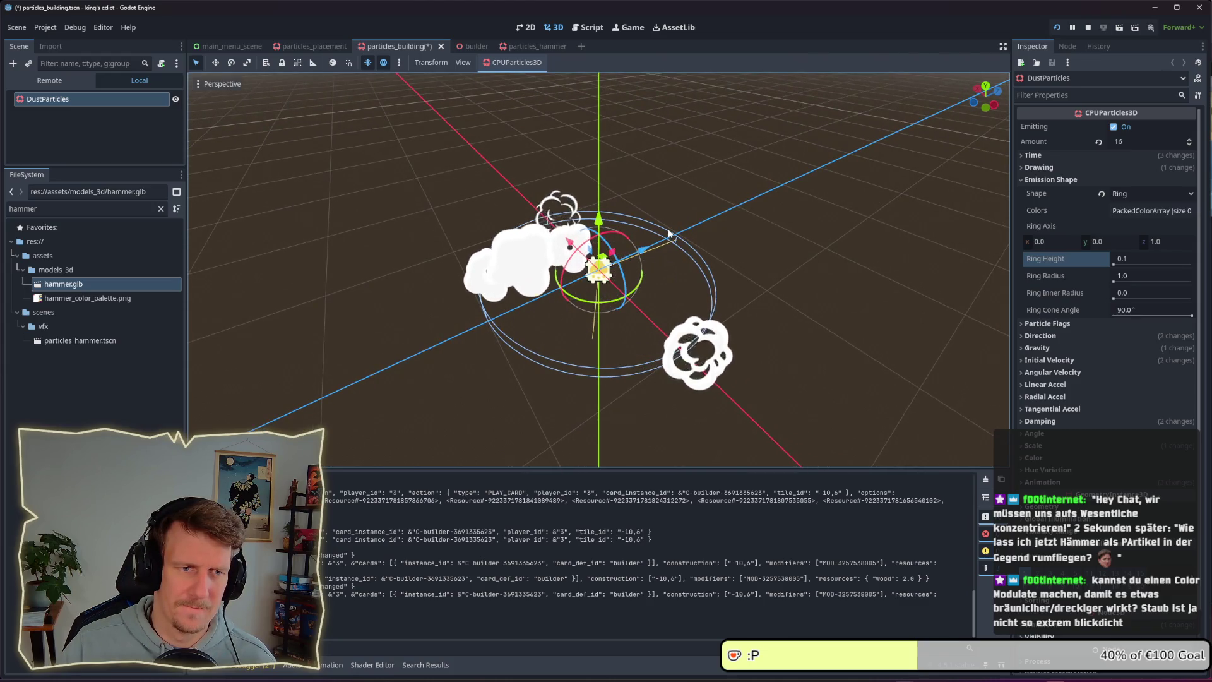
{"action": "left_click_drag", "start_coordinate": [688, 228], "coordinate": [654, 231]}
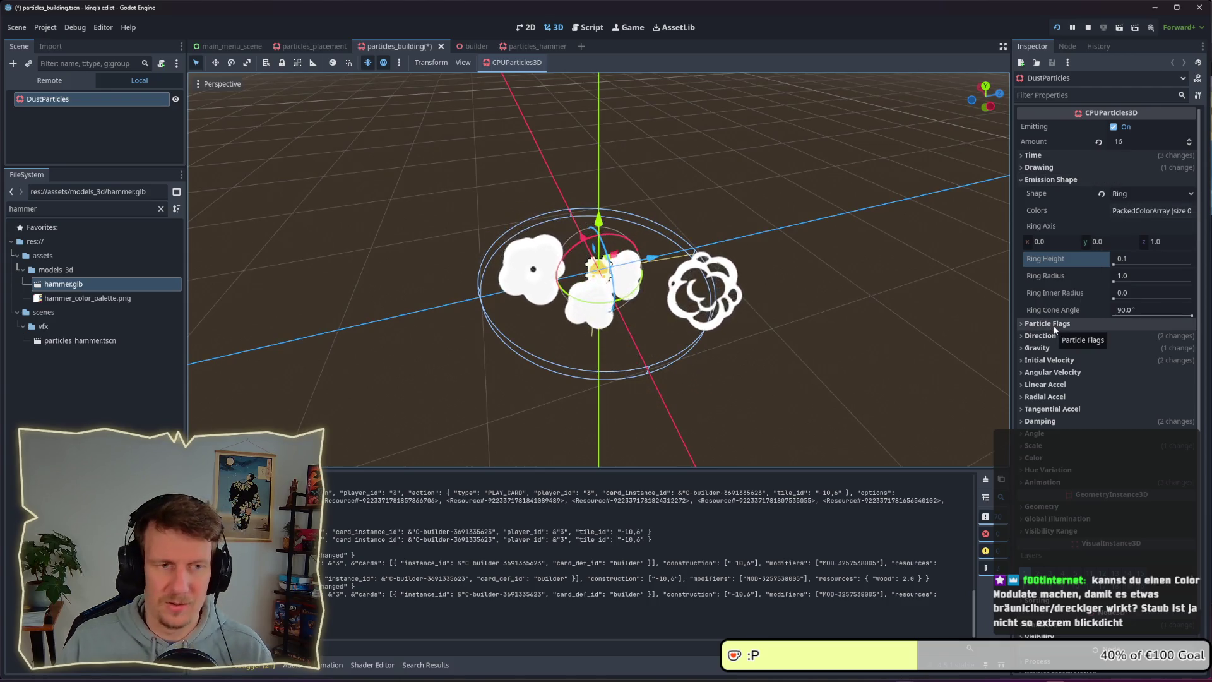
- Set the Initial Velocity Min and Max to 0
{"action": "left_click", "coordinate": [1061, 180]}
{"action": "left_click", "coordinate": [1051, 228]}
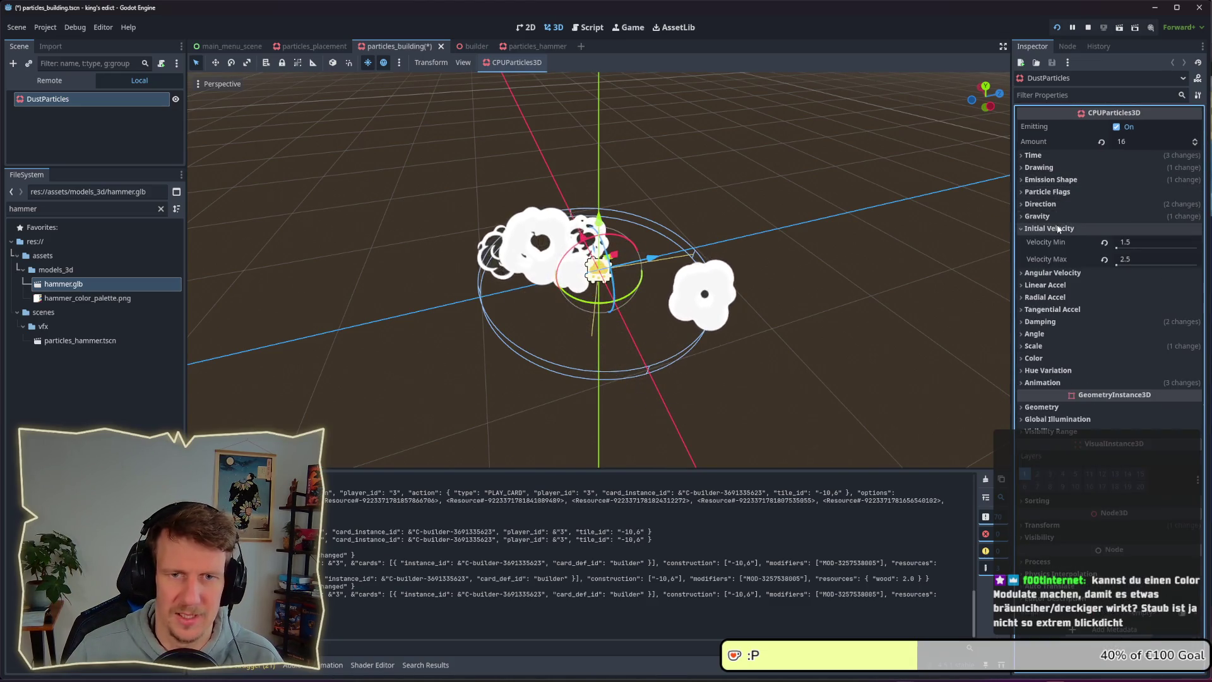
{"action": "left_click", "coordinate": [1127, 242]}
{"action": "left_click", "coordinate": [1130, 259]}
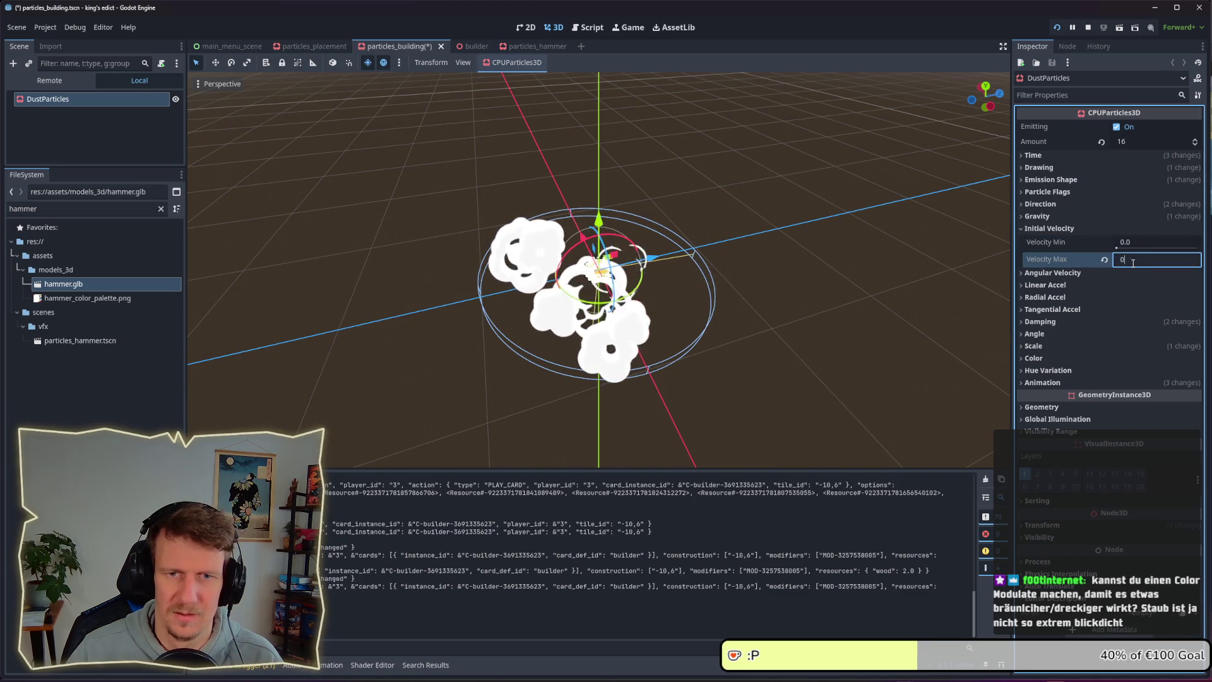
{"action": "type", "text": ".0"}
{"action": "key", "text": "Return"}
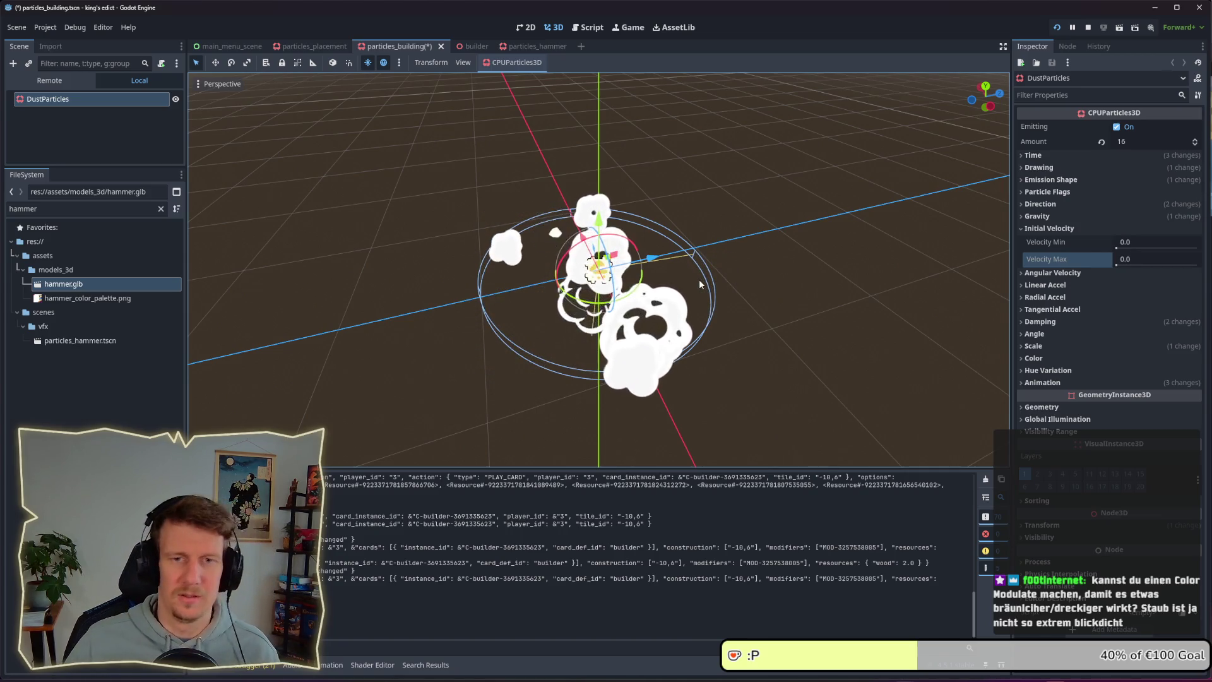
{"action": "left_click", "coordinate": [1038, 229]}
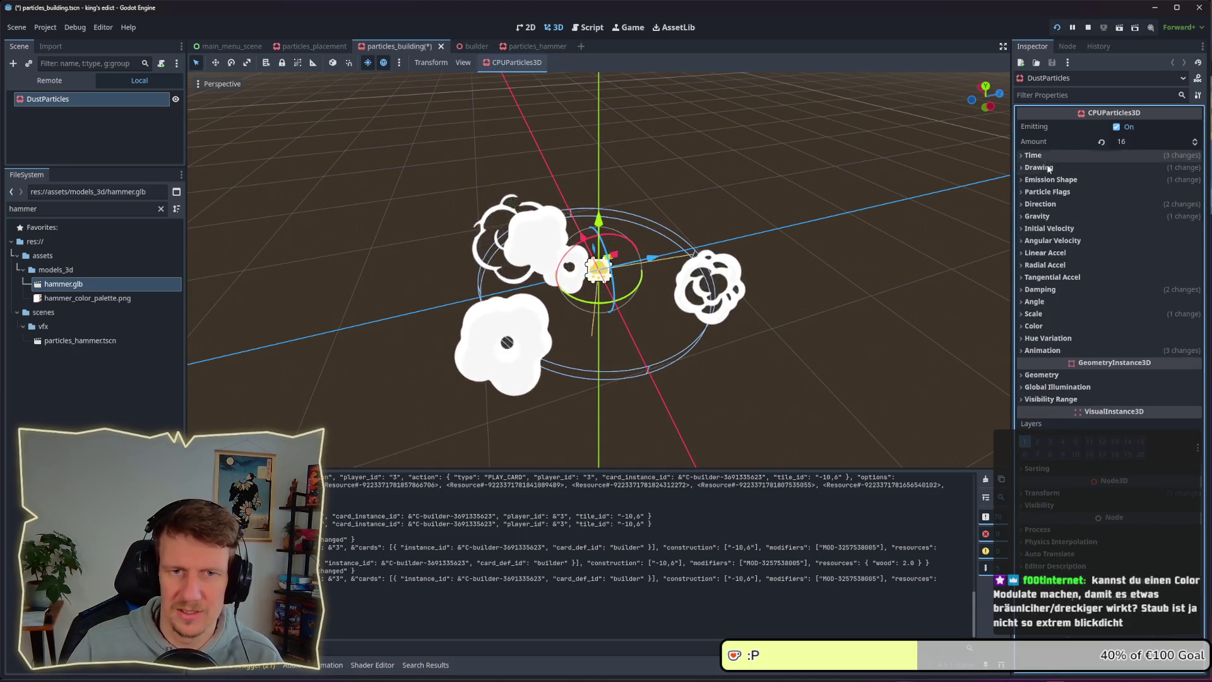
- Set Ring Height to 0.0 and try a Ring Radius of 0.5
{"action": "left_click", "coordinate": [1049, 179]}
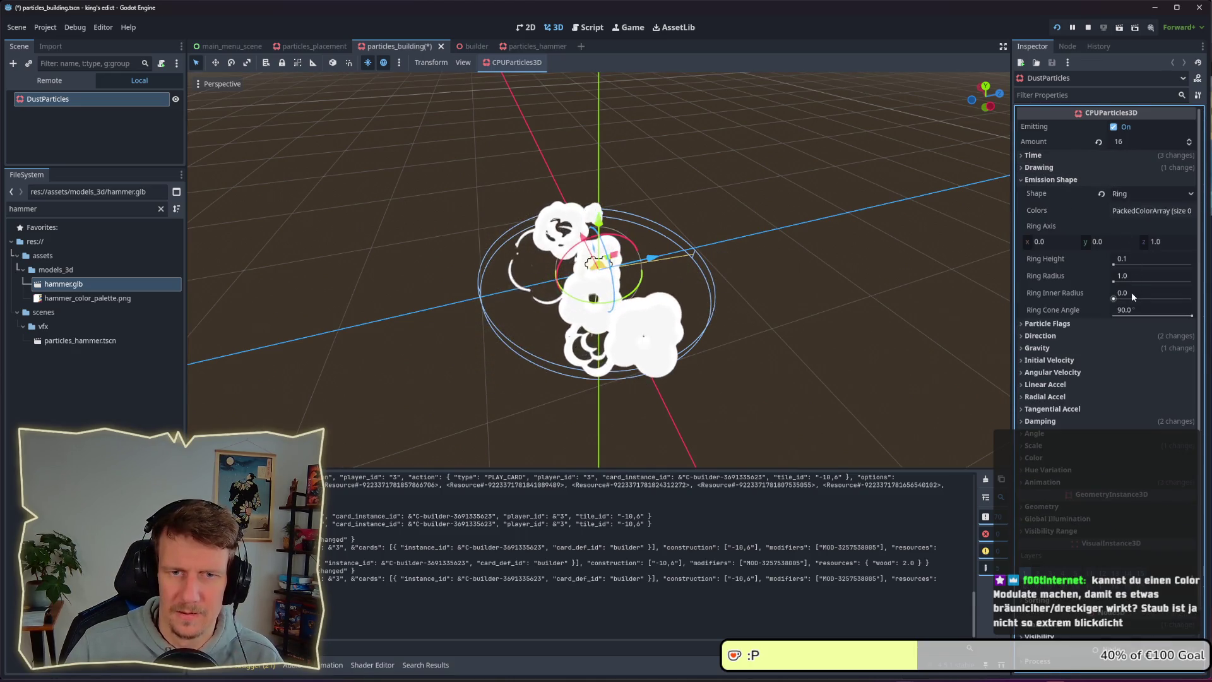
{"action": "left_click", "coordinate": [1130, 259]}
{"action": "type", "text": "0"}
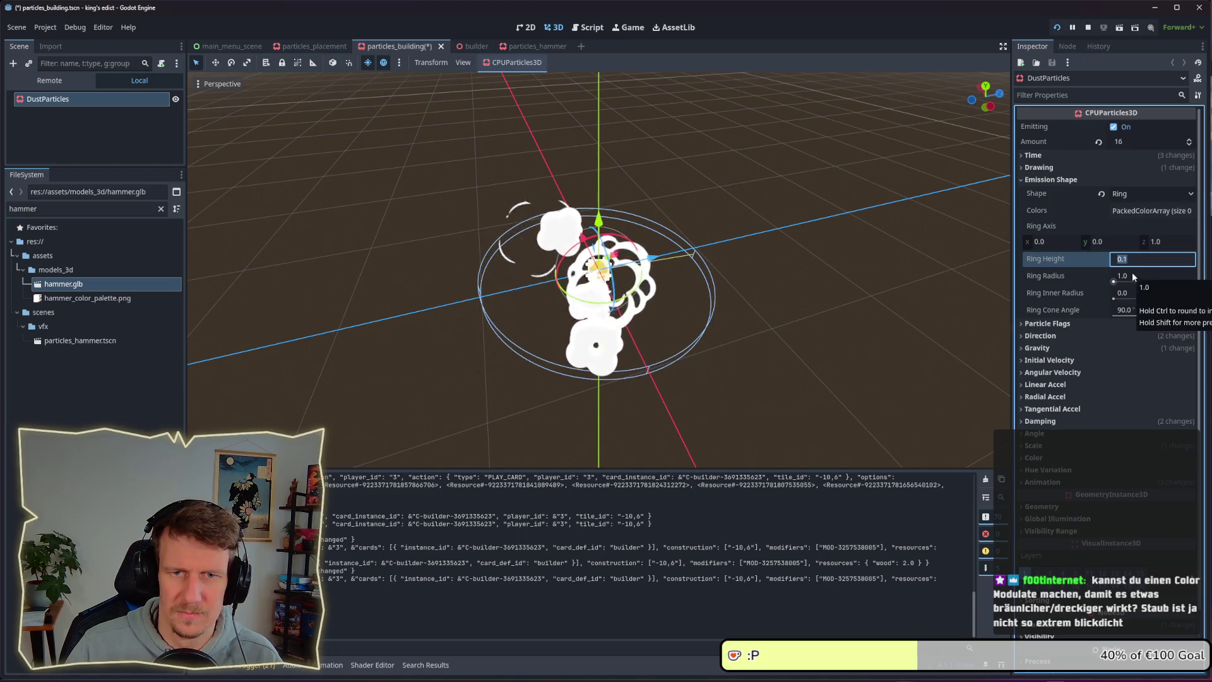
{"action": "key", "text": "Return"}
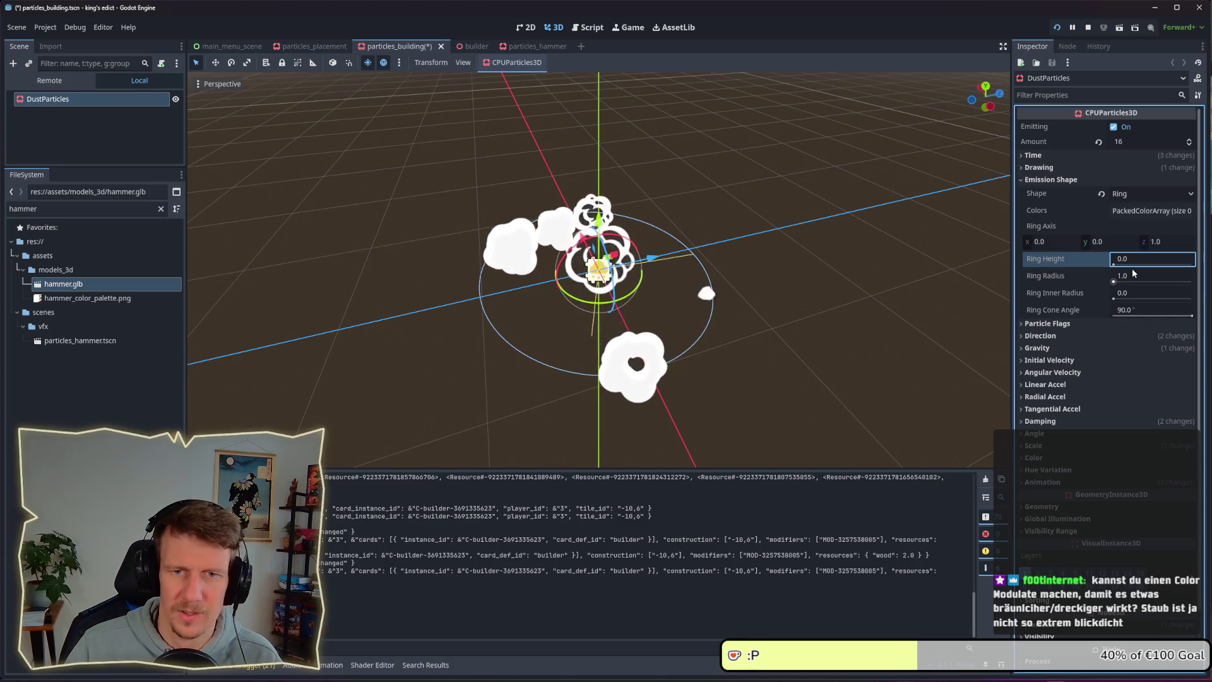
{"action": "left_click", "coordinate": [1132, 275]}
{"action": "type", "text": "0,5"}
{"action": "key", "text": "Return"}
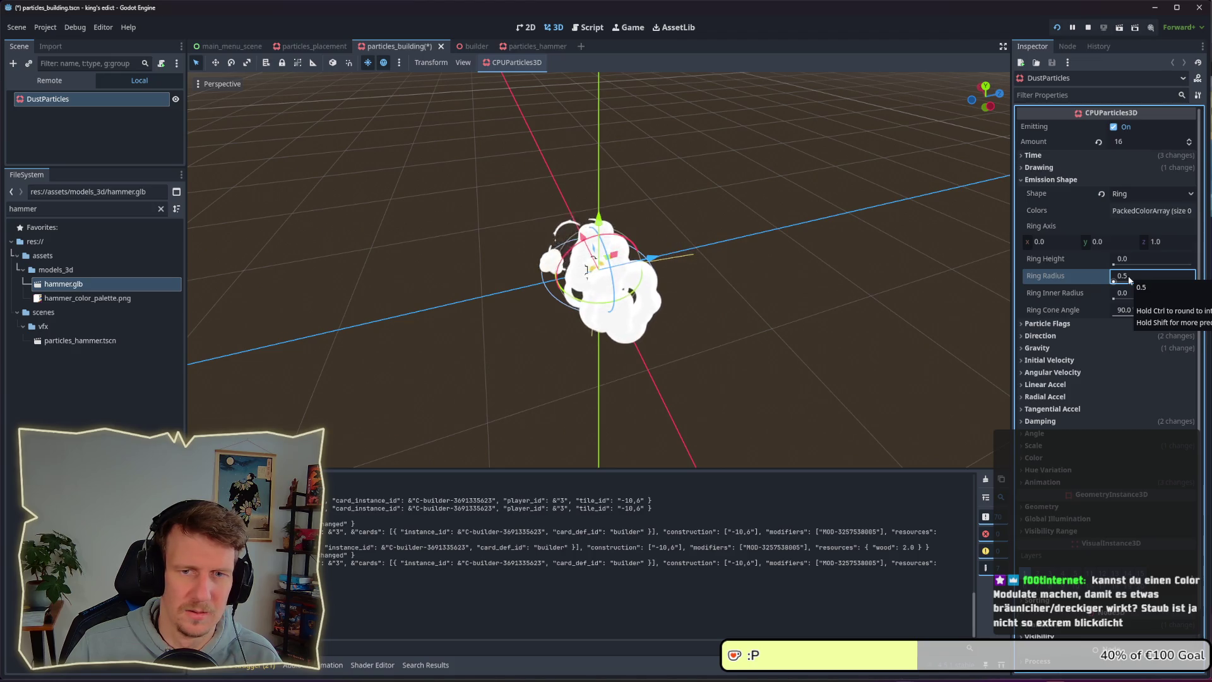
- Change the Ring Radius to 0.7 and save particles_building
{"action": "left_click", "coordinate": [1130, 276]}
{"action": "type", "text": "0,"}
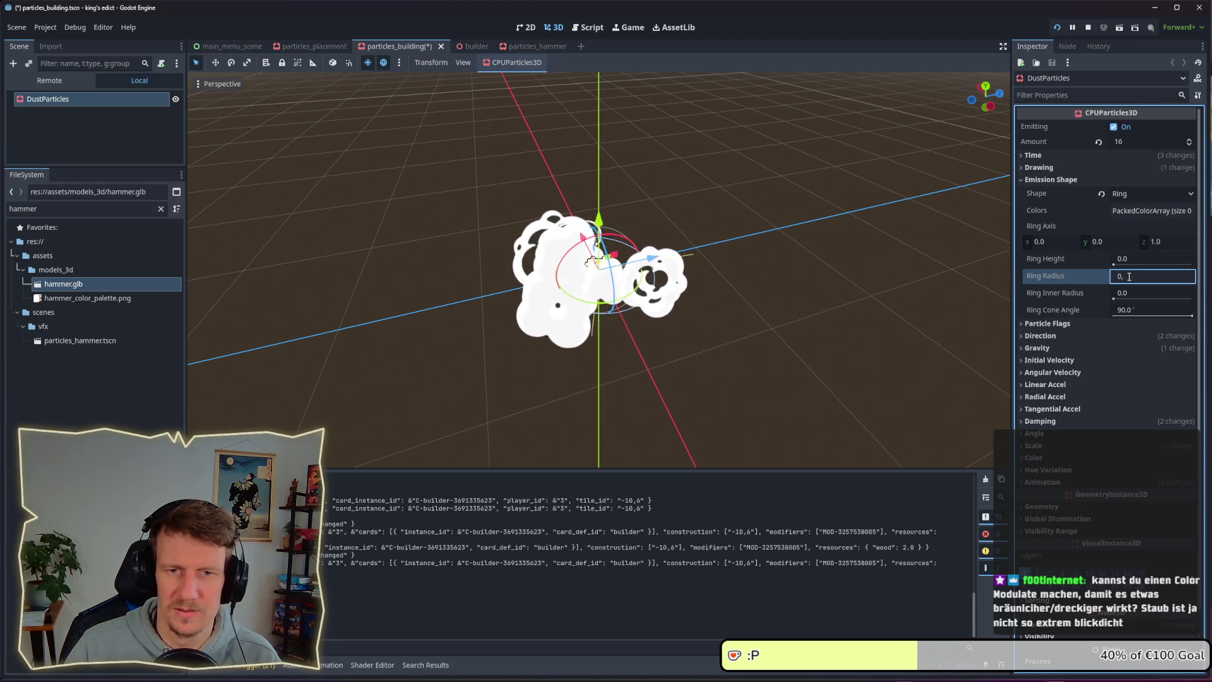
{"action": "type", "text": "7"}
{"action": "key", "text": "Return"}
{"action": "left_click", "coordinate": [1114, 276]}
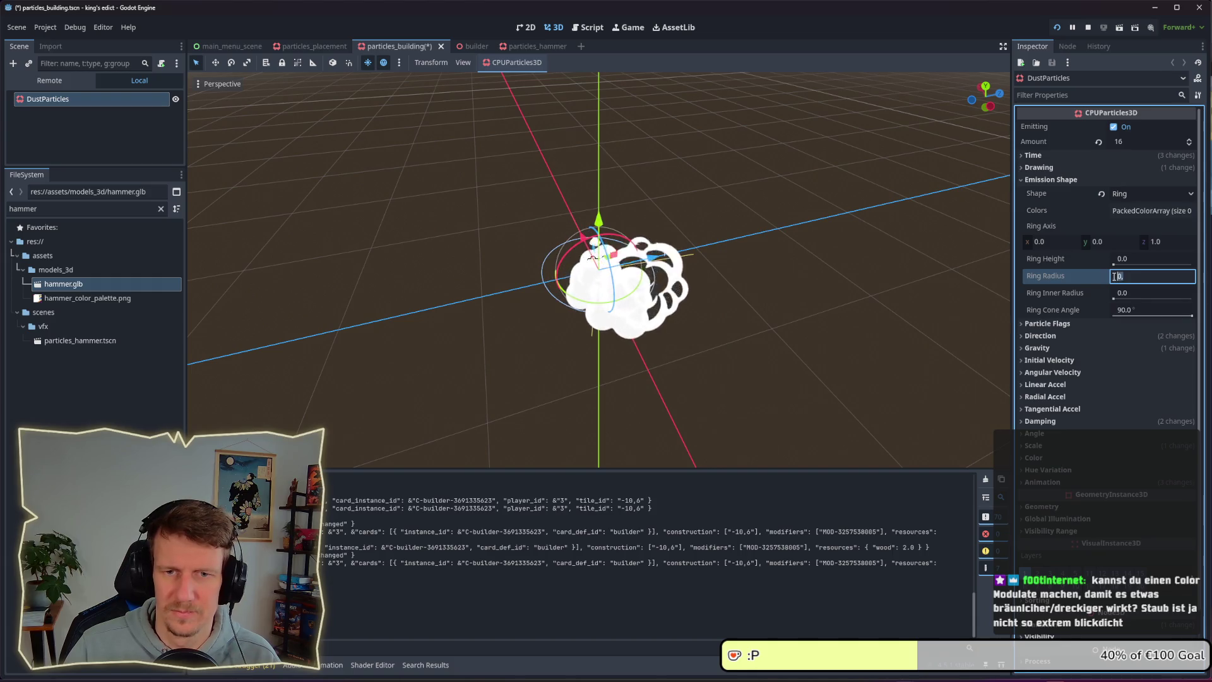
{"action": "key", "text": "BackSpace"}
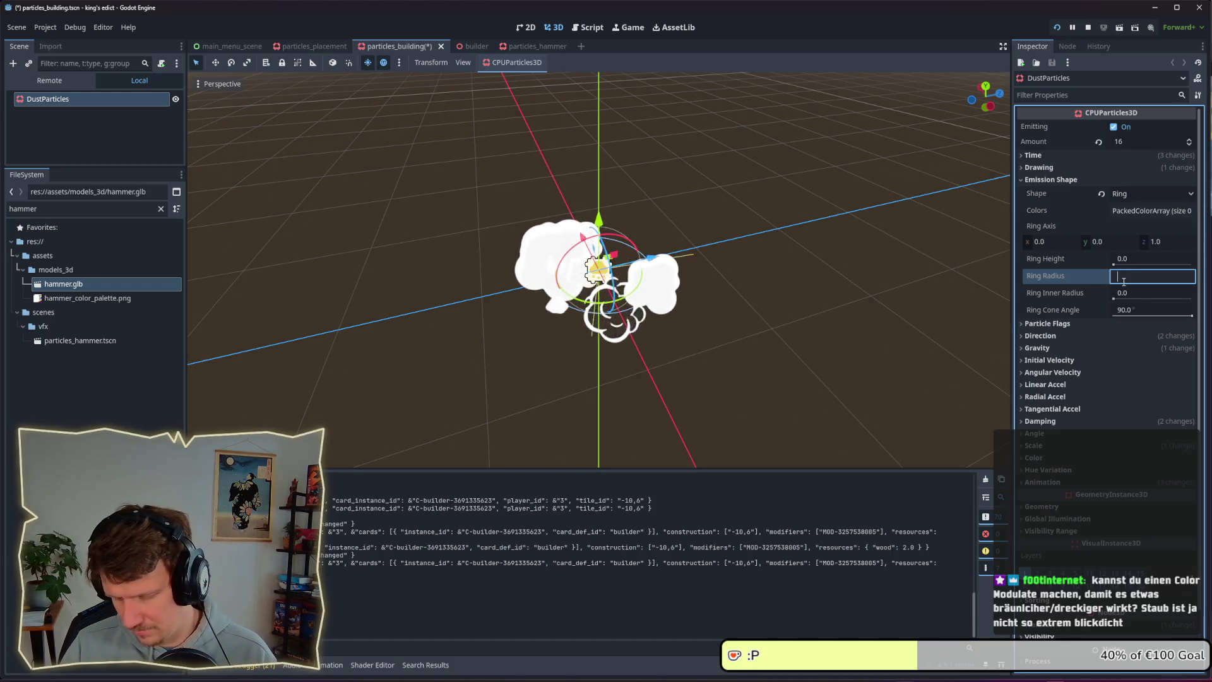
{"action": "type", "text": "0.7"}
{"action": "key", "text": "Return"}
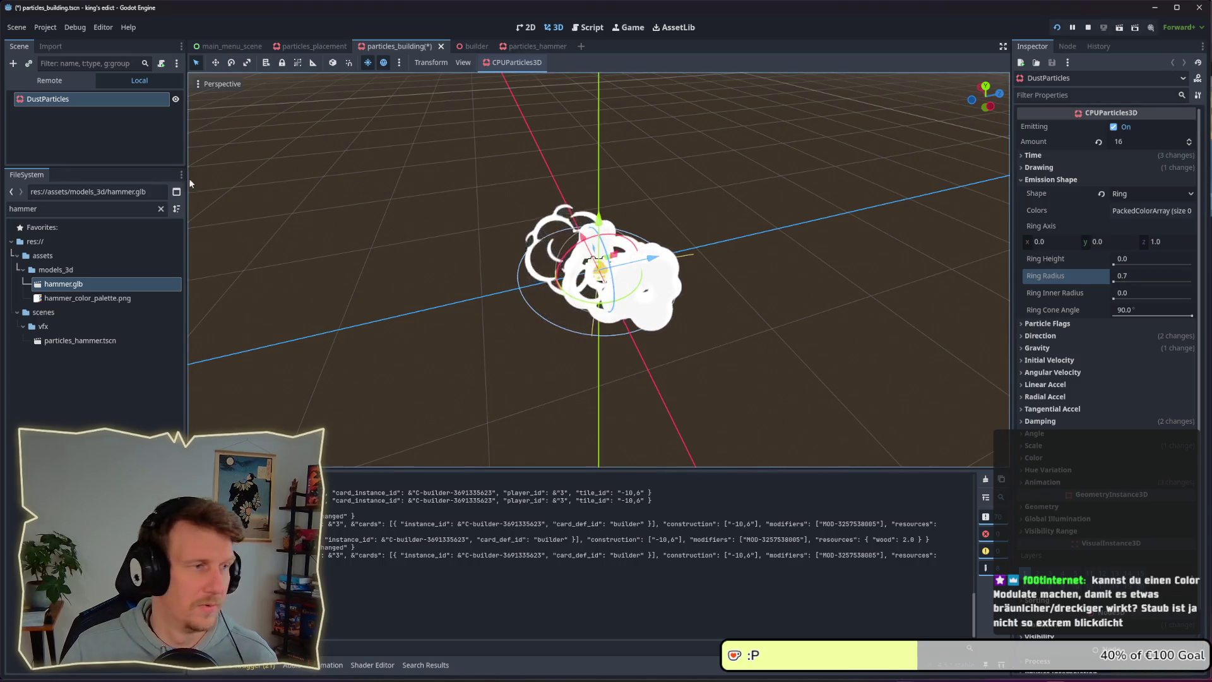
{"action": "key", "text": "ctrl+s"}
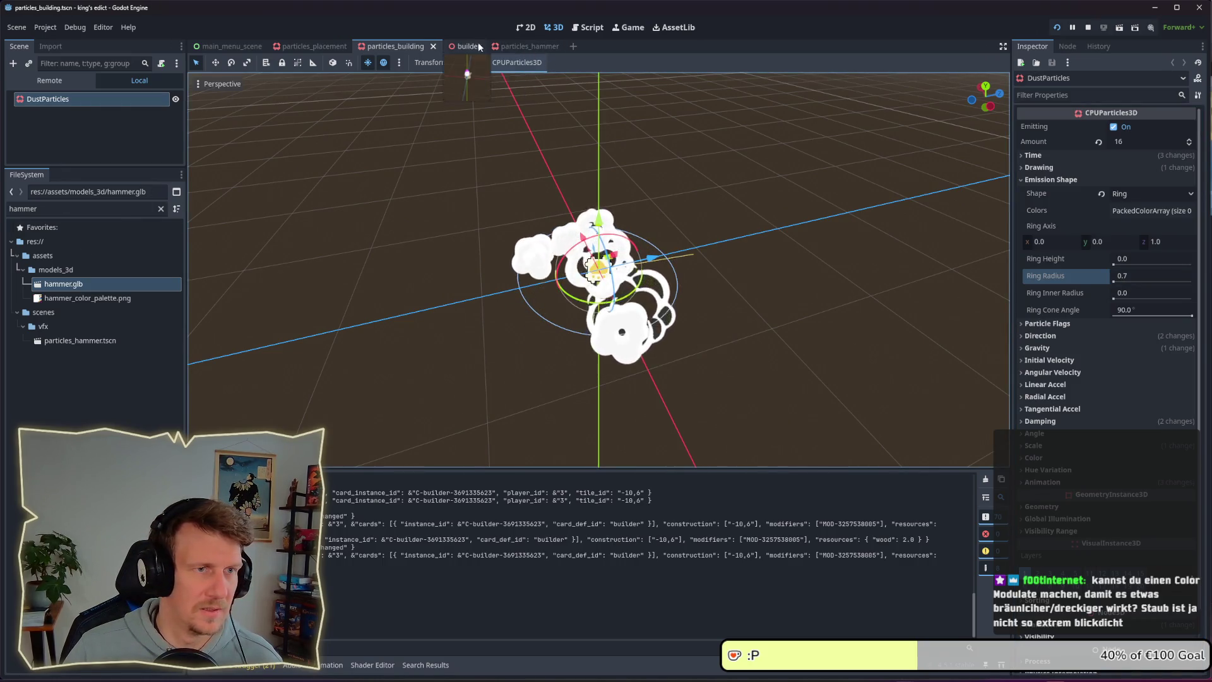
- In the builder scene, orbit the view and try rotating the DustParticles node
{"action": "left_click", "coordinate": [468, 47]}
{"action": "left_click_drag", "start_coordinate": [655, 255], "coordinate": [647, 223]}
{"action": "scroll", "coordinate": [588, 238], "scroll_direction": "up", "scroll_amount": 2}
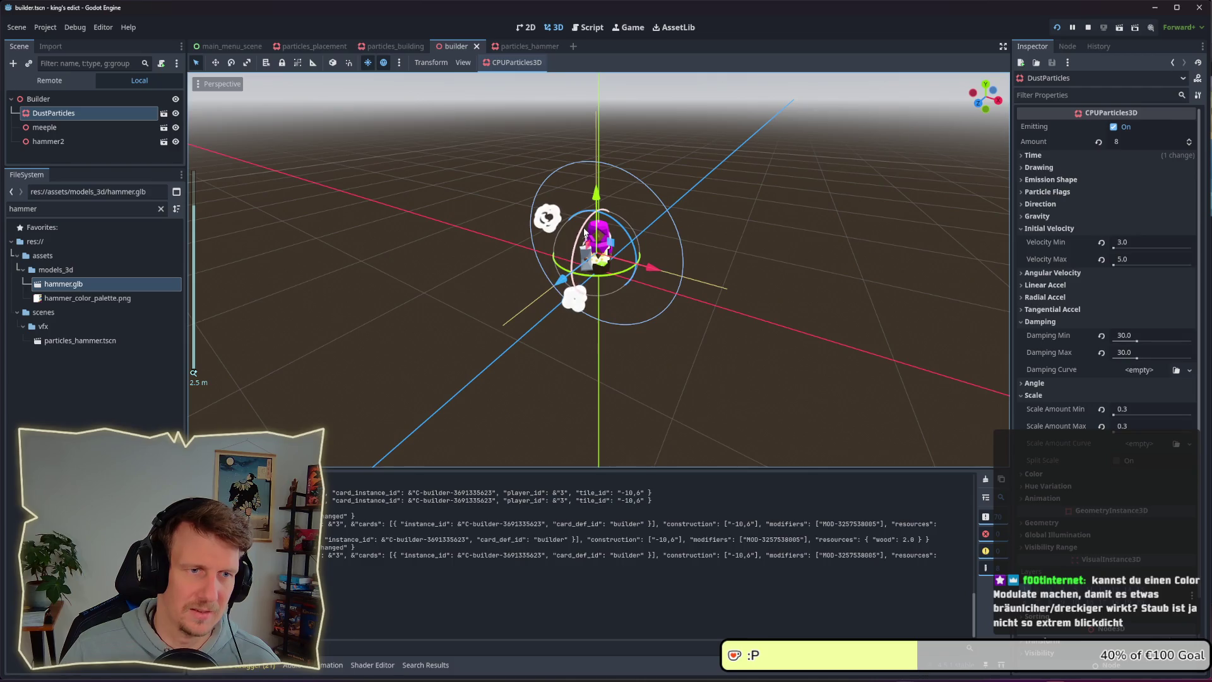
{"action": "left_click_drag", "start_coordinate": [585, 233], "coordinate": [614, 214]}
{"action": "mouse_move", "coordinate": [663, 219]}
{"action": "left_mouse_down"}
{"action": "mouse_move", "coordinate": [675, 211]}
{"action": "mouse_move", "coordinate": [641, 259]}
{"action": "left_mouse_up"}
{"action": "key", "text": "ctrl+s"}
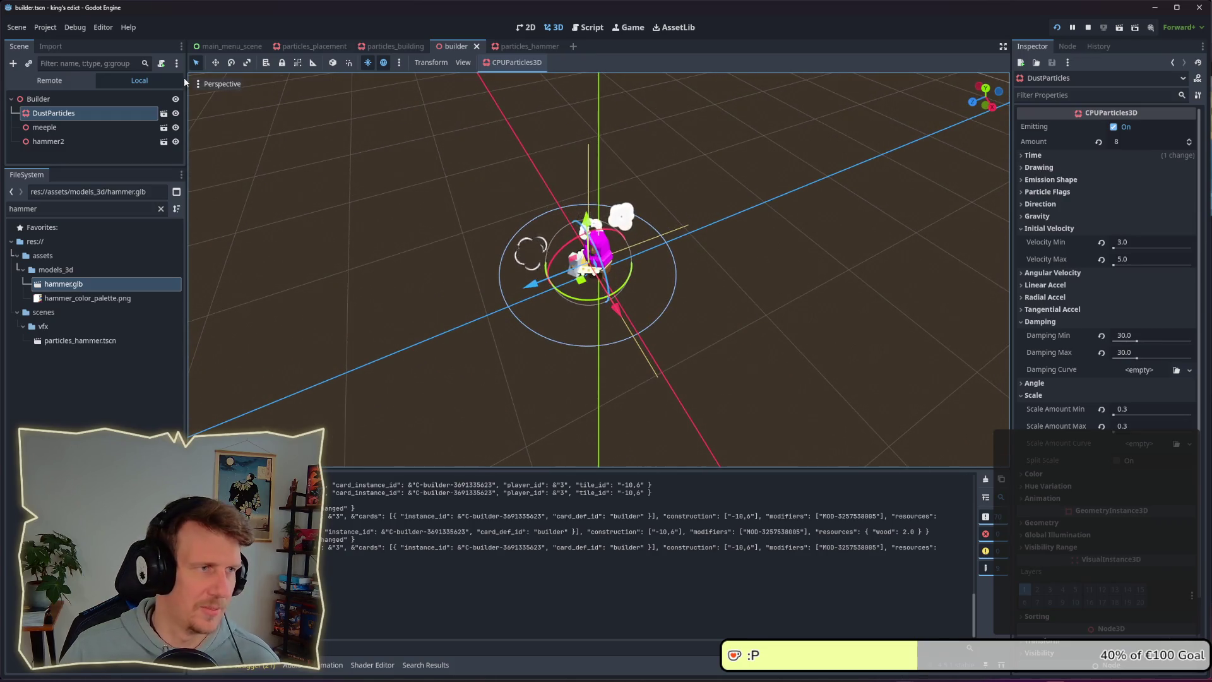
- Set the particles_building Ring Radius to 0.2 and save
{"action": "left_click", "coordinate": [522, 50]}
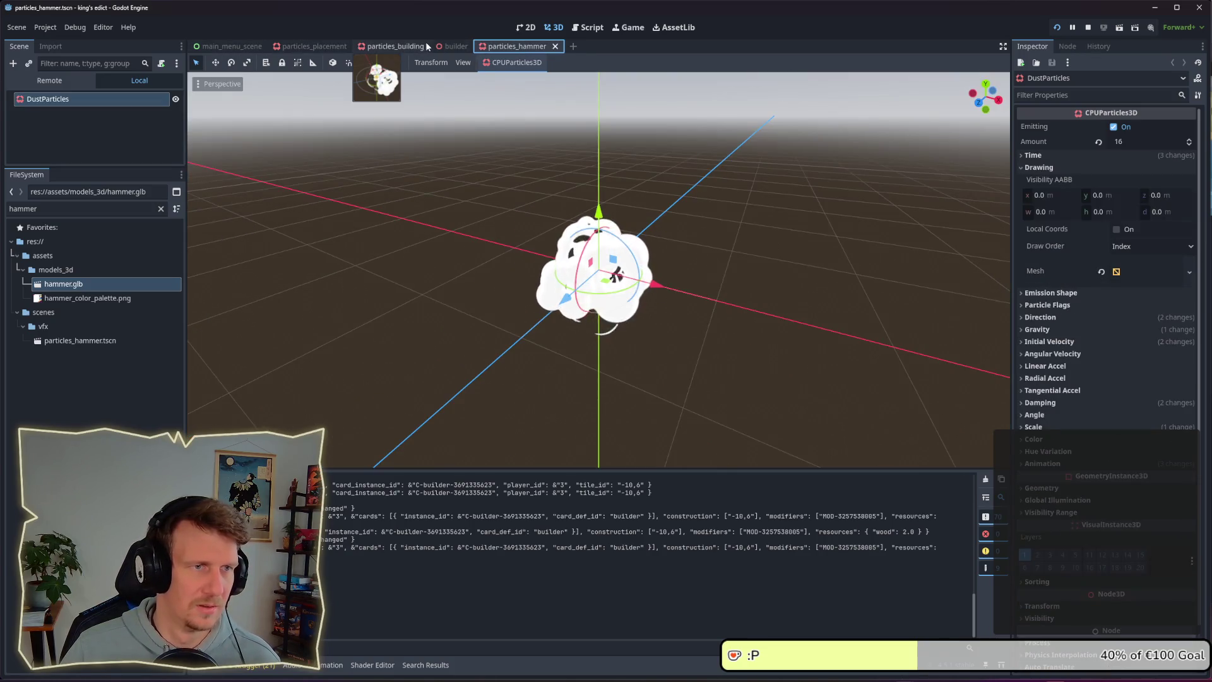
{"action": "left_click", "coordinate": [399, 47]}
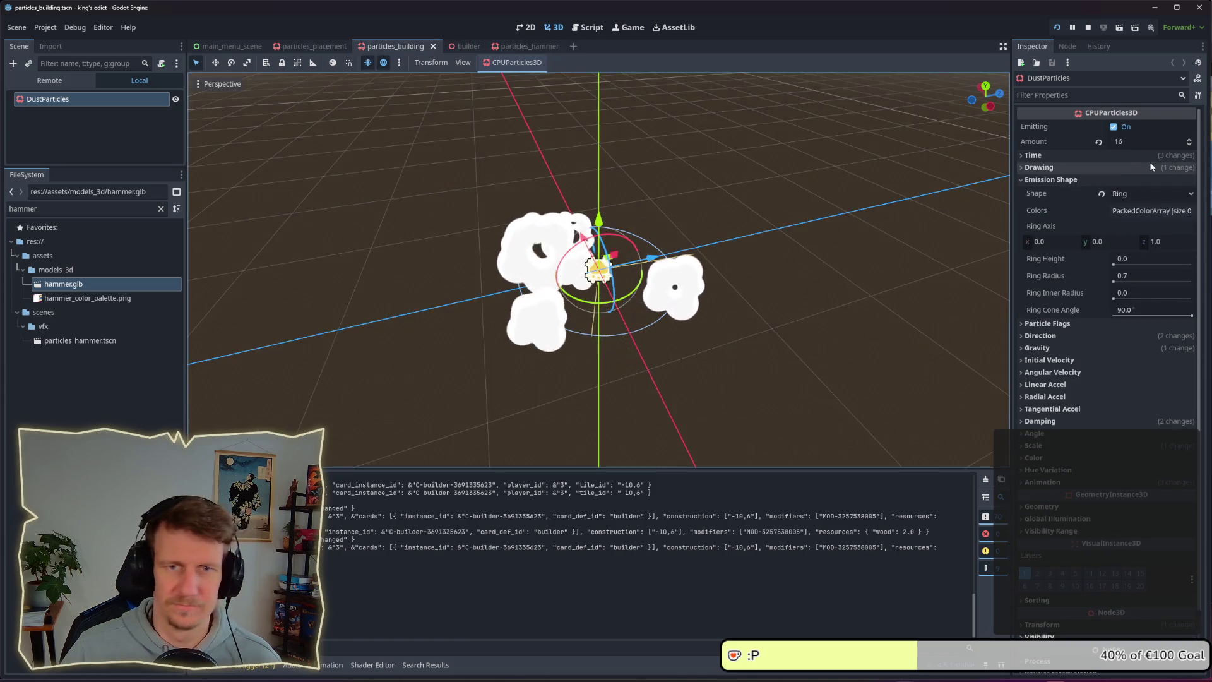
{"action": "left_click", "coordinate": [1138, 275]}
{"action": "type", "text": "0.2"}
{"action": "key", "text": "Return"}
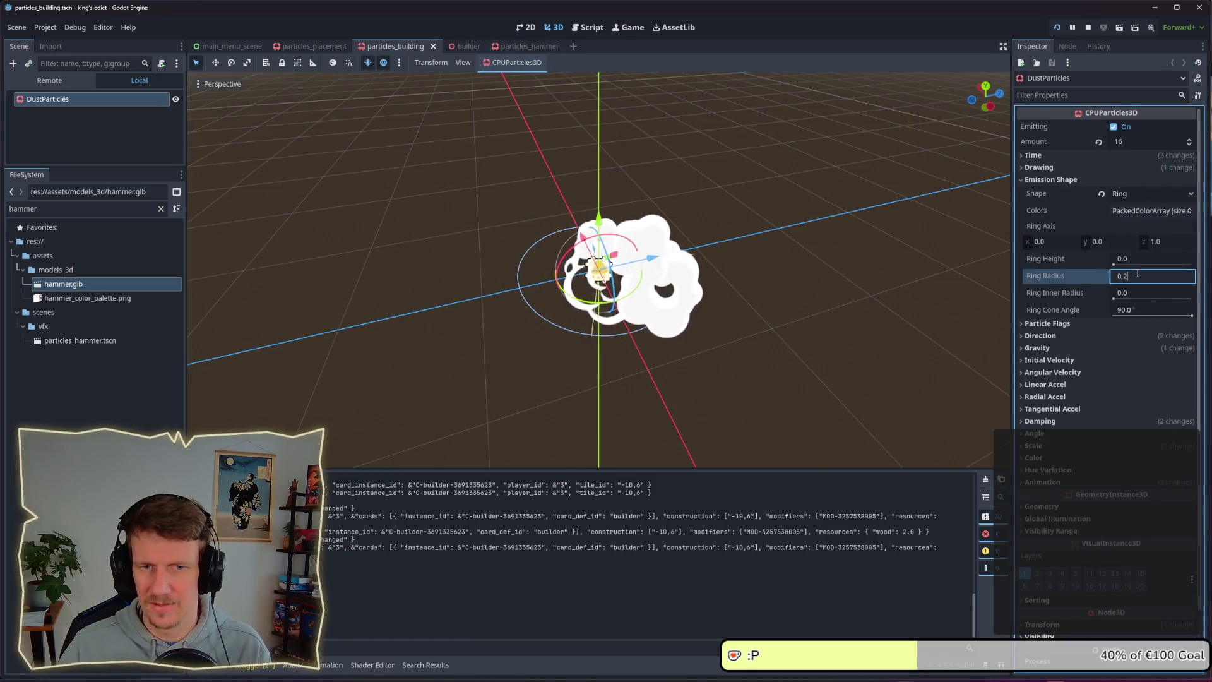
{"action": "key", "text": "ctrl+s"}
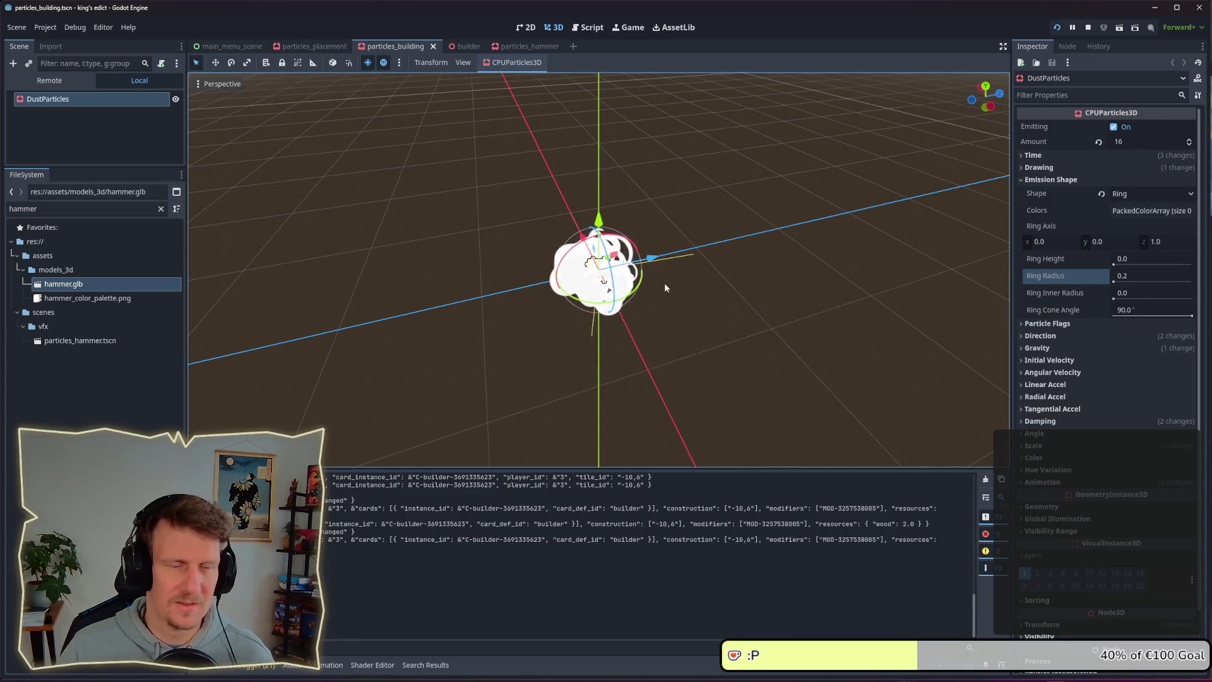
- Back in the builder scene, deselect and orbit to preview the tighter dust cloud
{"action": "left_click", "coordinate": [516, 46]}
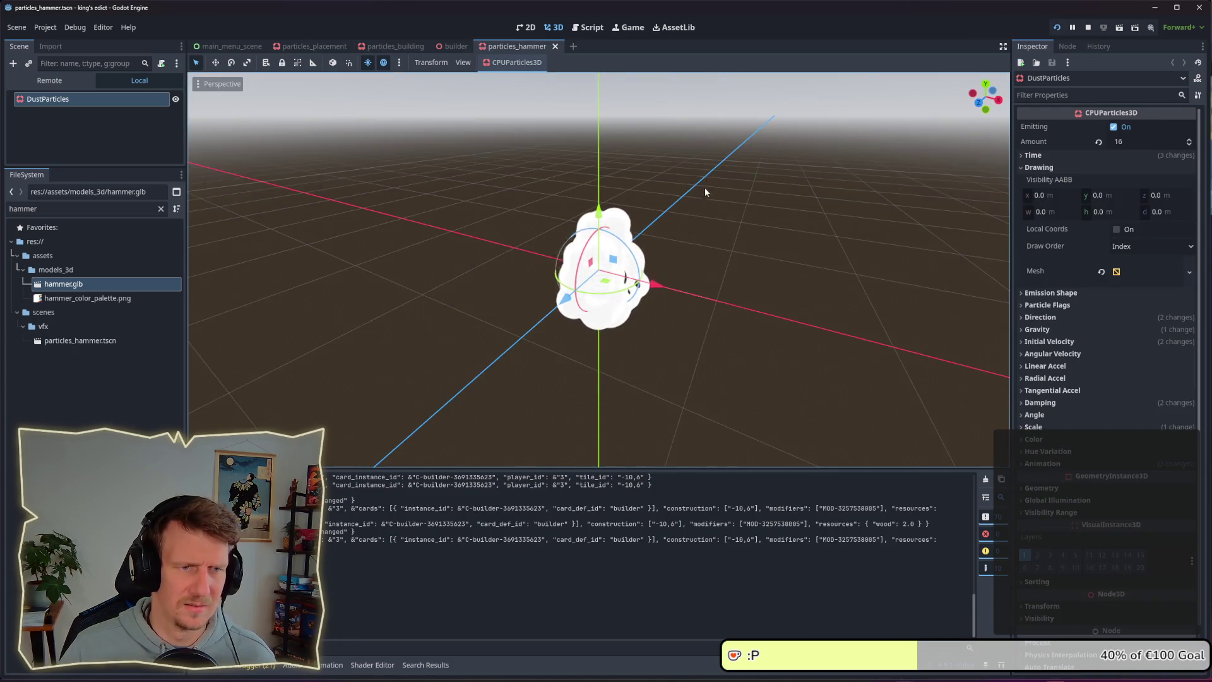
{"action": "left_click", "coordinate": [452, 46]}
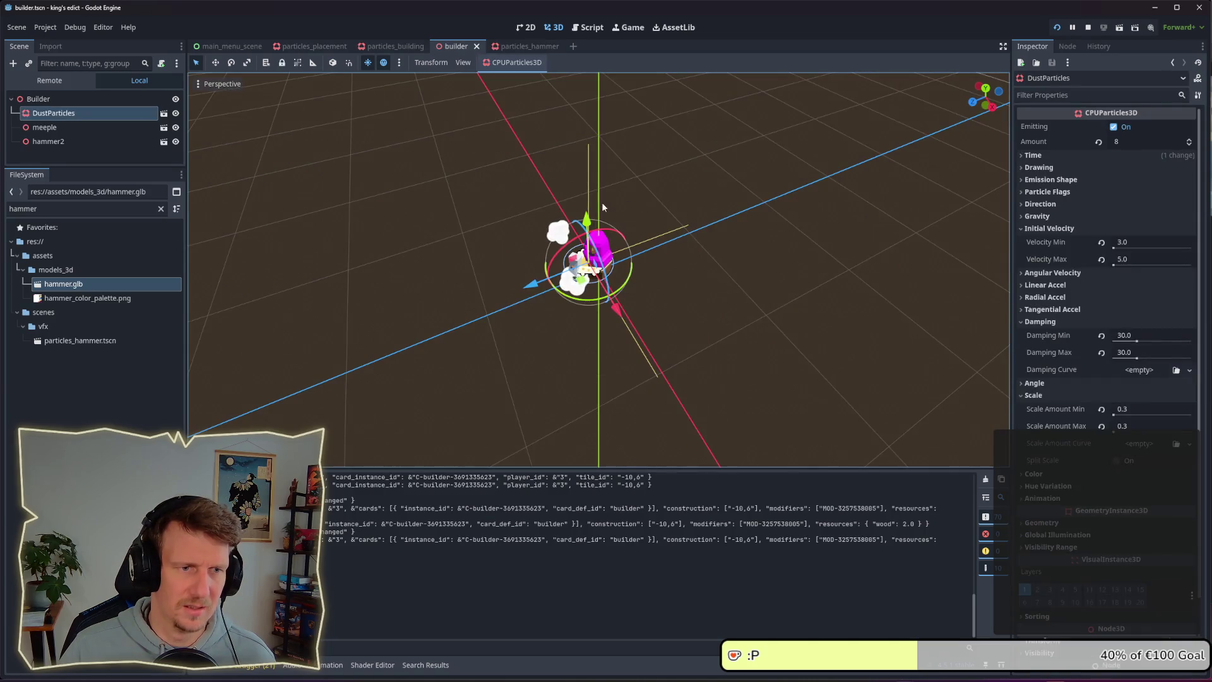
{"action": "left_click", "coordinate": [687, 262]}
{"action": "mouse_move", "coordinate": [676, 272]}
{"action": "left_mouse_down"}
{"action": "mouse_move", "coordinate": [748, 238]}
{"action": "mouse_move", "coordinate": [703, 249]}
{"action": "mouse_move", "coordinate": [812, 246]}
{"action": "mouse_move", "coordinate": [657, 254]}
{"action": "mouse_move", "coordinate": [551, 207]}
{"action": "left_mouse_up"}
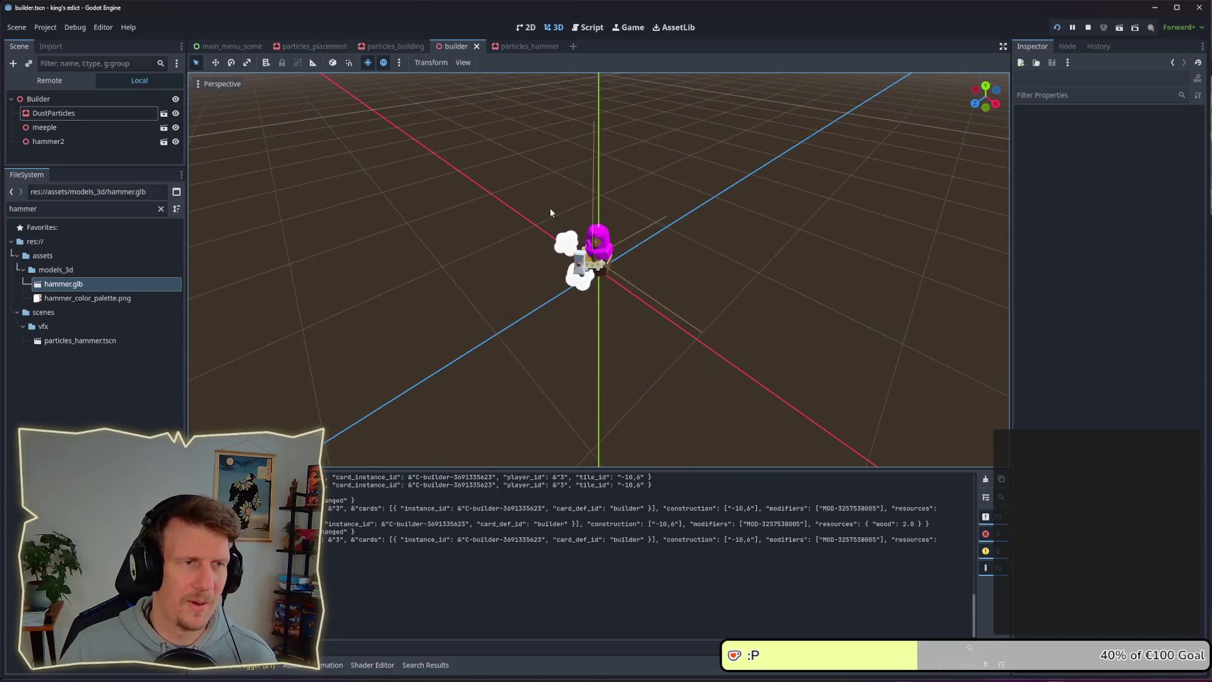
{"action": "left_click", "coordinate": [164, 113]}
- Rename the DustParticles root node to ParticlesBuilding, replacing a first try of 'BuildingParticles'
{"action": "double_click", "coordinate": [146, 99]}
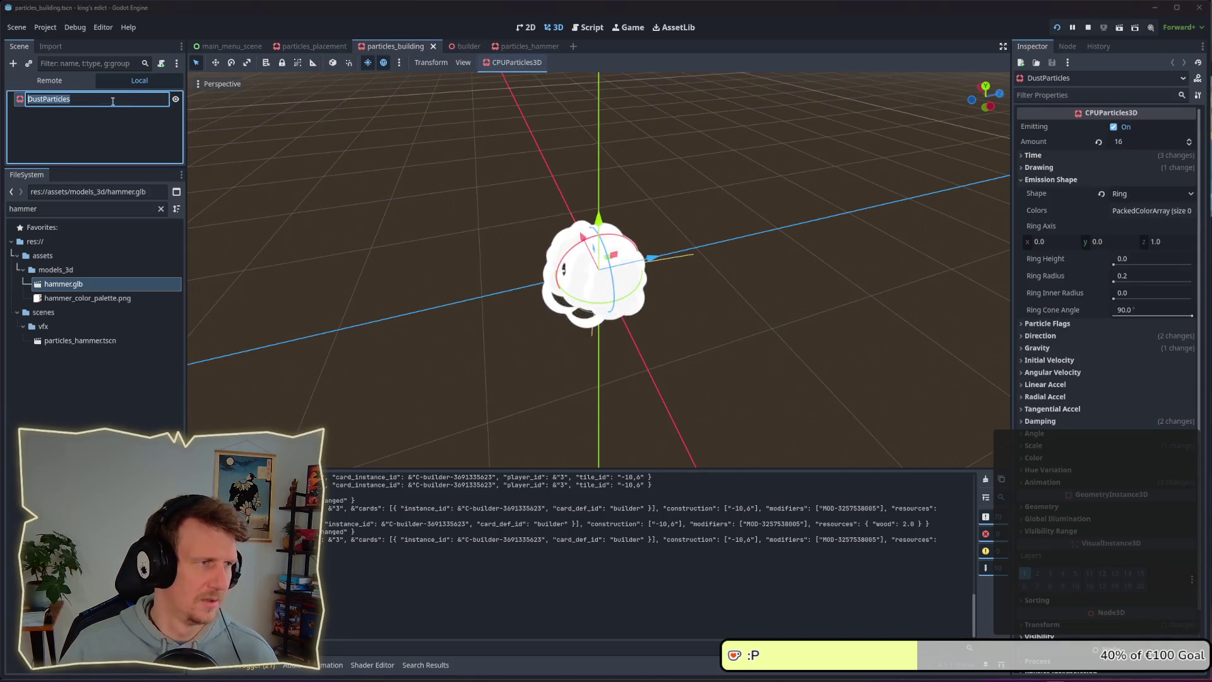
{"action": "type", "text": "B"}
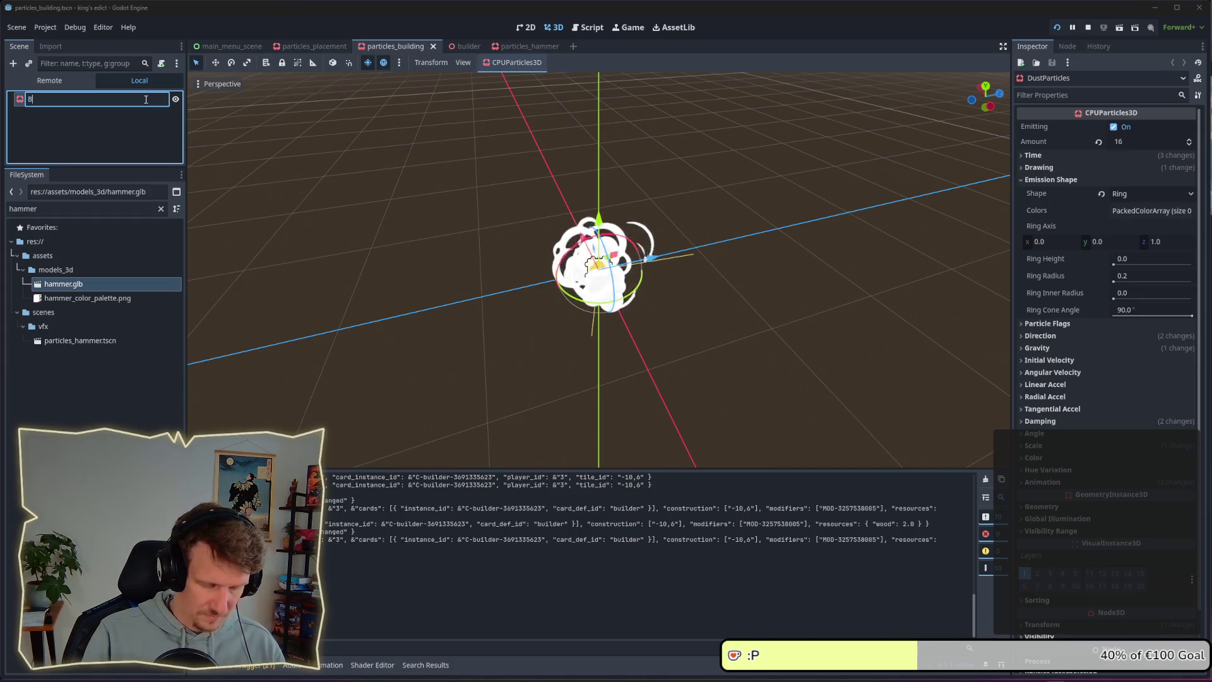
{"action": "type", "text": "uildingPart"}
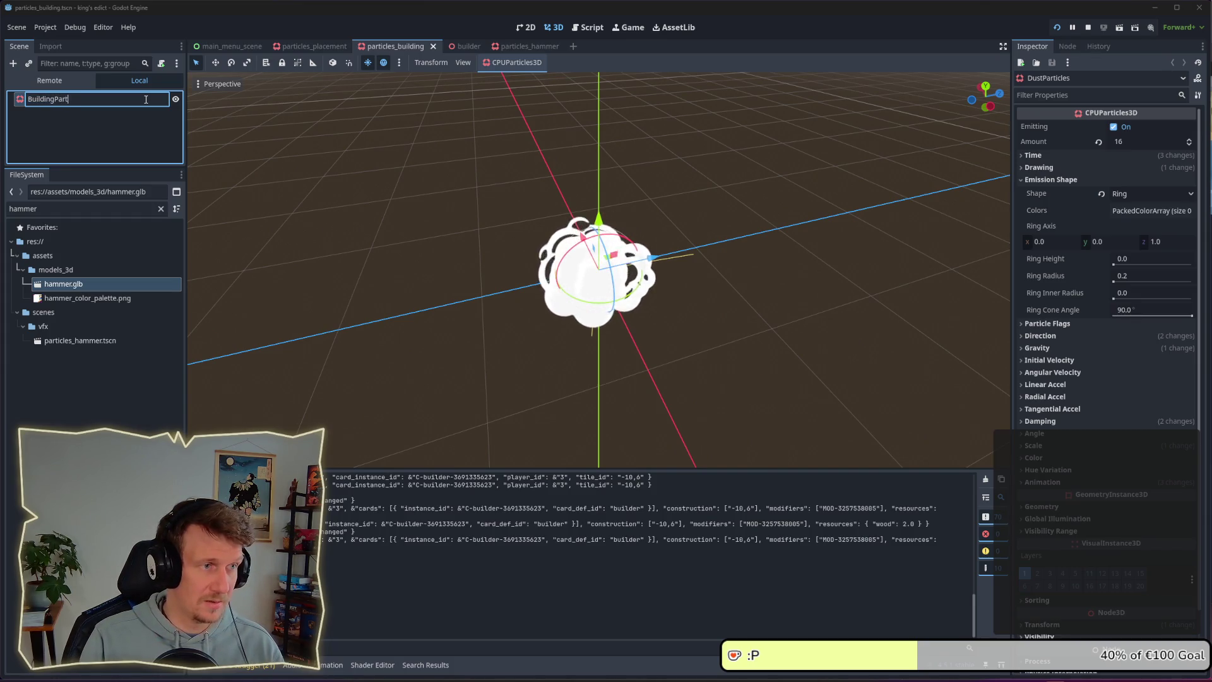
{"action": "type", "text": "icles"}
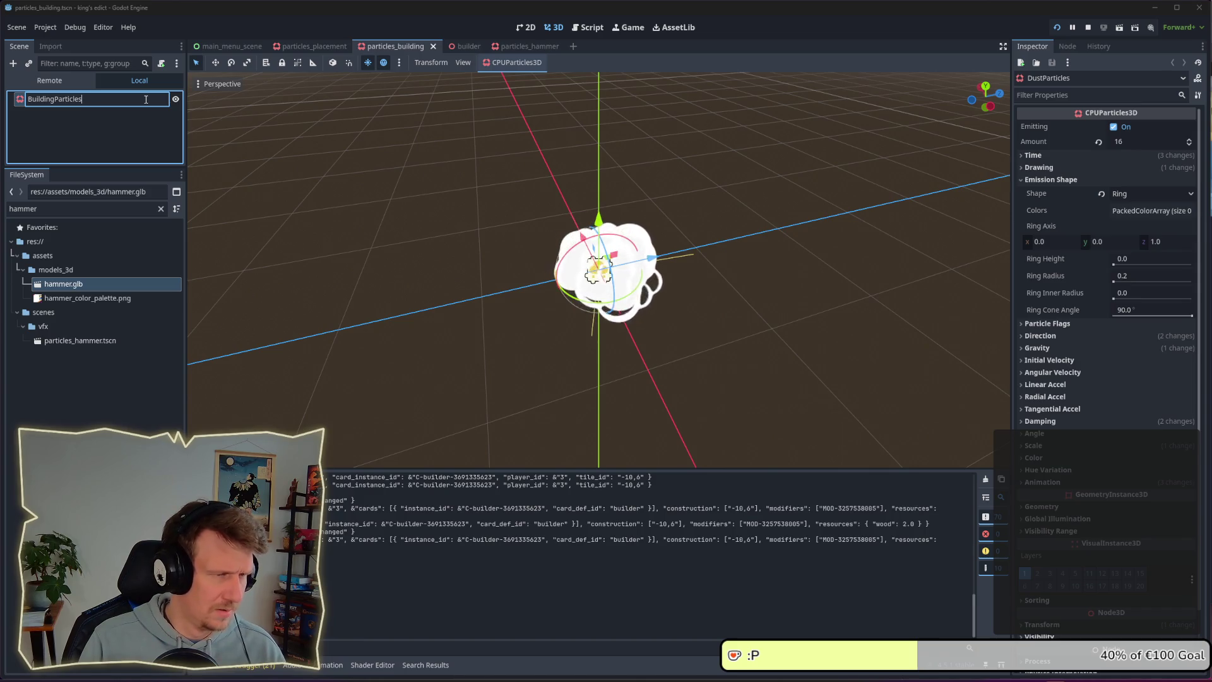
{"action": "key", "text": "ctrl+a"}
{"action": "type", "text": "Part"}
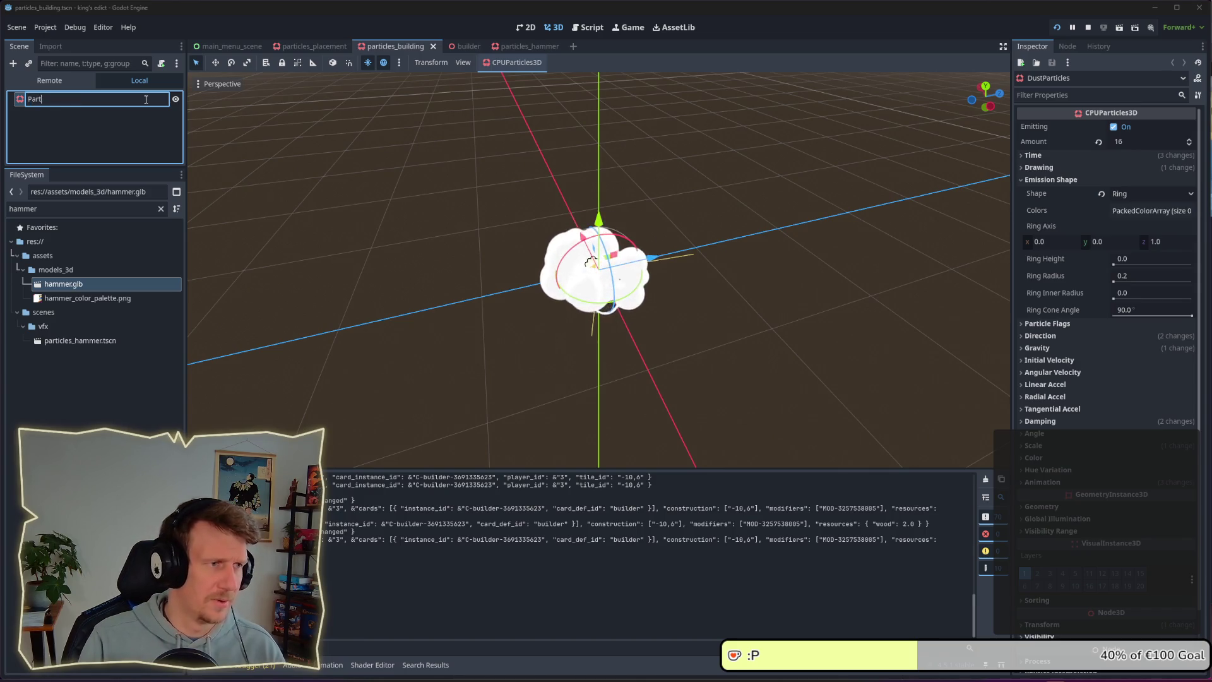
{"action": "type", "text": "iclesBuilding"}
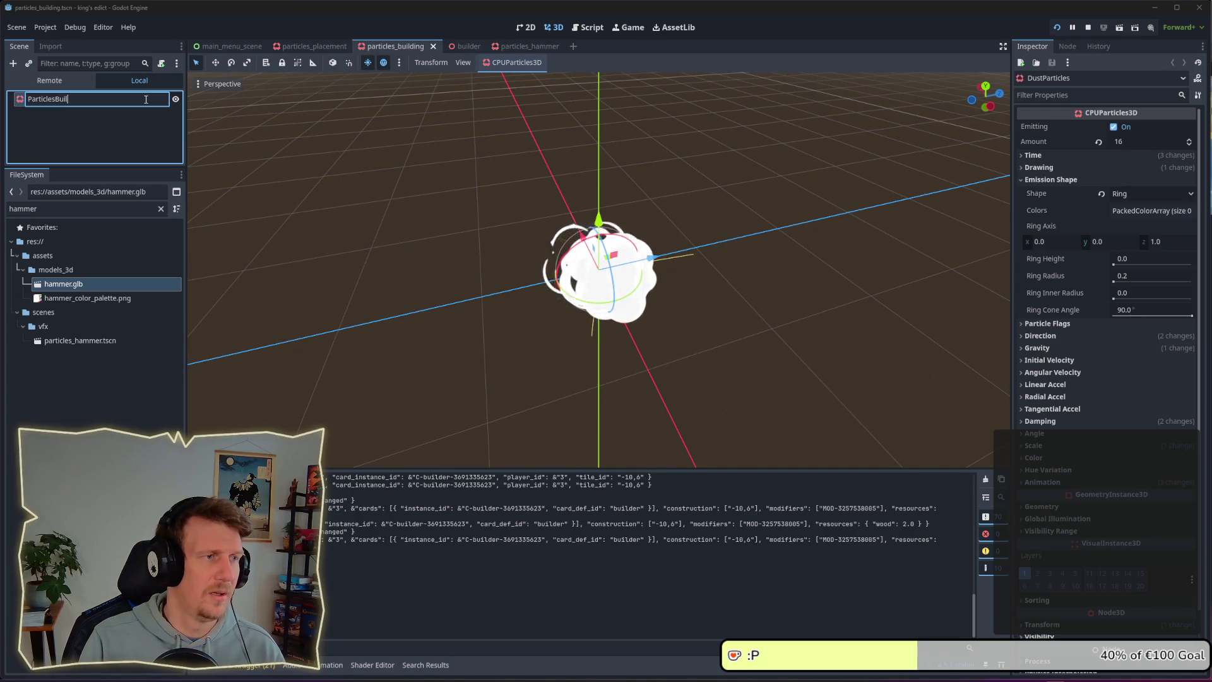
{"action": "key", "text": "Return"}
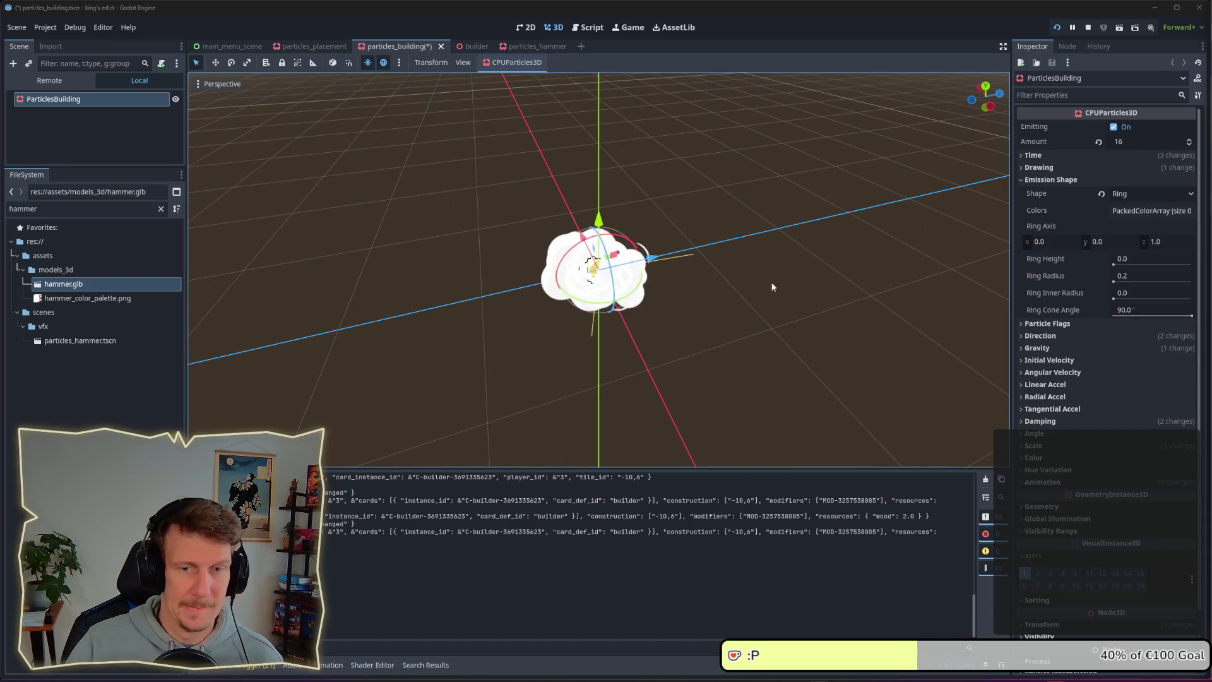
{"action": "left_click", "coordinate": [1059, 457]}
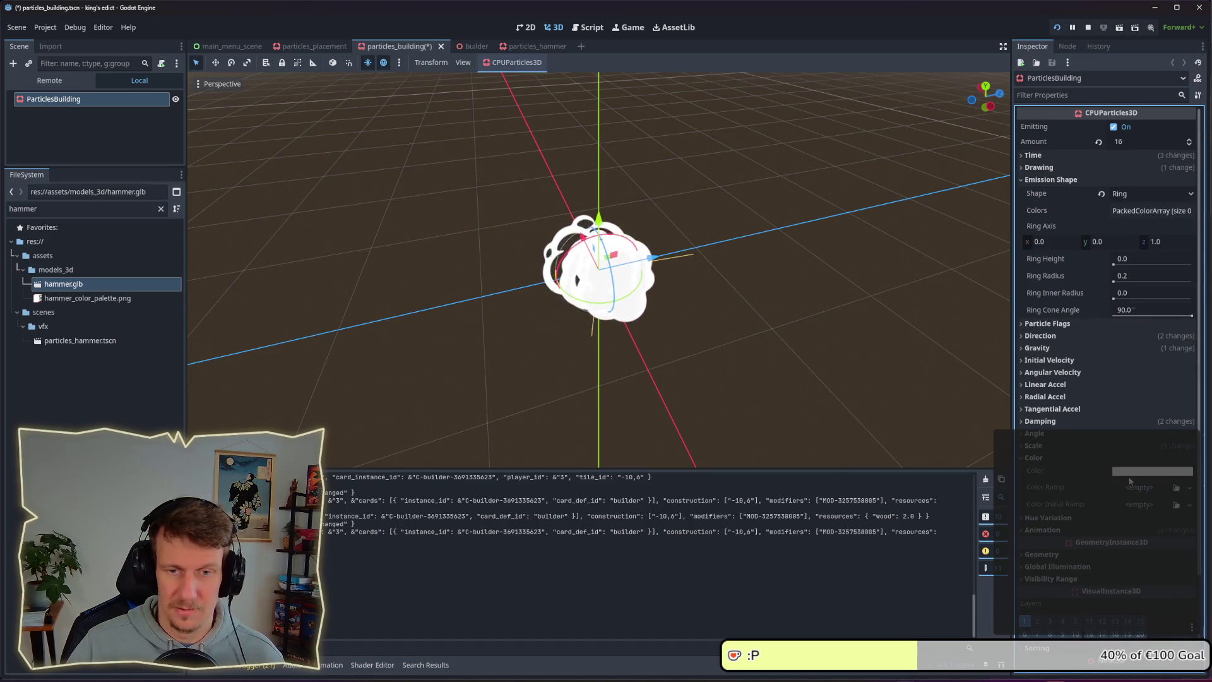
- Tint the particle colour pink by raising its saturation, and save the scene
{"action": "left_click", "coordinate": [1152, 471]}
{"action": "left_click_drag", "start_coordinate": [1121, 354], "coordinate": [1130, 350]}
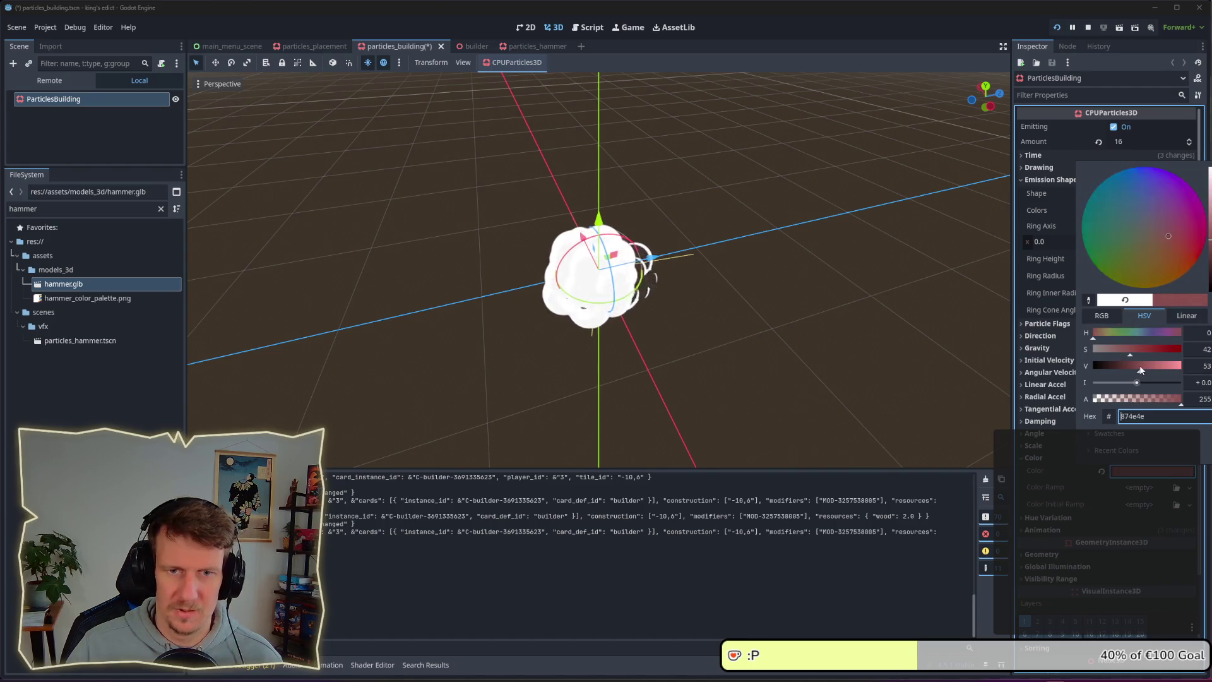
{"action": "key", "text": "Escape"}
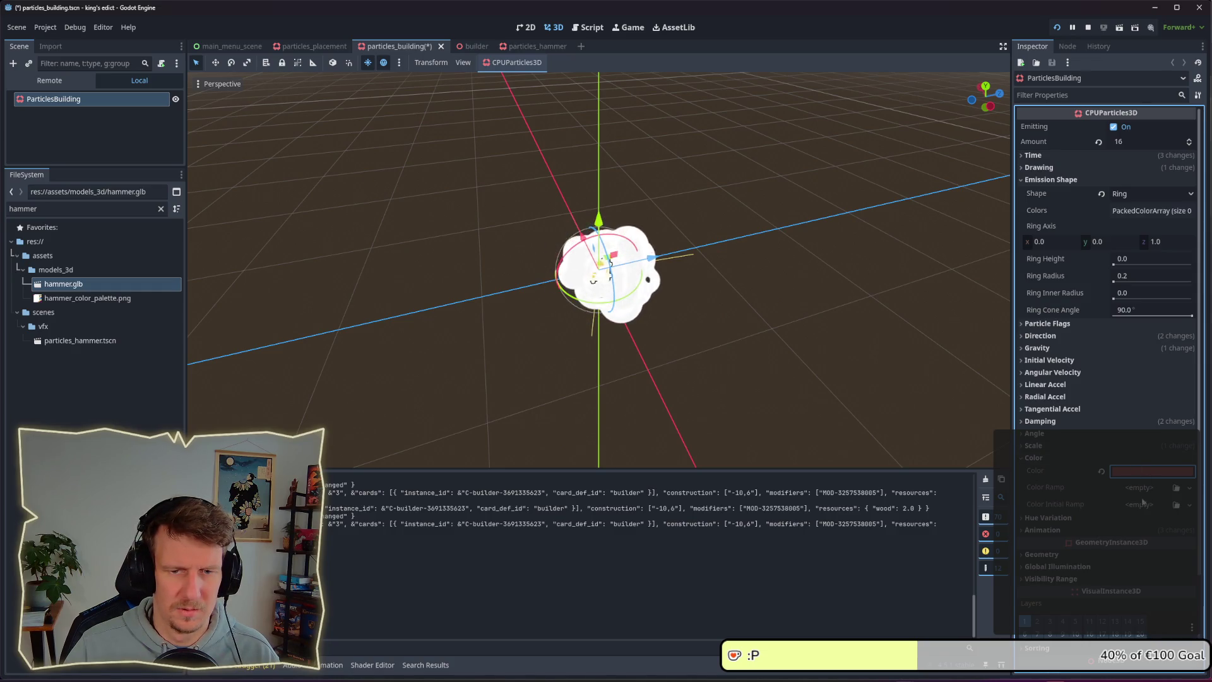
{"action": "mouse_move", "coordinate": [672, 339]}
{"action": "left_mouse_down"}
{"action": "mouse_move", "coordinate": [669, 259]}
{"action": "mouse_move", "coordinate": [661, 308]}
{"action": "left_mouse_up"}
{"action": "key", "text": "ctrl+s"}
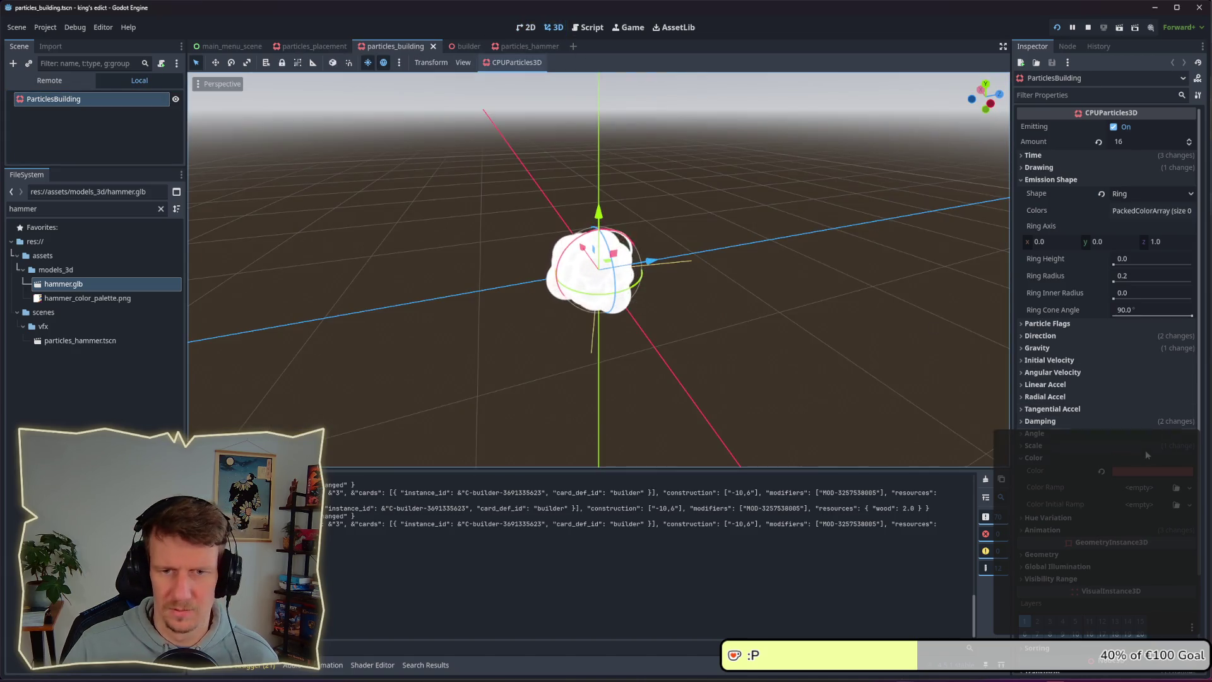
- Try a new Initial Color Ramp gradient with a bright blue stop
{"action": "left_click", "coordinate": [1140, 505]}
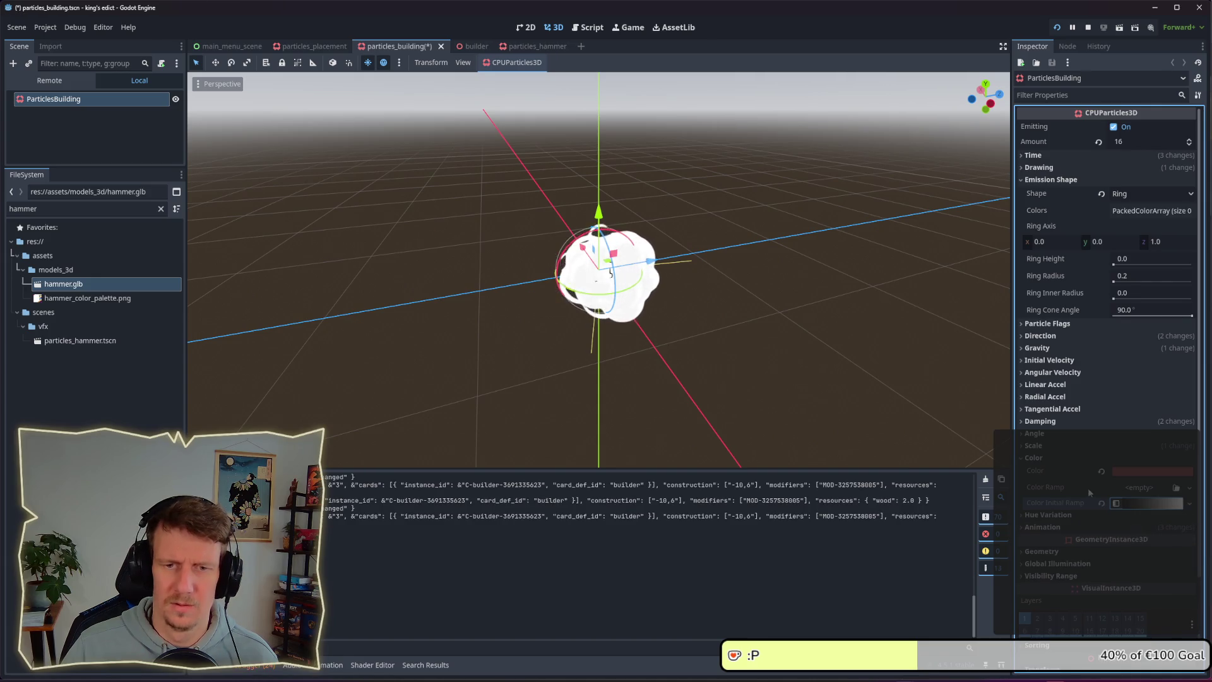
{"action": "left_click", "coordinate": [1158, 534]}
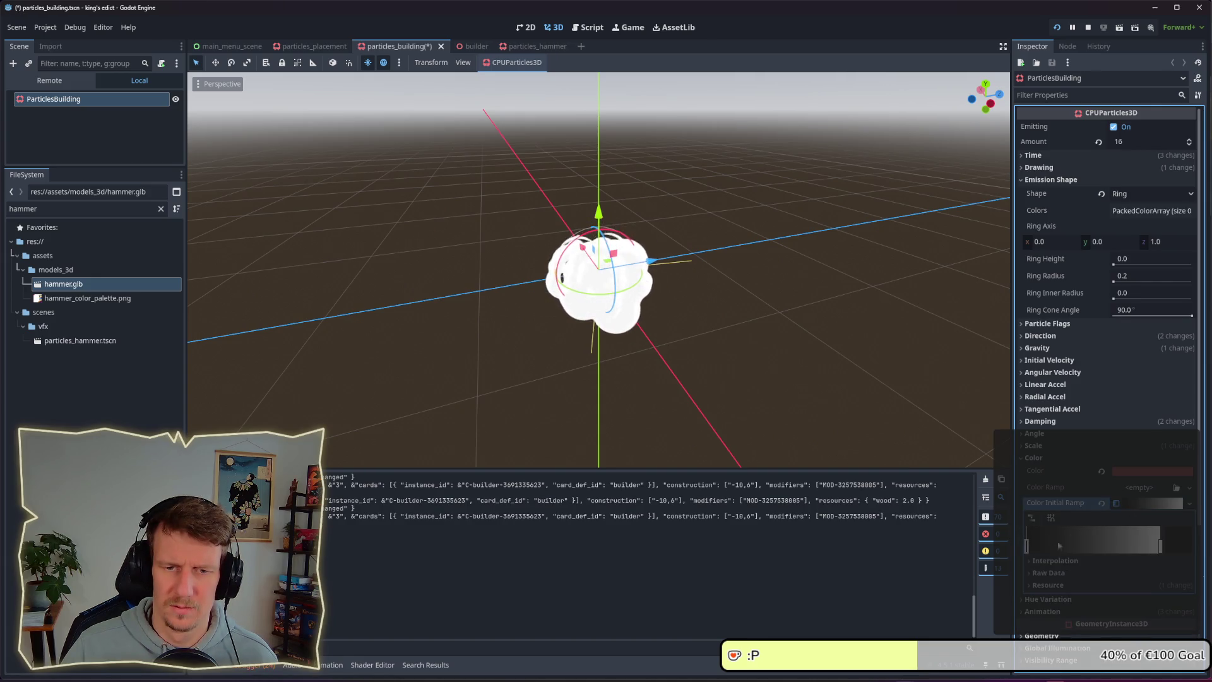
{"action": "double_click", "coordinate": [1026, 544]}
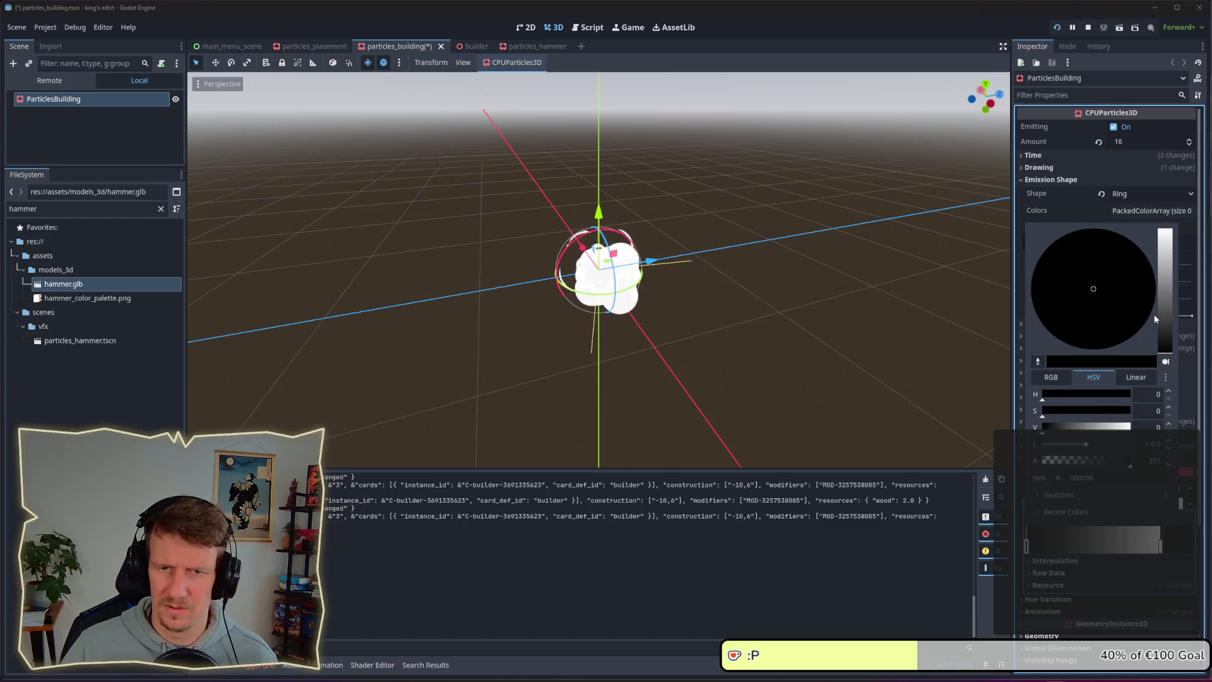
{"action": "left_click", "coordinate": [1092, 395]}
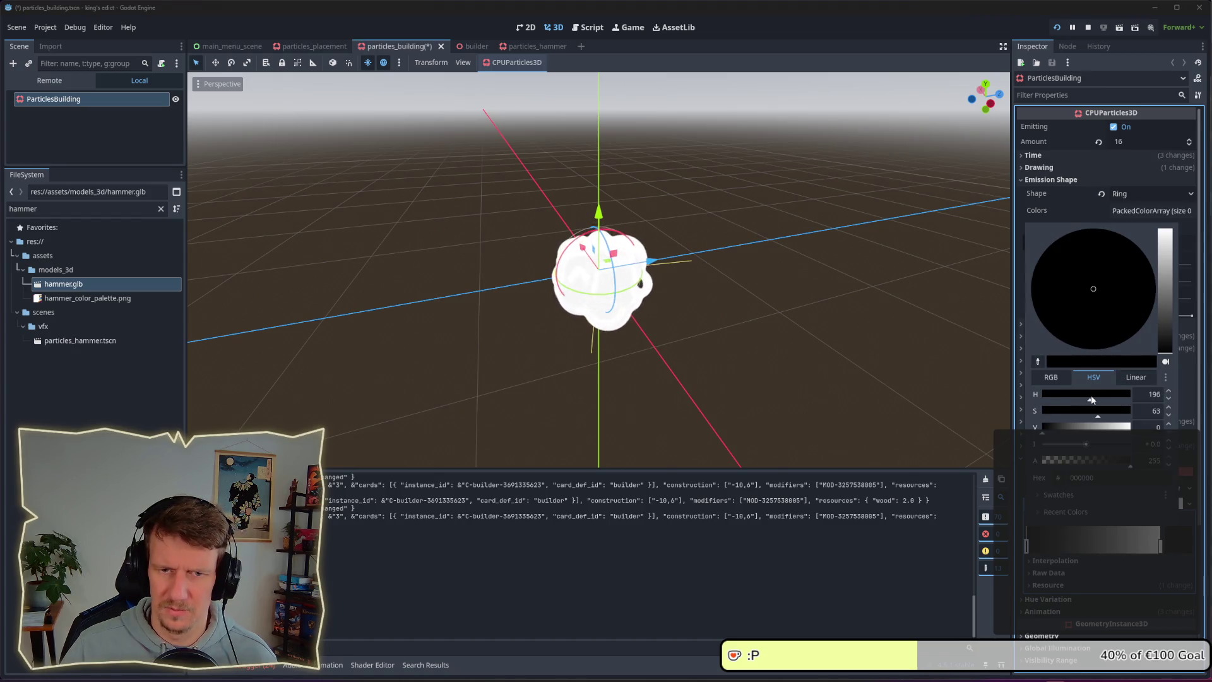
{"action": "left_click", "coordinate": [1086, 431]}
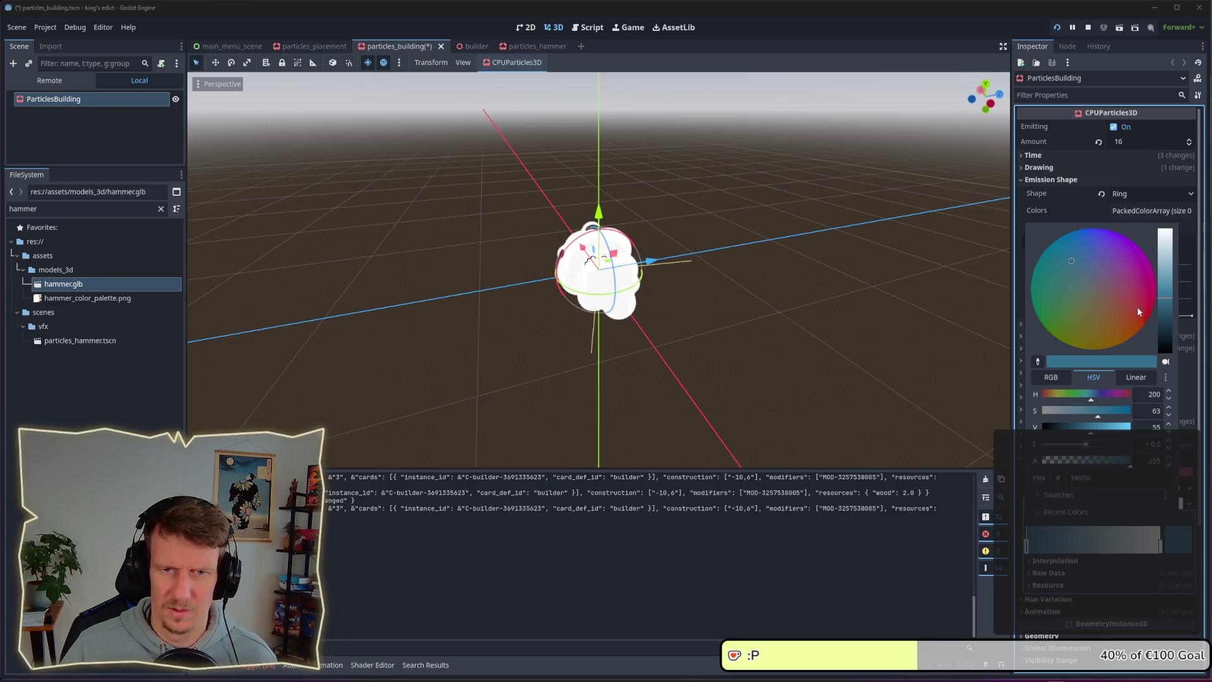
{"action": "left_click_drag", "start_coordinate": [1165, 294], "coordinate": [1167, 291]}
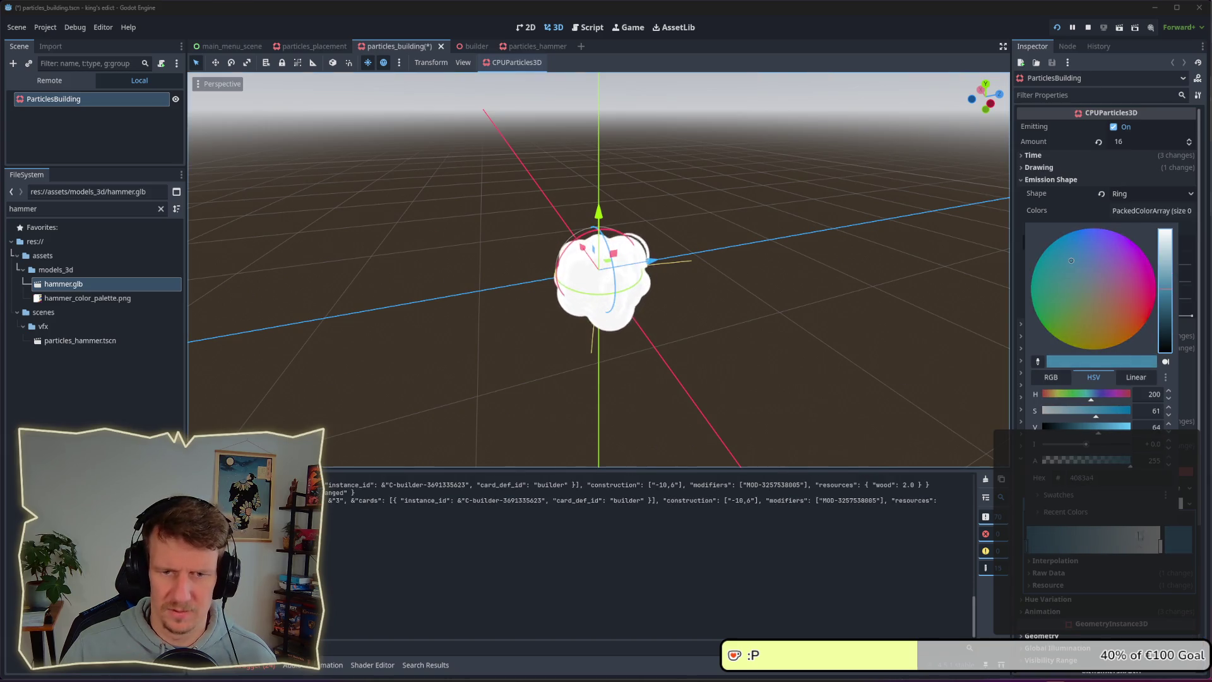
{"action": "left_click", "coordinate": [779, 335]}
- Remove the colour ramp gradient and reset the particle colour to default white
{"action": "left_click", "coordinate": [1102, 504]}
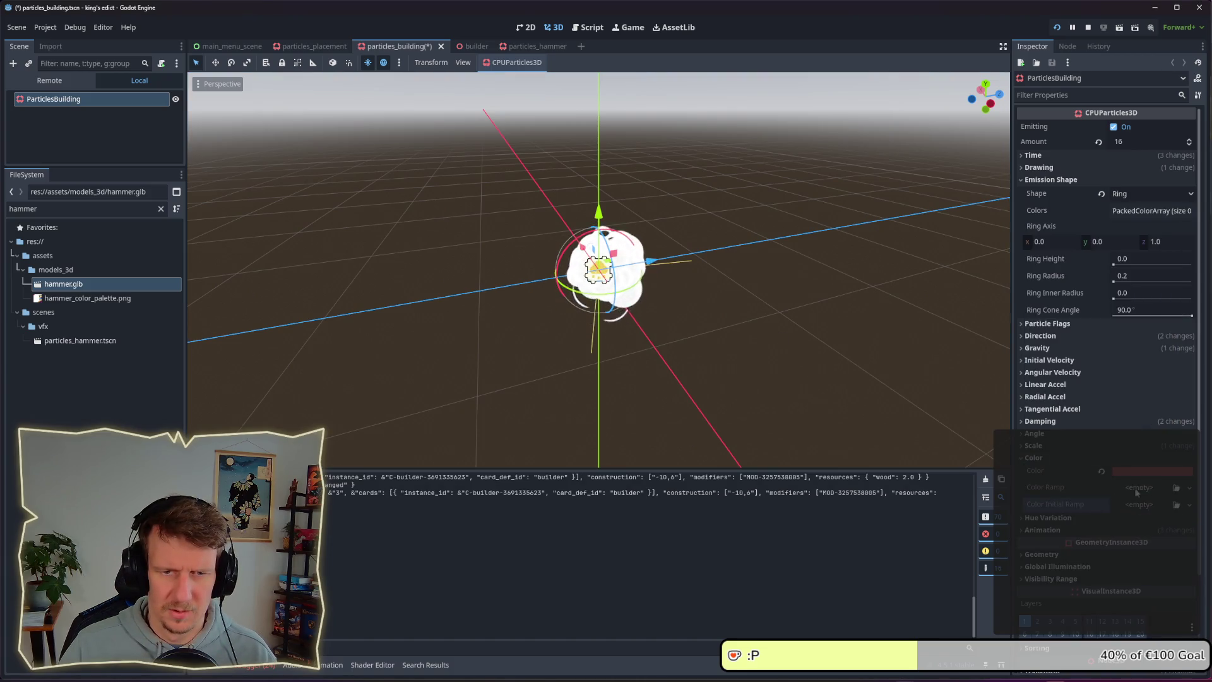
{"action": "left_click", "coordinate": [1102, 472]}
{"action": "left_click", "coordinate": [1034, 458]}
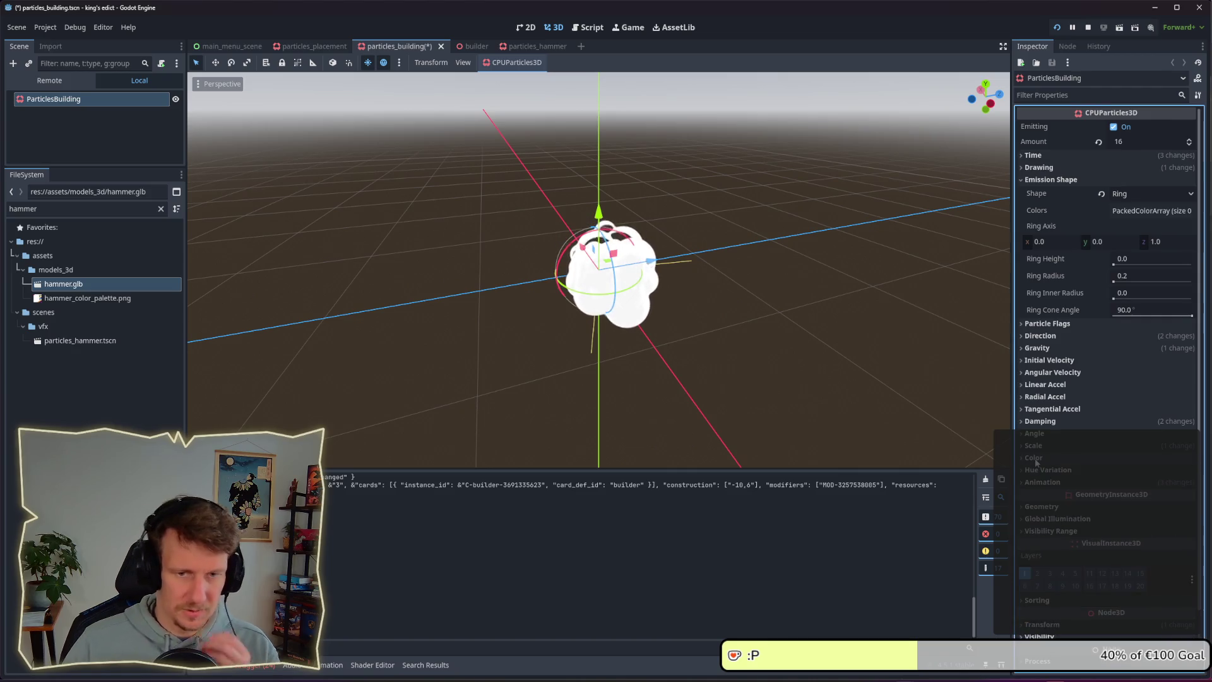
{"action": "left_click", "coordinate": [1044, 483]}
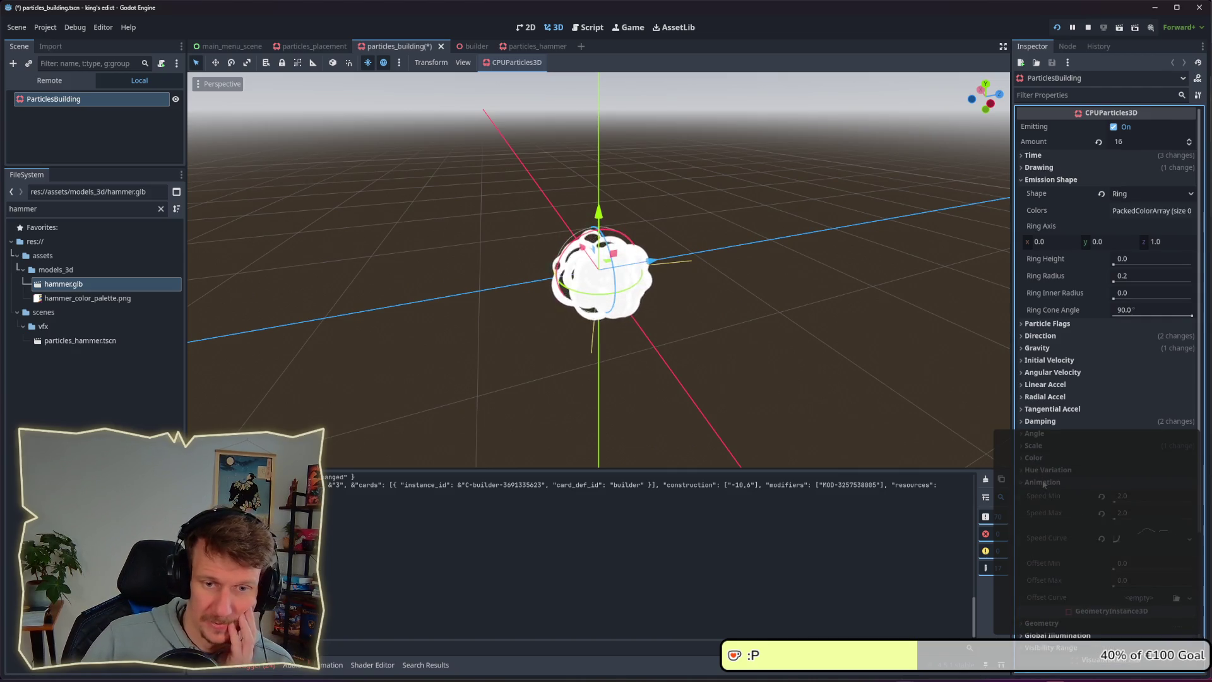
{"action": "left_click", "coordinate": [1044, 483]}
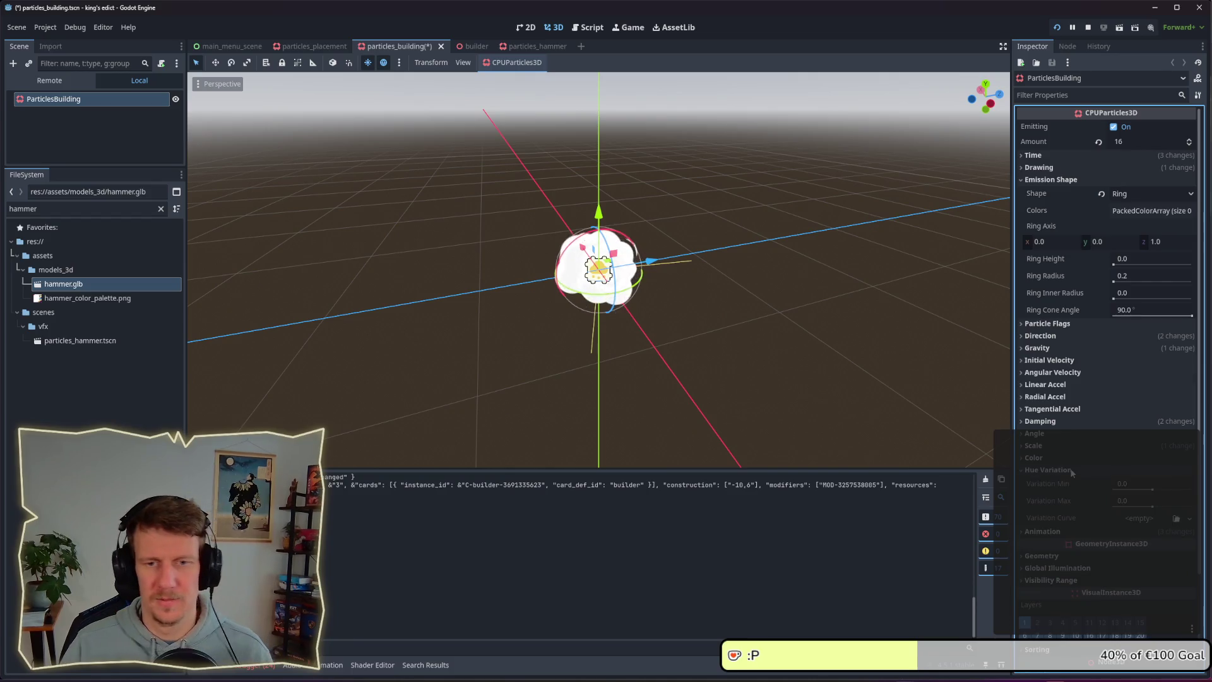
{"action": "left_click", "coordinate": [1072, 482]}
- Set the particle colour to light red (ff7878, saturation 53) and save particles_building
{"action": "left_click", "coordinate": [1072, 482]}
{"action": "left_click", "coordinate": [1054, 459]}
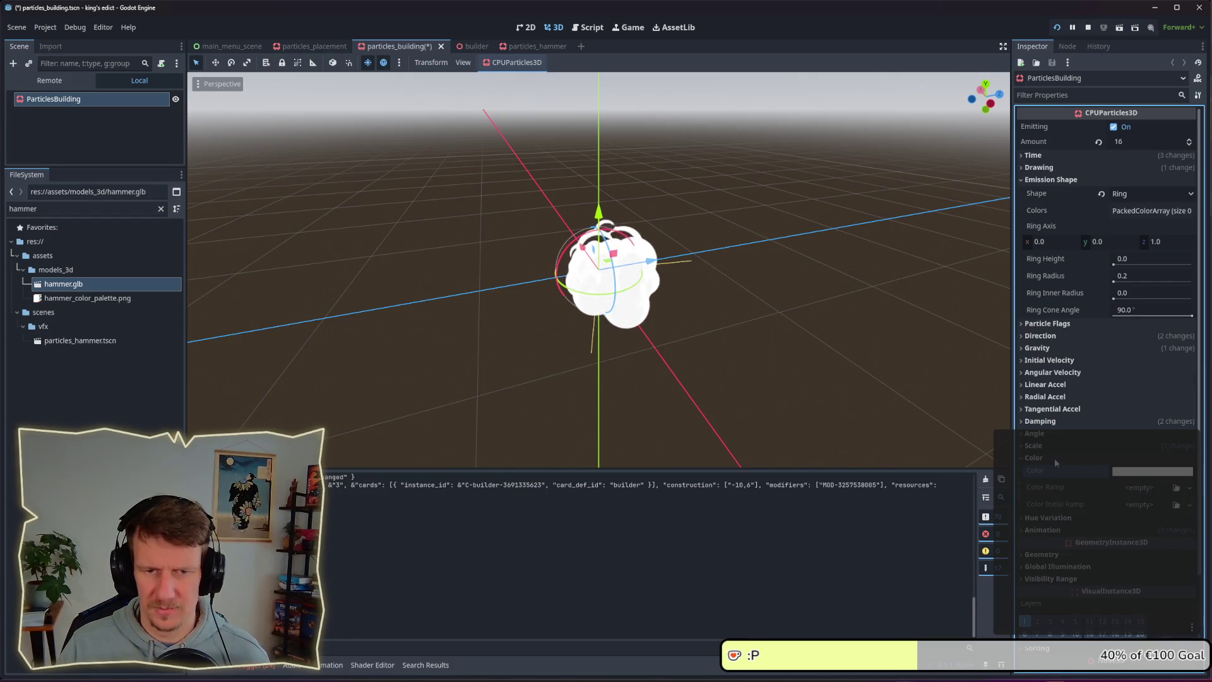
{"action": "left_click", "coordinate": [1141, 471]}
{"action": "left_click", "coordinate": [1140, 349]}
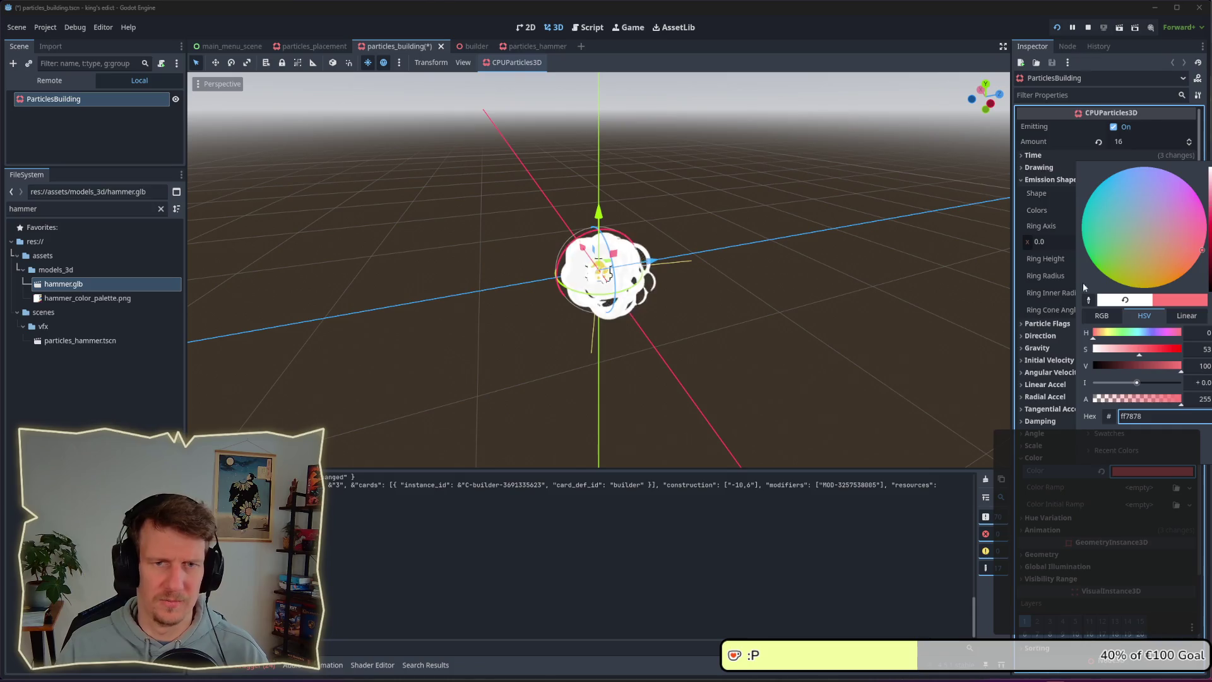
{"action": "left_click", "coordinate": [818, 342]}
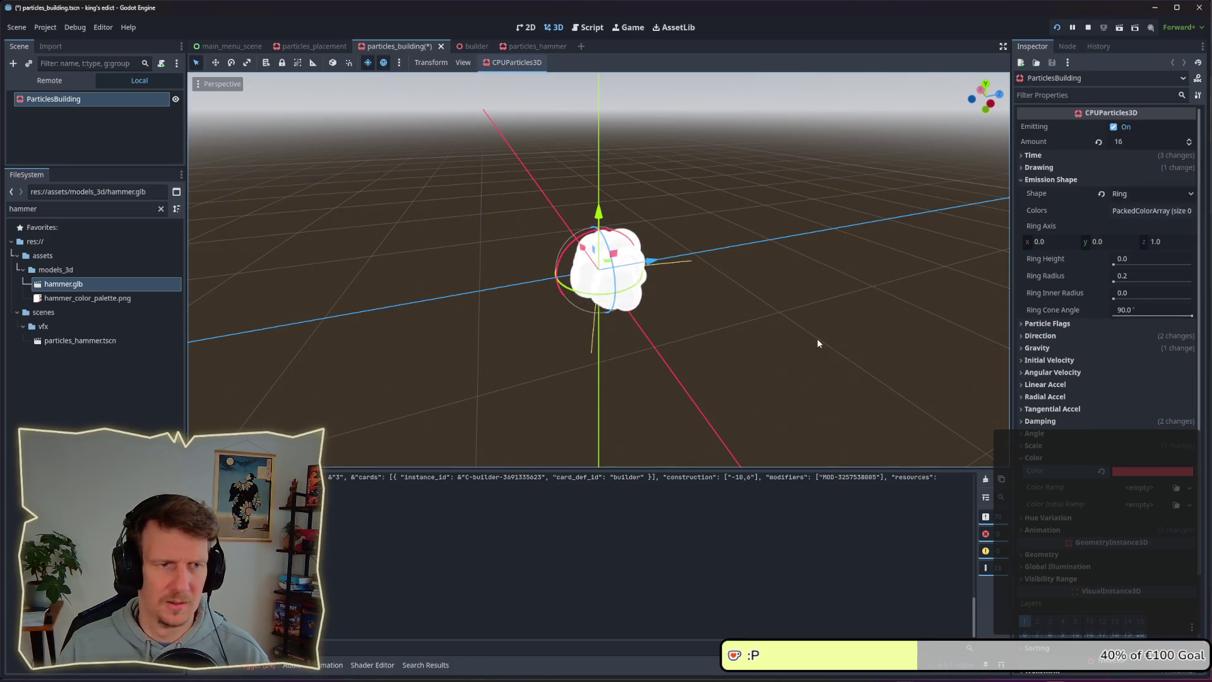
{"action": "left_click", "coordinate": [786, 321]}
{"action": "key", "text": "ctrl+s"}
{"action": "left_click_drag", "start_coordinate": [683, 278], "coordinate": [686, 334]}
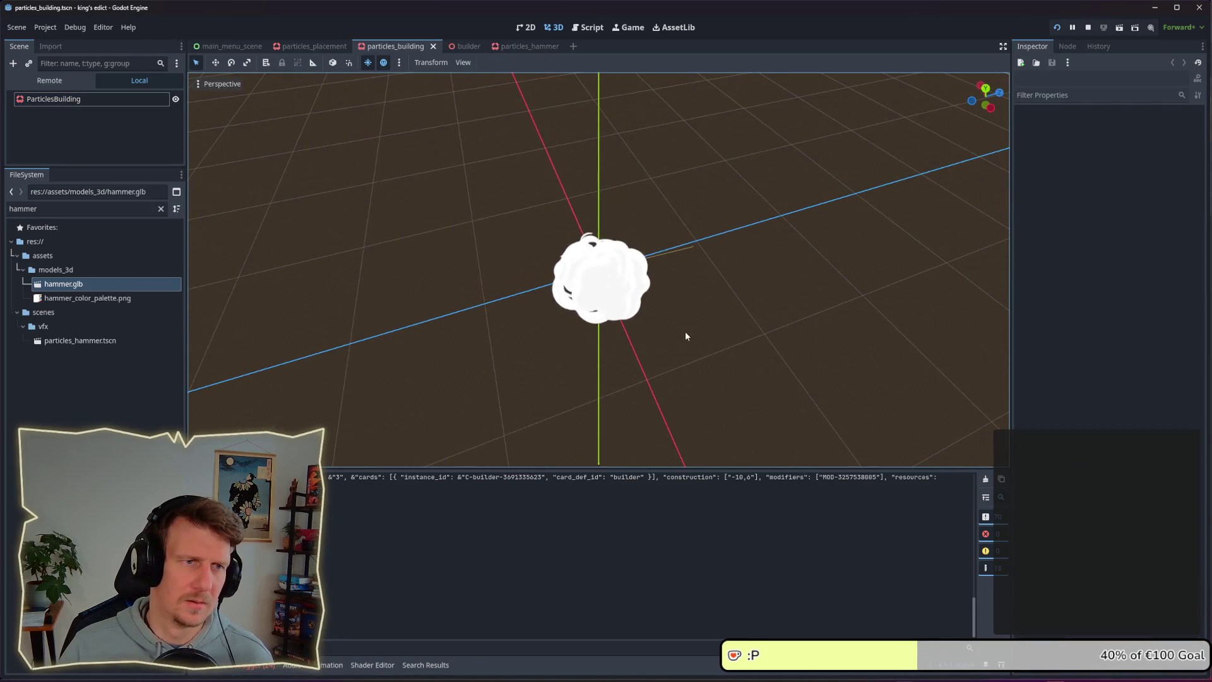
{"action": "key", "text": "alt+Tab"}
- Watch the dust in the running game, then reset the particle colour to white and save
{"action": "left_click", "coordinate": [689, 299]}
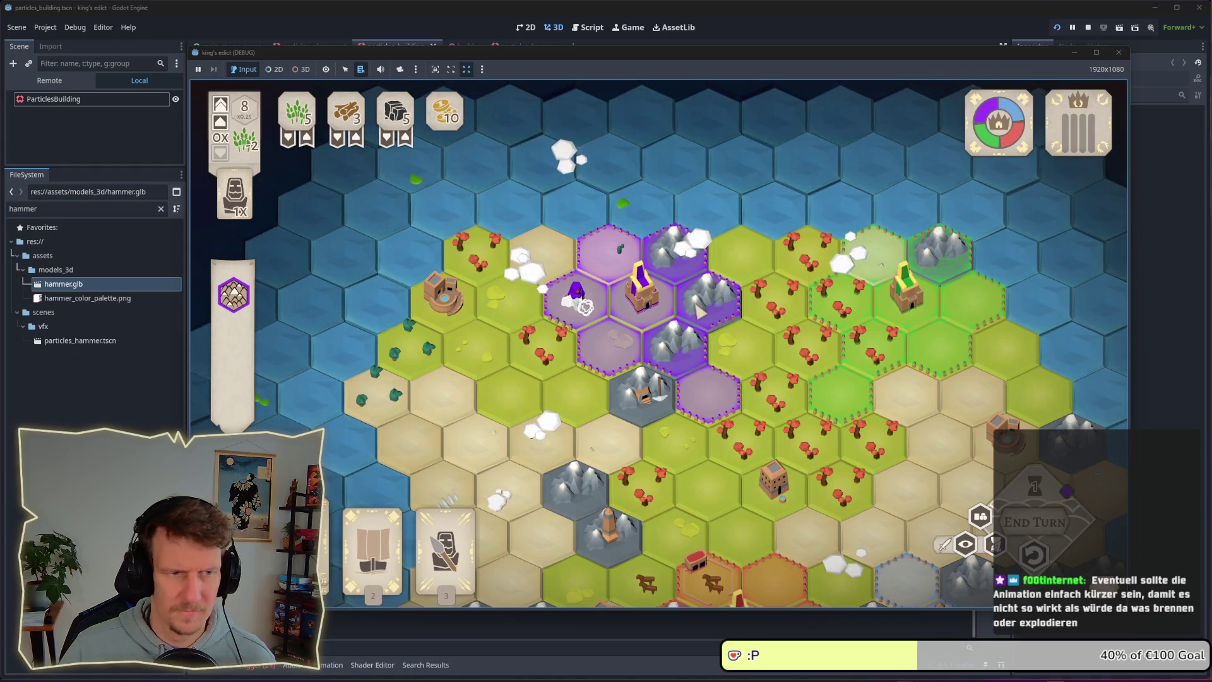
{"action": "key", "text": "alt+Tab"}
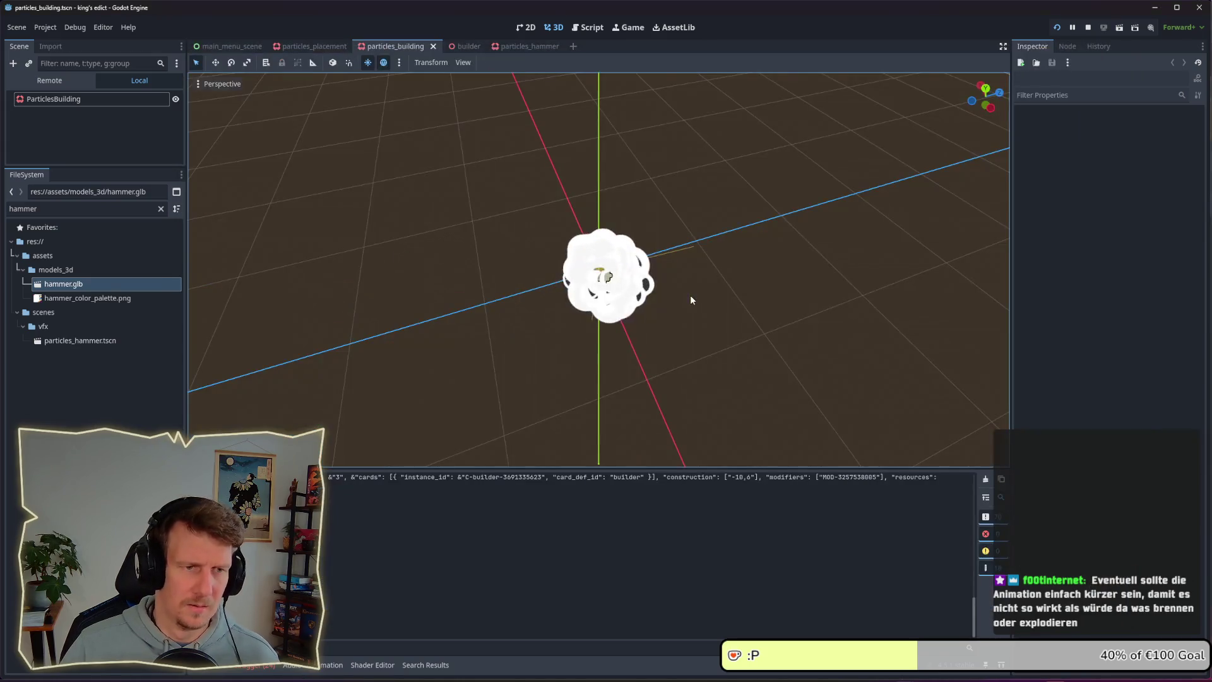
{"action": "left_click", "coordinate": [518, 46]}
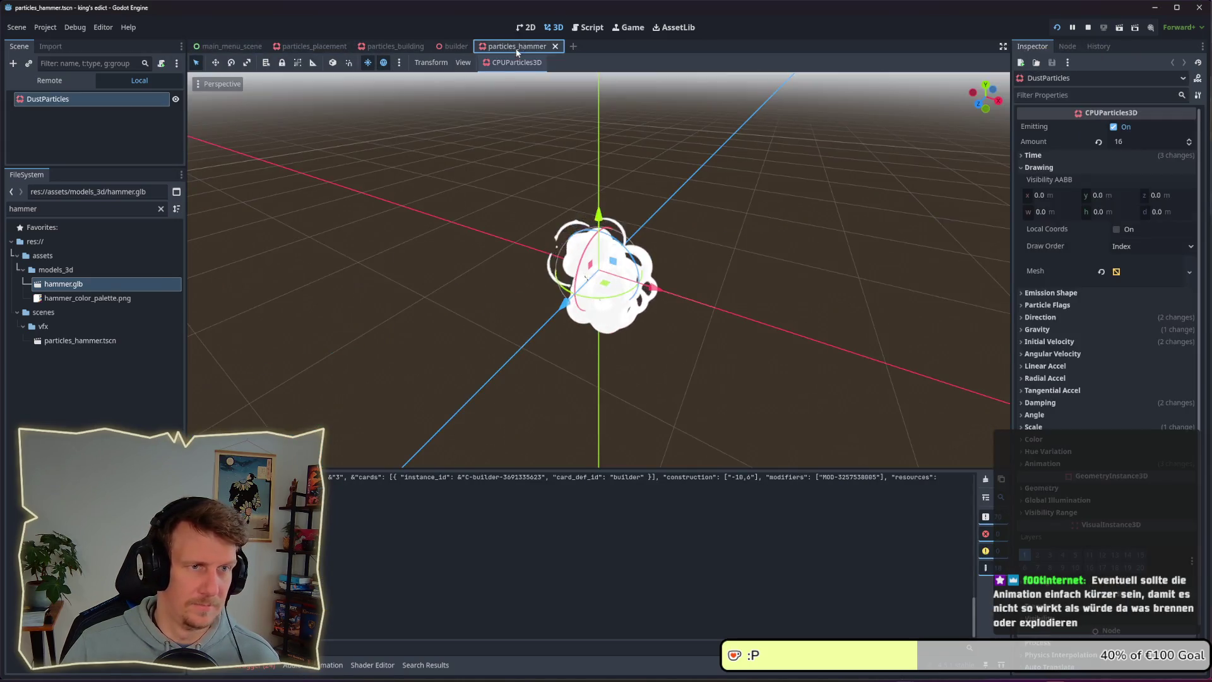
{"action": "left_click", "coordinate": [395, 46]}
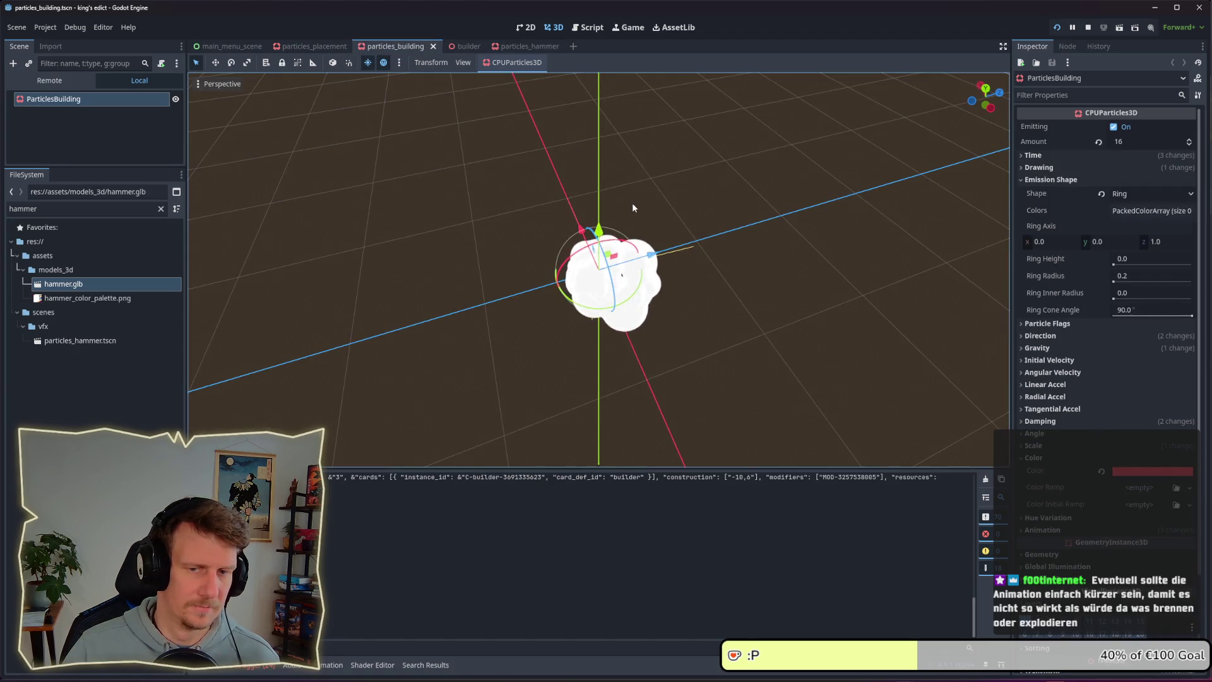
{"action": "left_click", "coordinate": [1102, 471]}
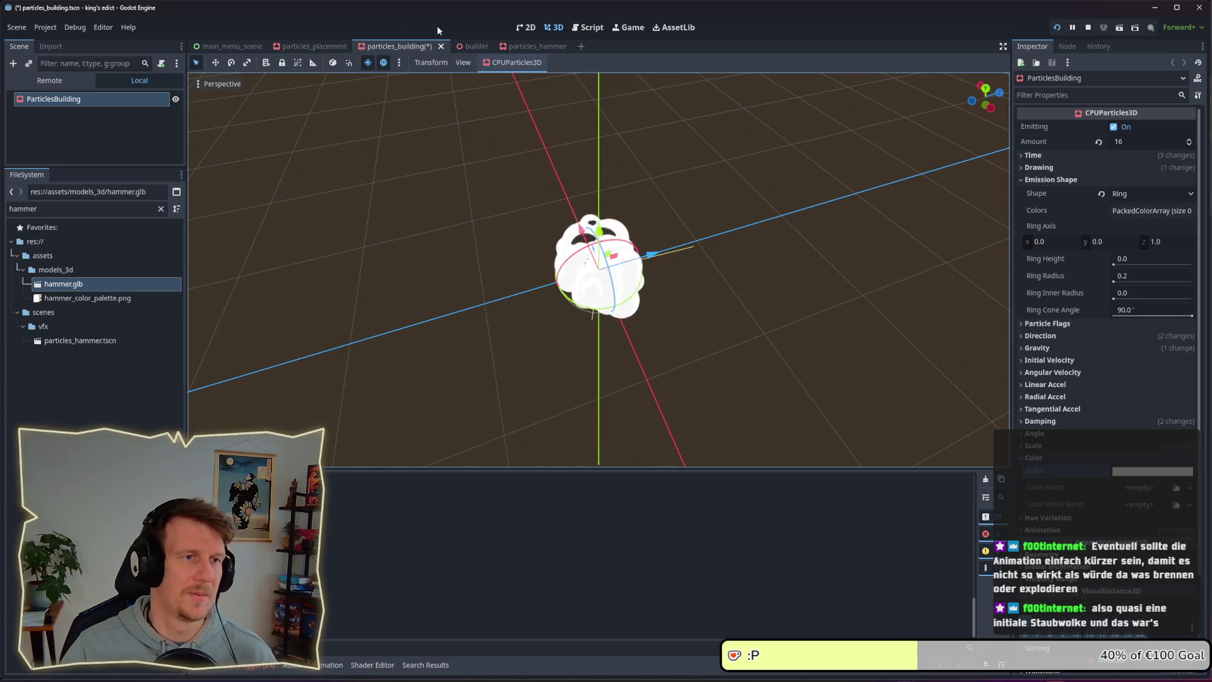
{"action": "key", "text": "ctrl+s"}
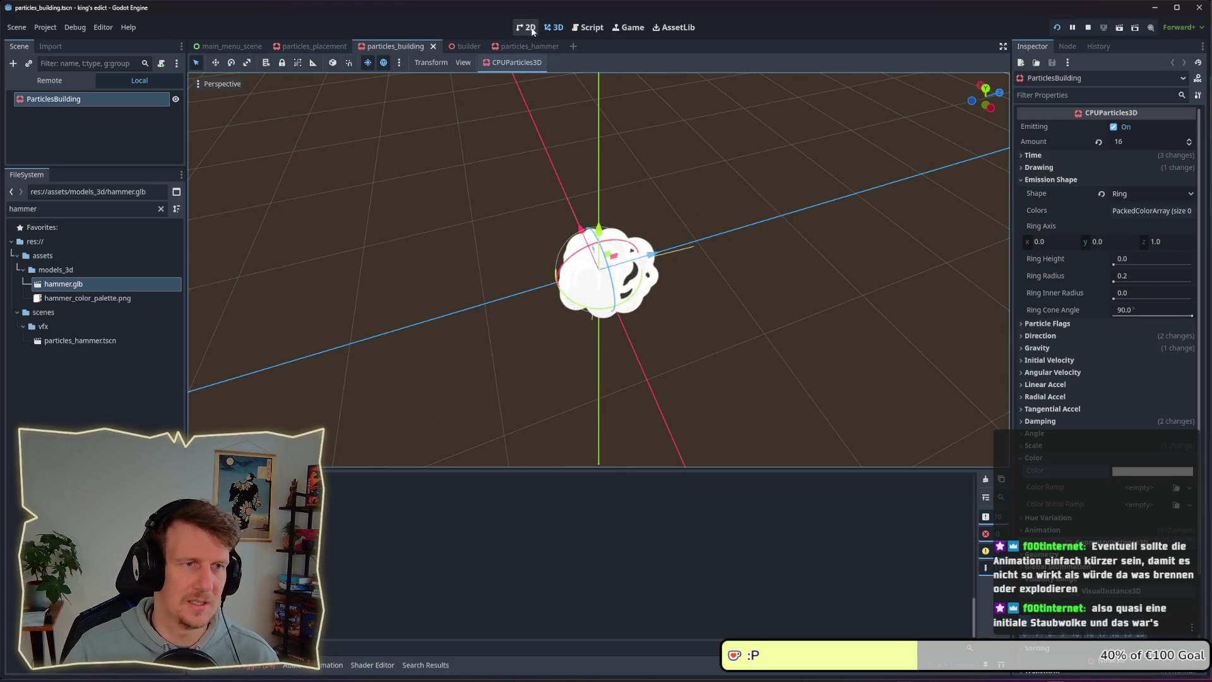
- Glance at the builder and hammer scenes, then recheck the building dust in the running game
{"action": "left_click", "coordinate": [472, 46]}
{"action": "left_click", "coordinate": [516, 47]}
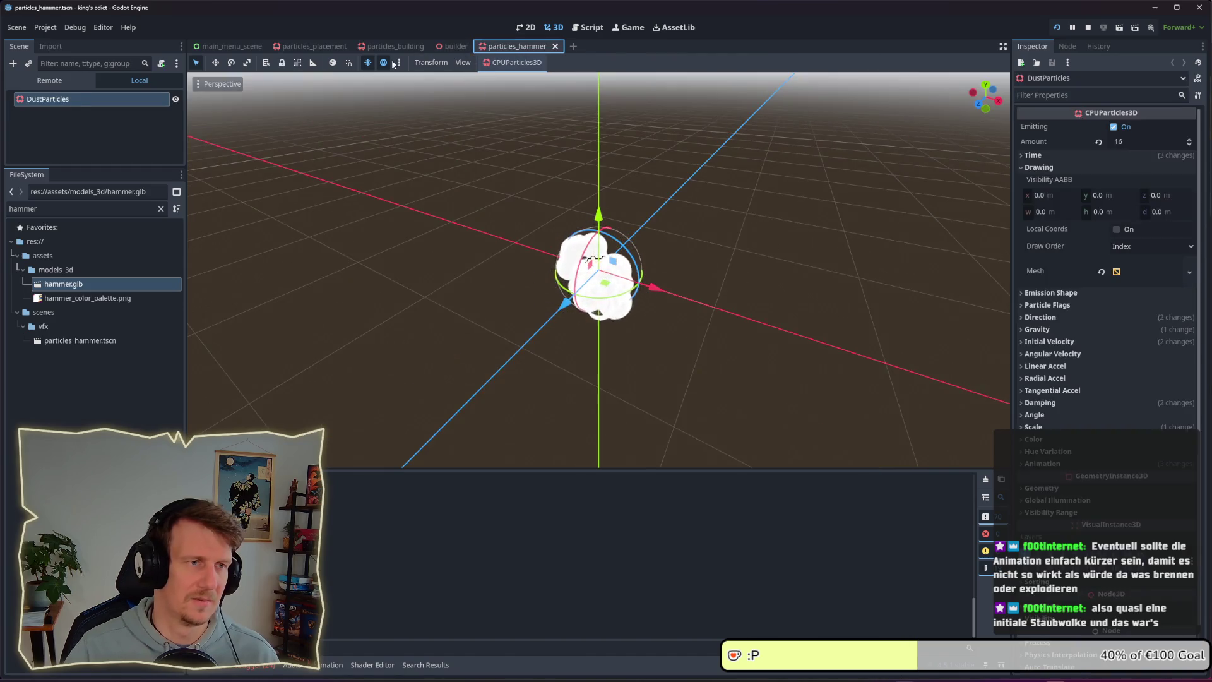
{"action": "left_click", "coordinate": [395, 46]}
{"action": "key", "text": "alt+Tab"}
{"action": "left_click", "coordinate": [564, 195]}
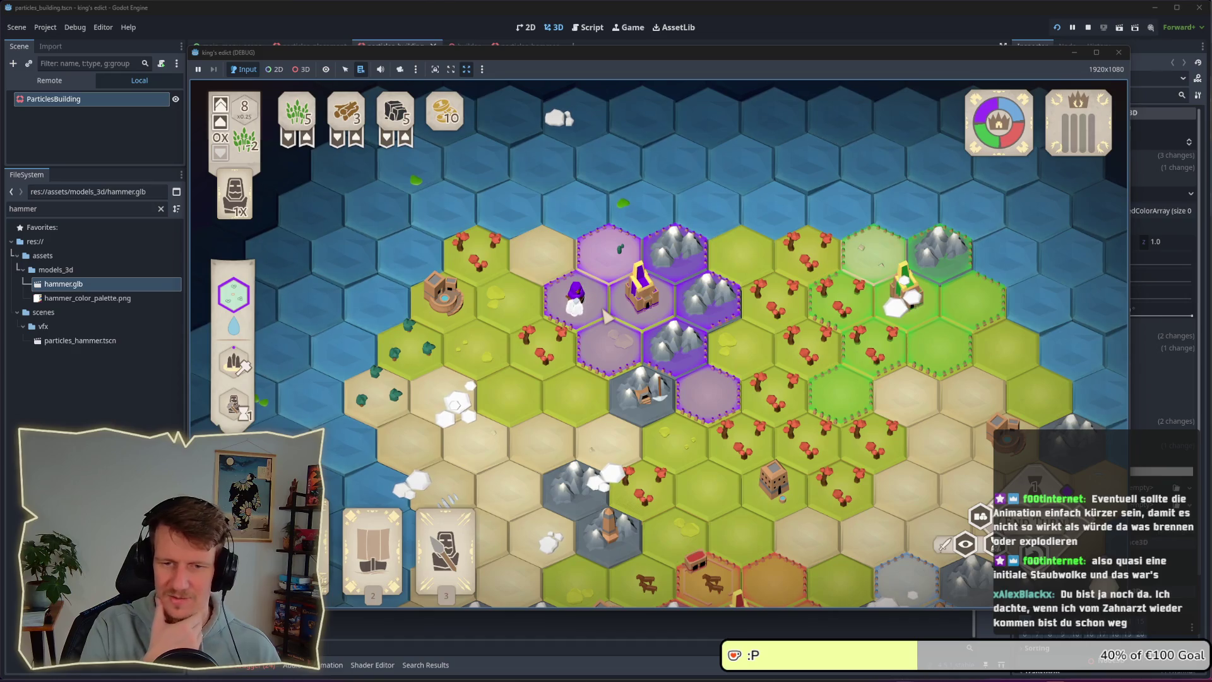
{"action": "key", "text": "alt+Tab"}
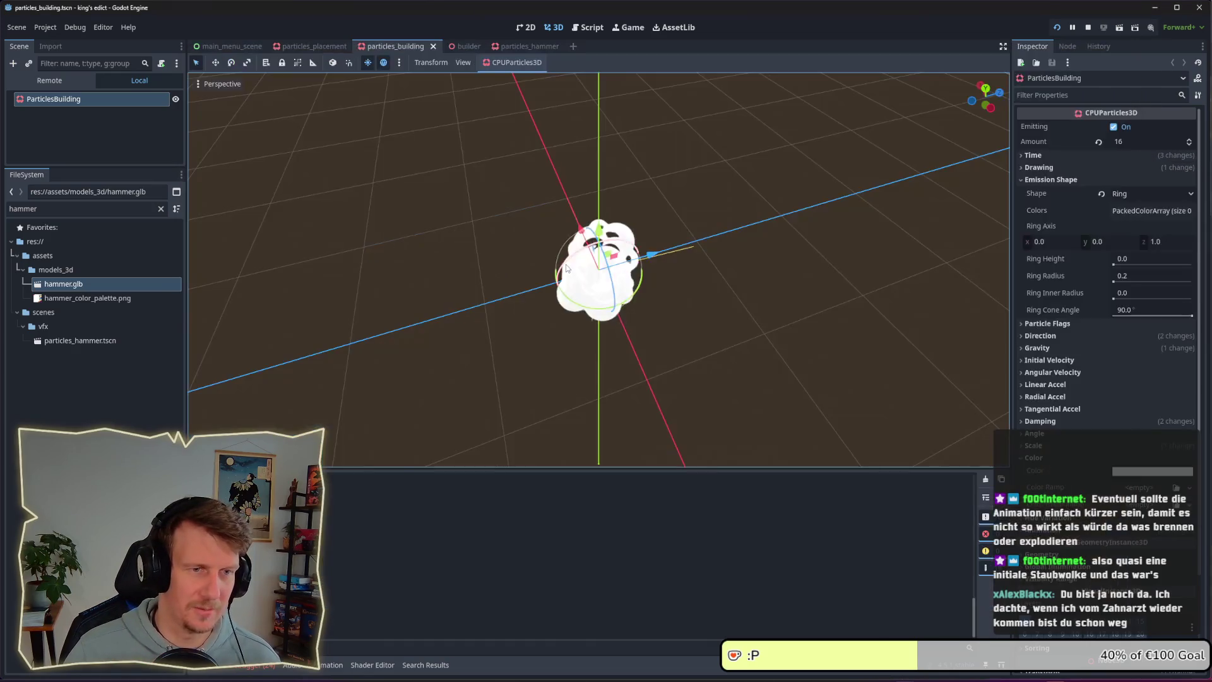
{"action": "left_click", "coordinate": [1134, 275]}
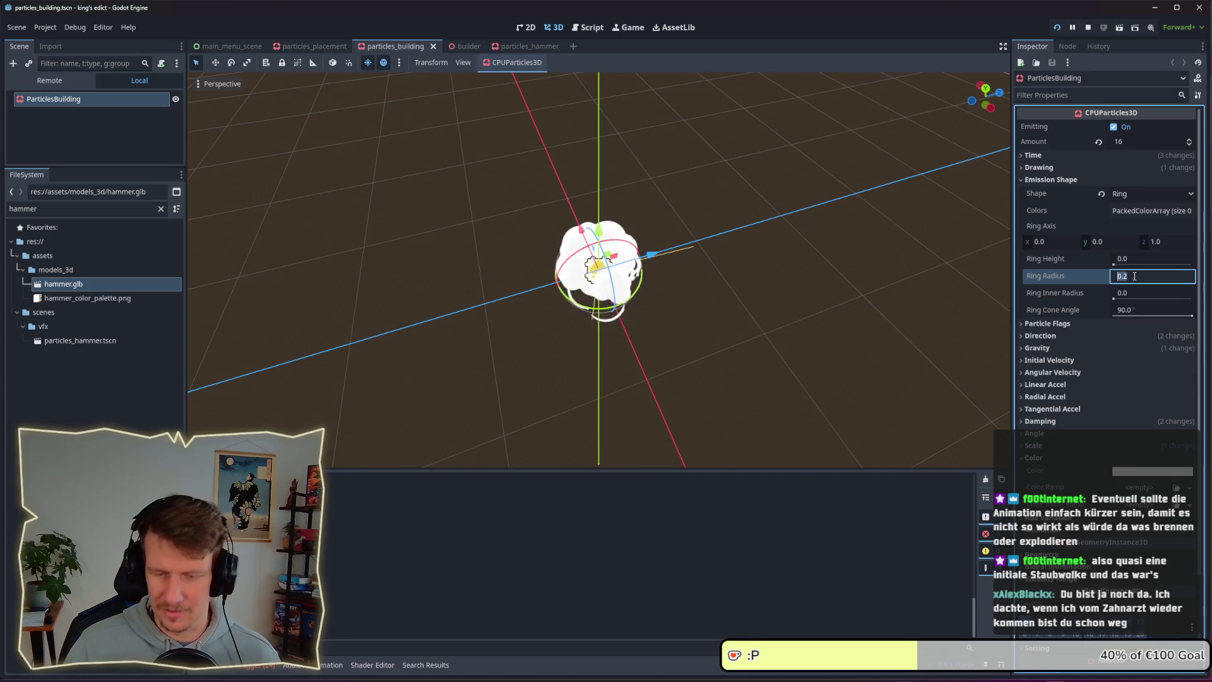
- Set the ring radius to 0.4 and check the dust in the running game
{"action": "type", "text": "0.4"}
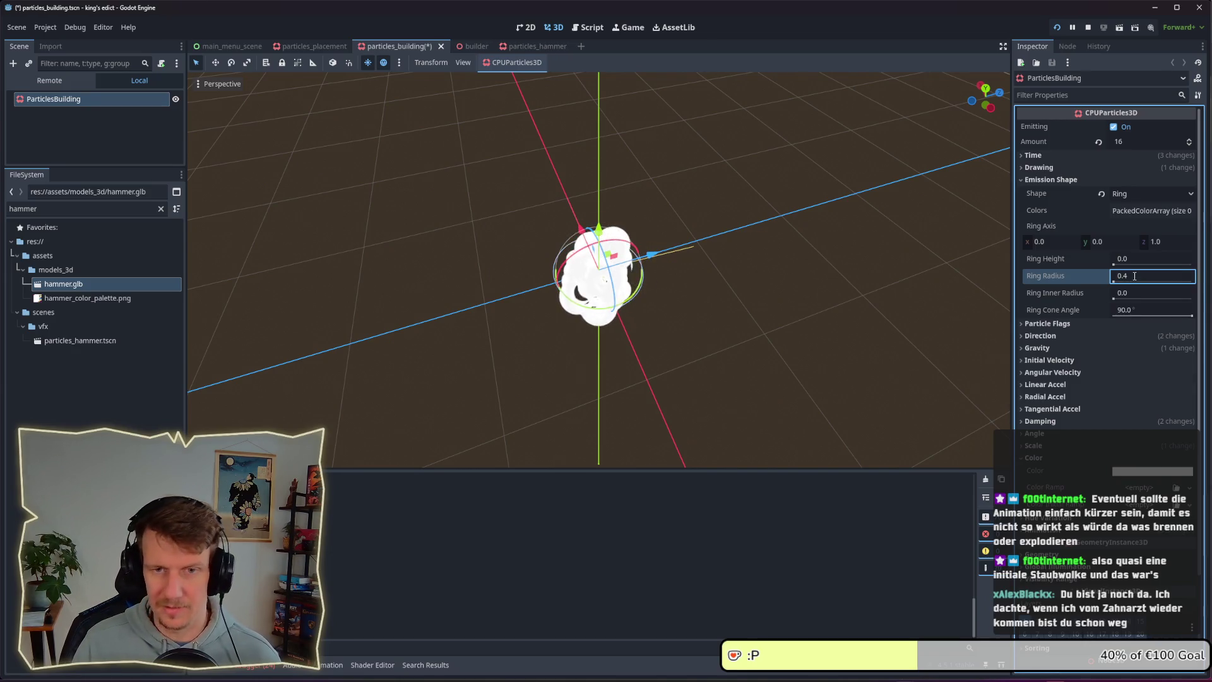
{"action": "key", "text": "alt+Tab"}
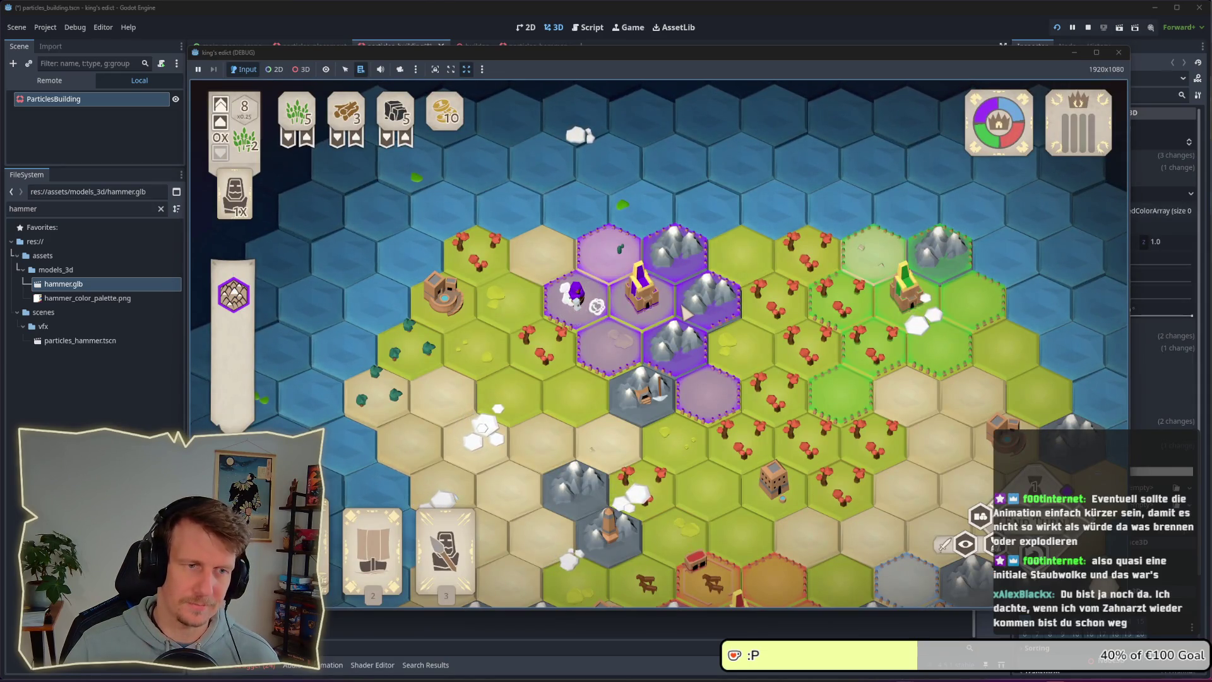
{"action": "key", "text": "alt+Tab"}
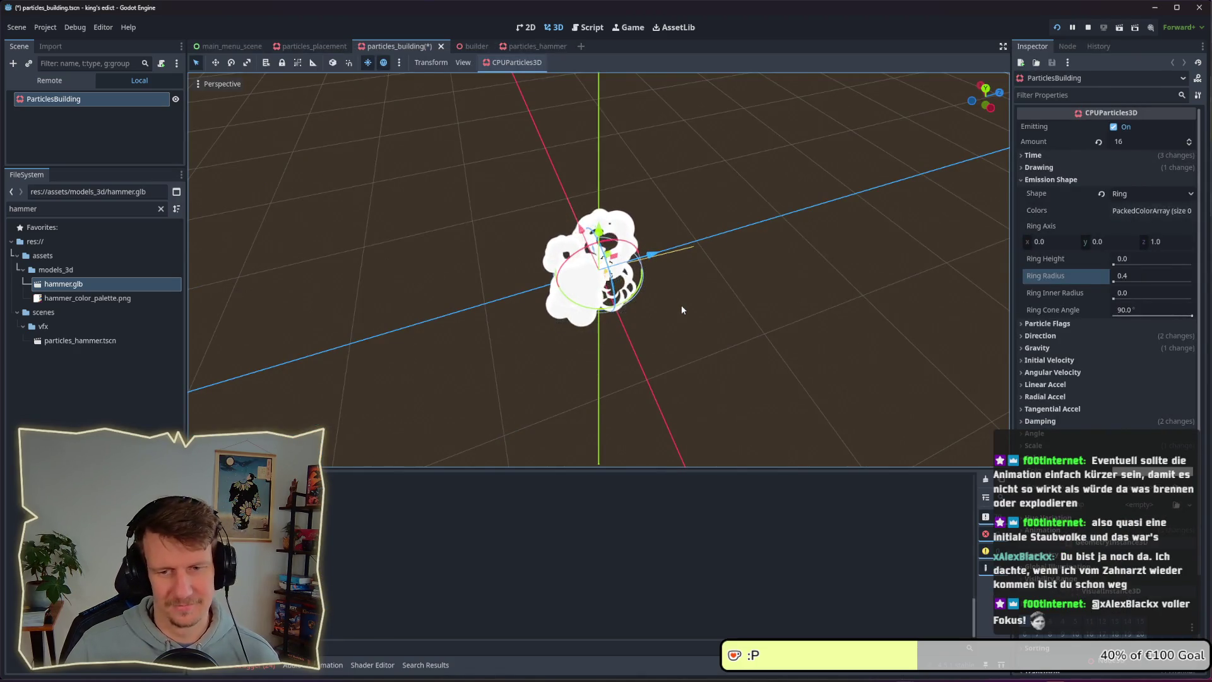
- Change the ring radius to 0.3, check it in-game, and save the scene
{"action": "left_click", "coordinate": [1131, 276]}
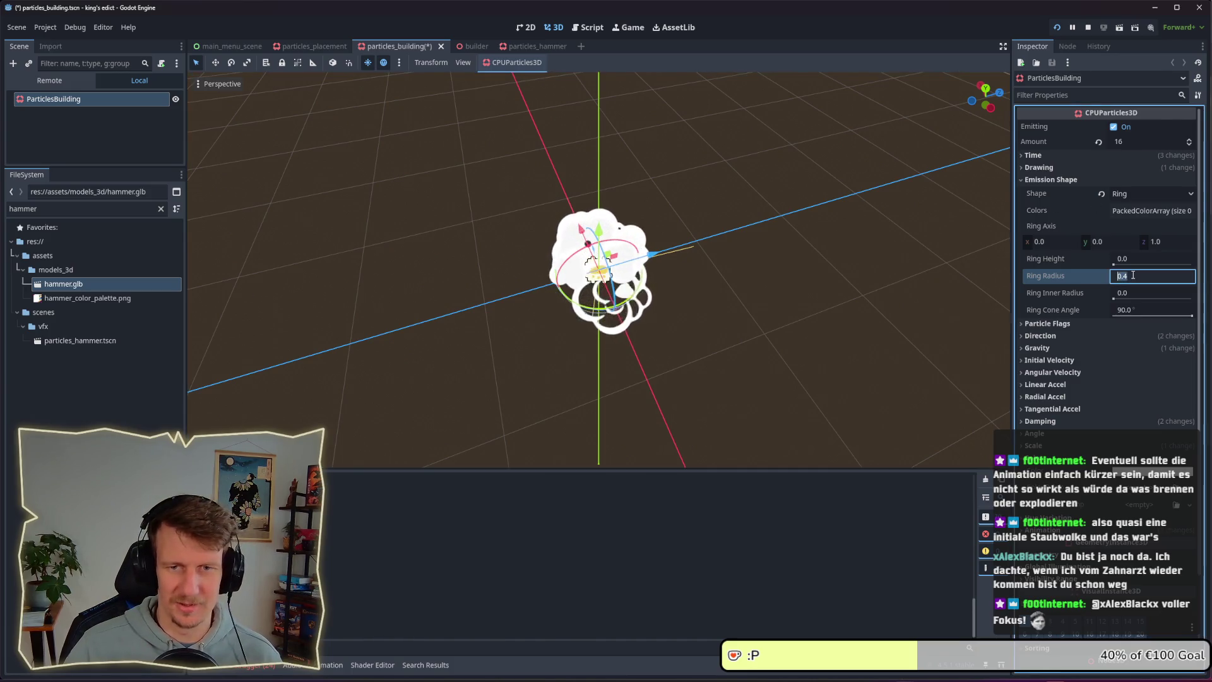
{"action": "type", "text": "0,3"}
{"action": "key", "text": "Return"}
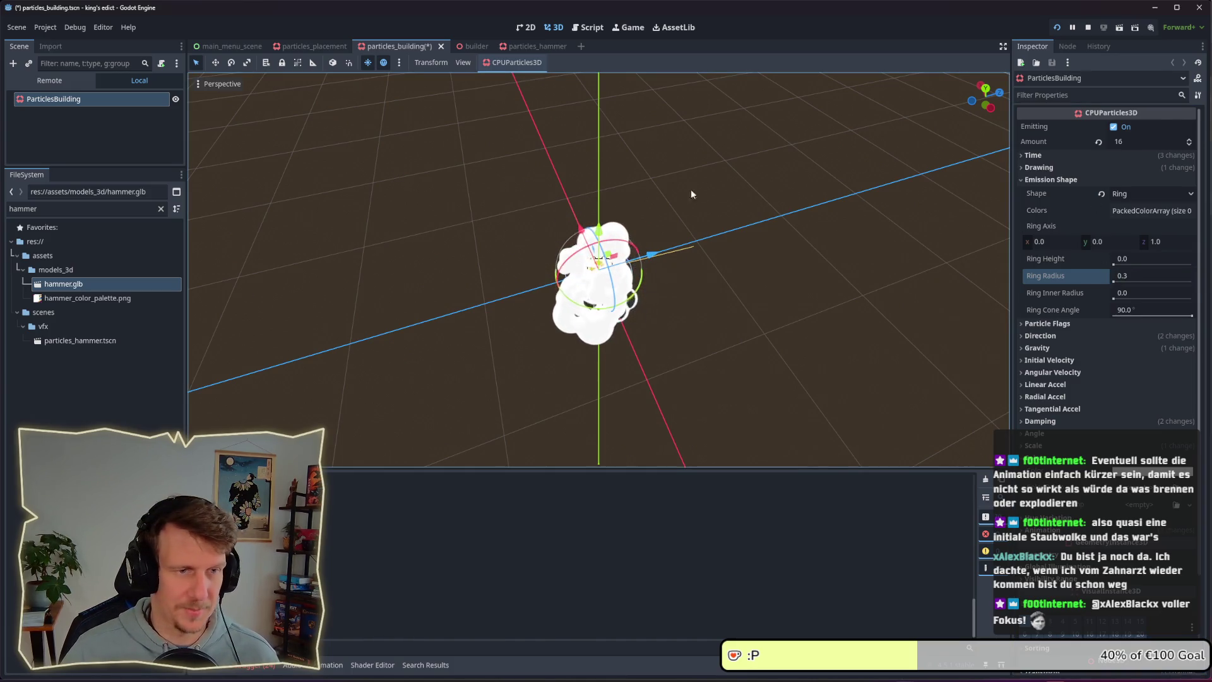
{"action": "key", "text": "alt+Tab"}
{"action": "mouse_move", "coordinate": [630, 302]}
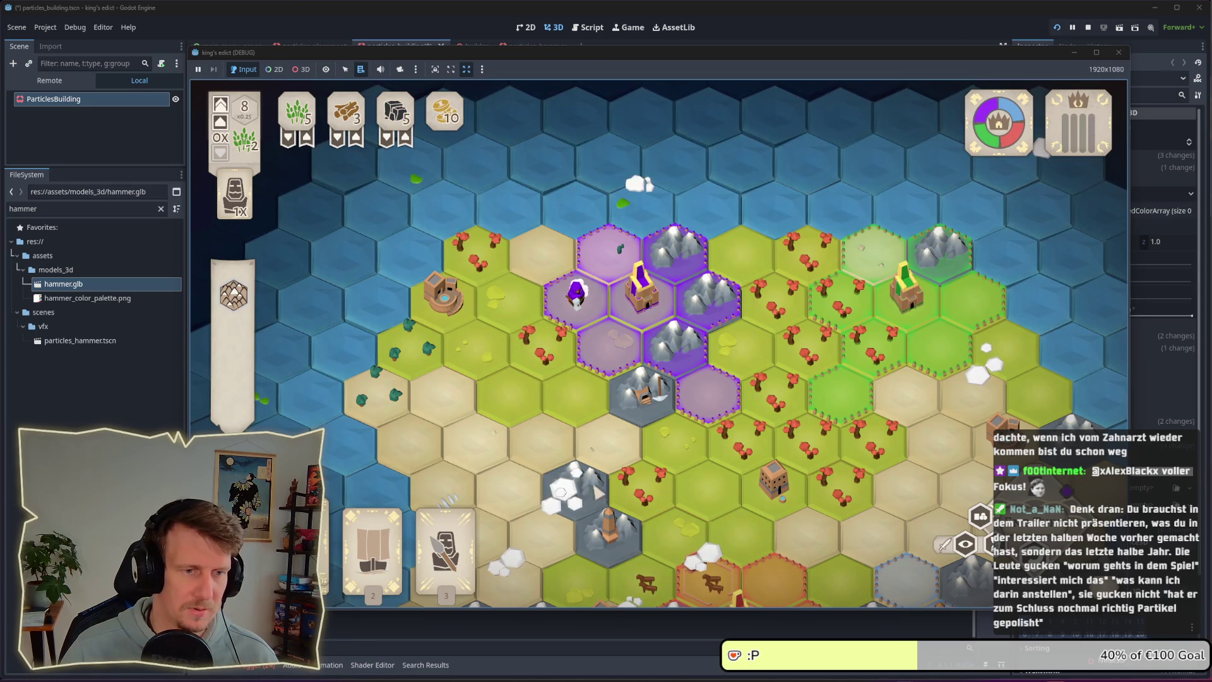
{"action": "left_click_drag", "start_coordinate": [604, 469], "coordinate": [587, 404]}
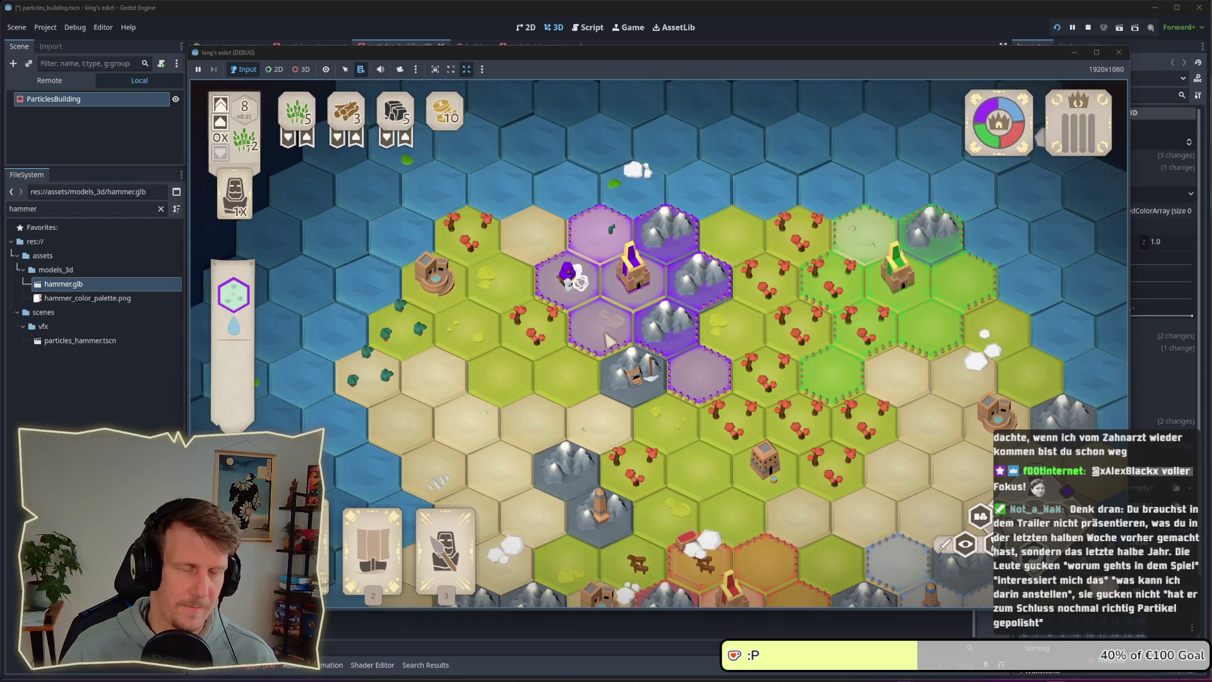
{"action": "key", "text": "alt+Tab"}
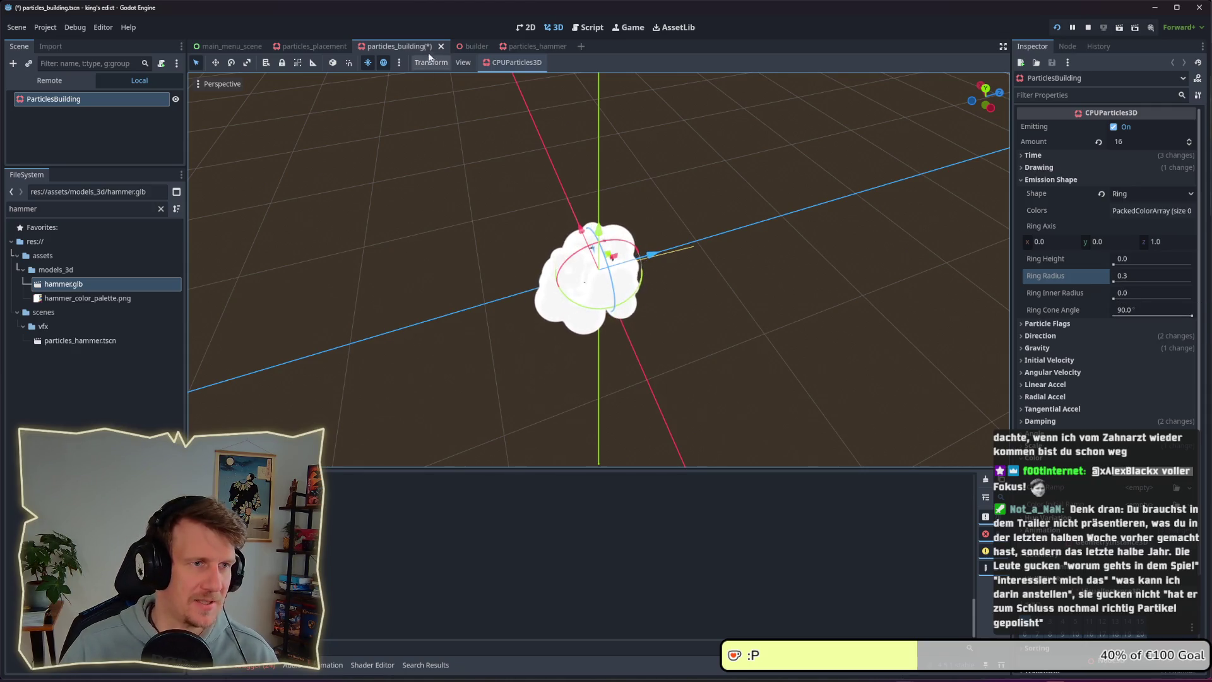
{"action": "key", "text": "ctrl+s"}
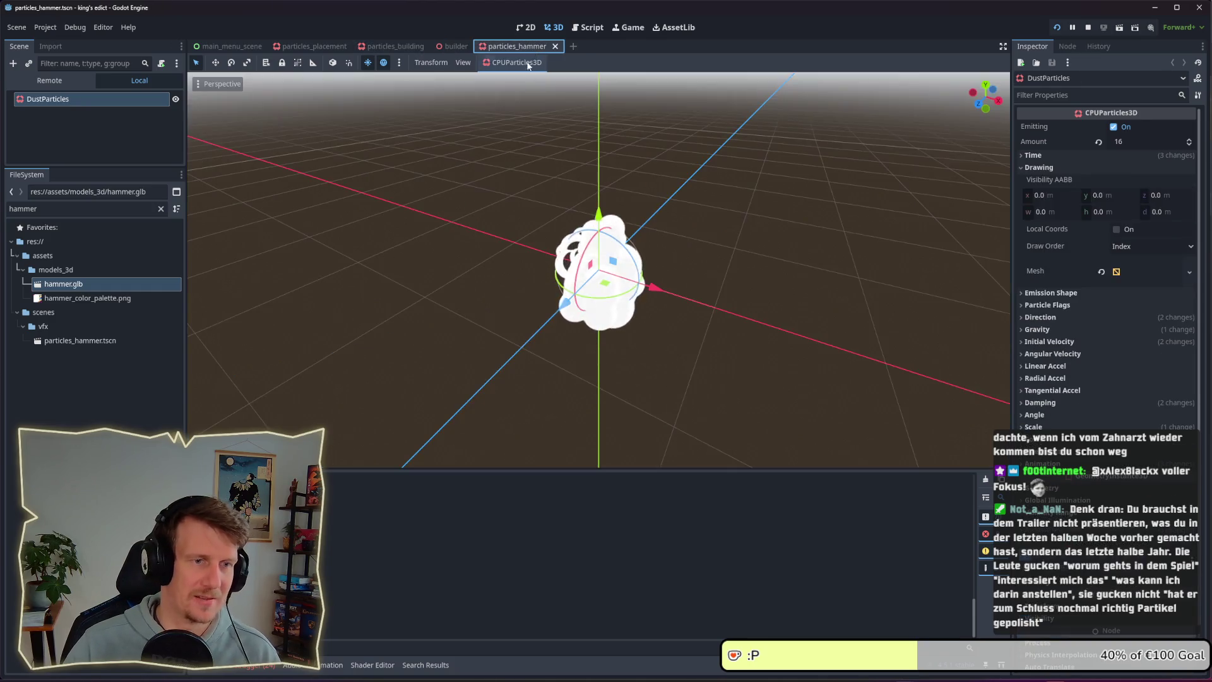
- Compare the builder and particles_building scenes, viewing the builder from a lower angle
{"action": "left_click", "coordinate": [452, 47]}
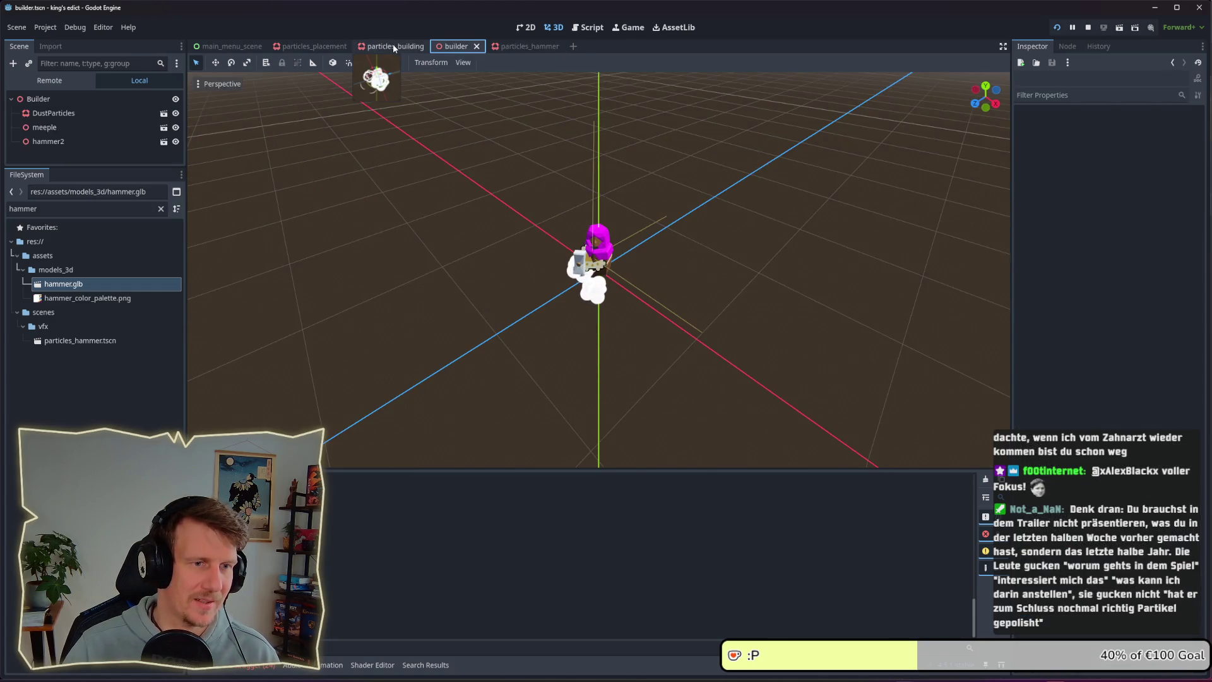
{"action": "left_click", "coordinate": [393, 46]}
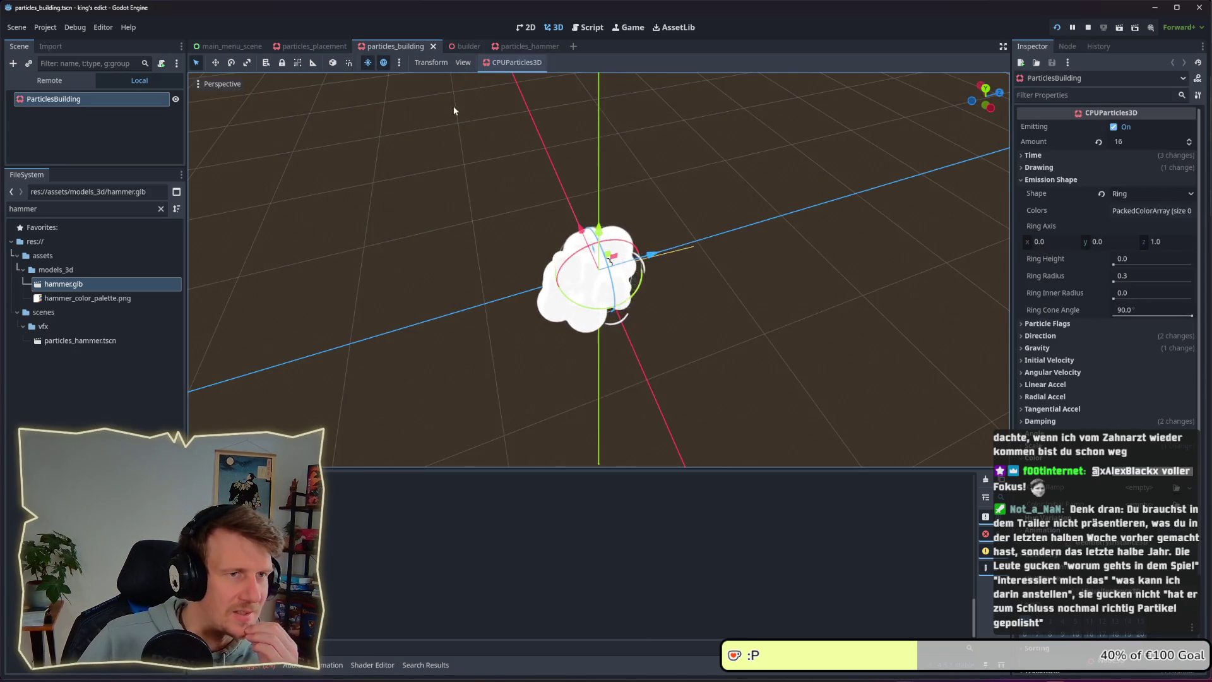
{"action": "left_click", "coordinate": [466, 48]}
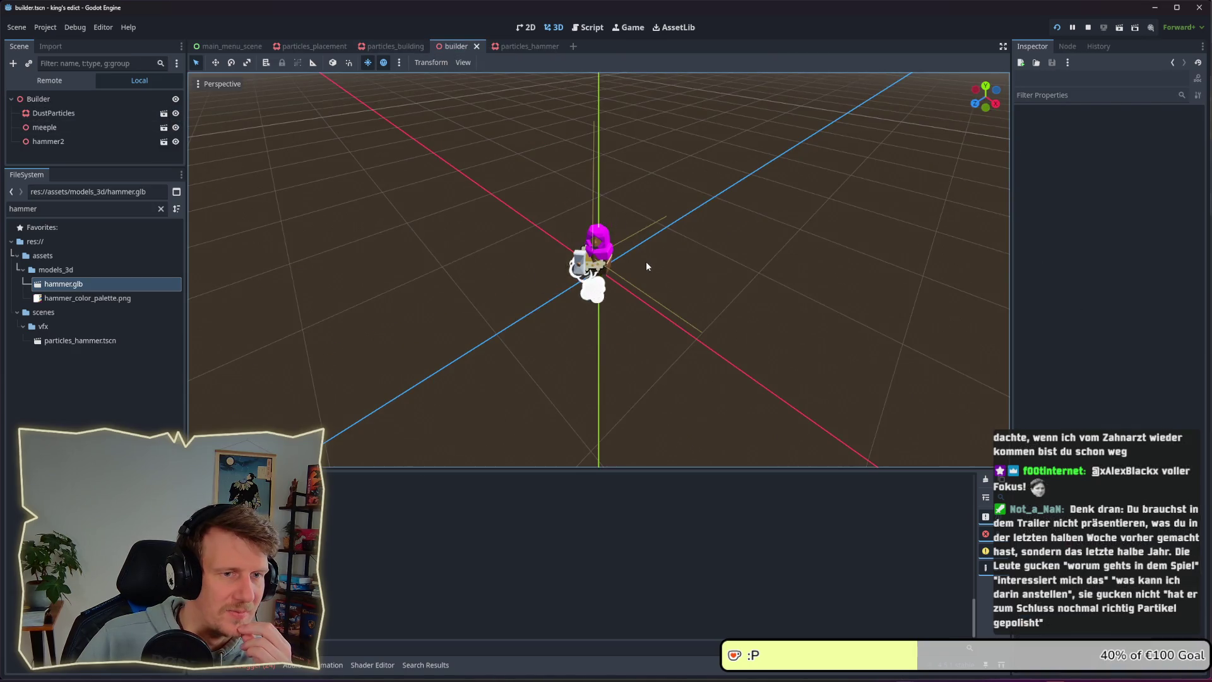
{"action": "mouse_move", "coordinate": [646, 262]}
{"action": "left_mouse_down"}
{"action": "mouse_move", "coordinate": [732, 263]}
{"action": "mouse_move", "coordinate": [694, 264]}
{"action": "left_mouse_up"}
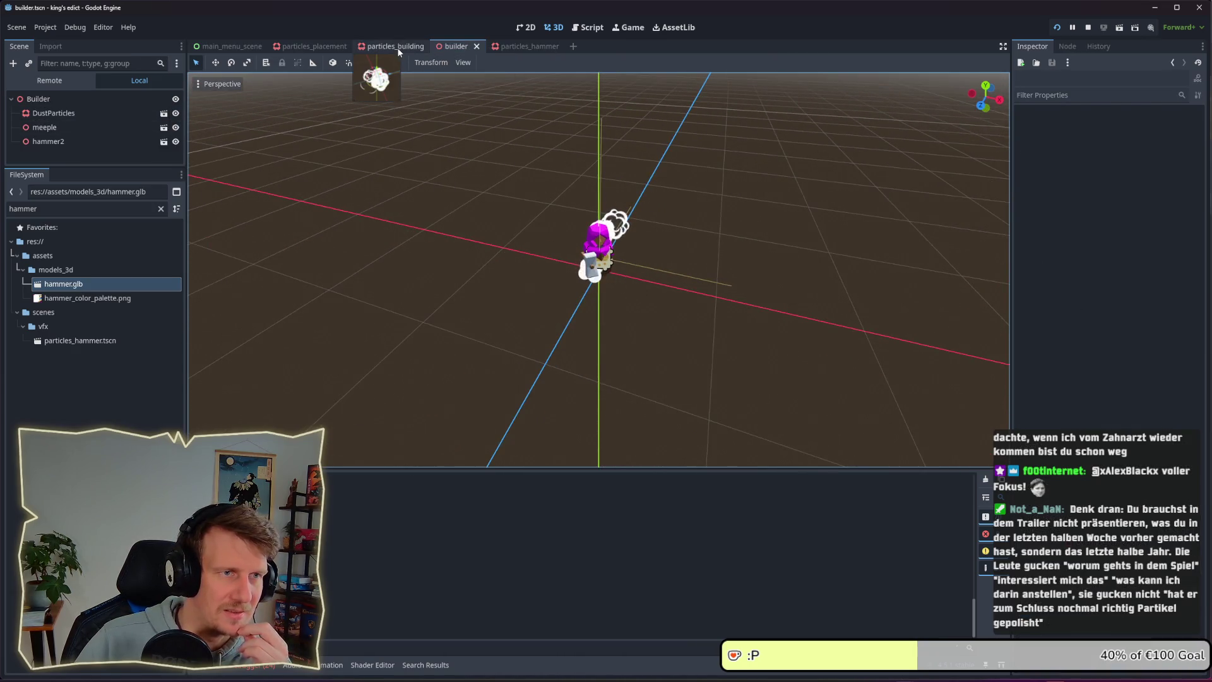
{"action": "left_click", "coordinate": [396, 47]}
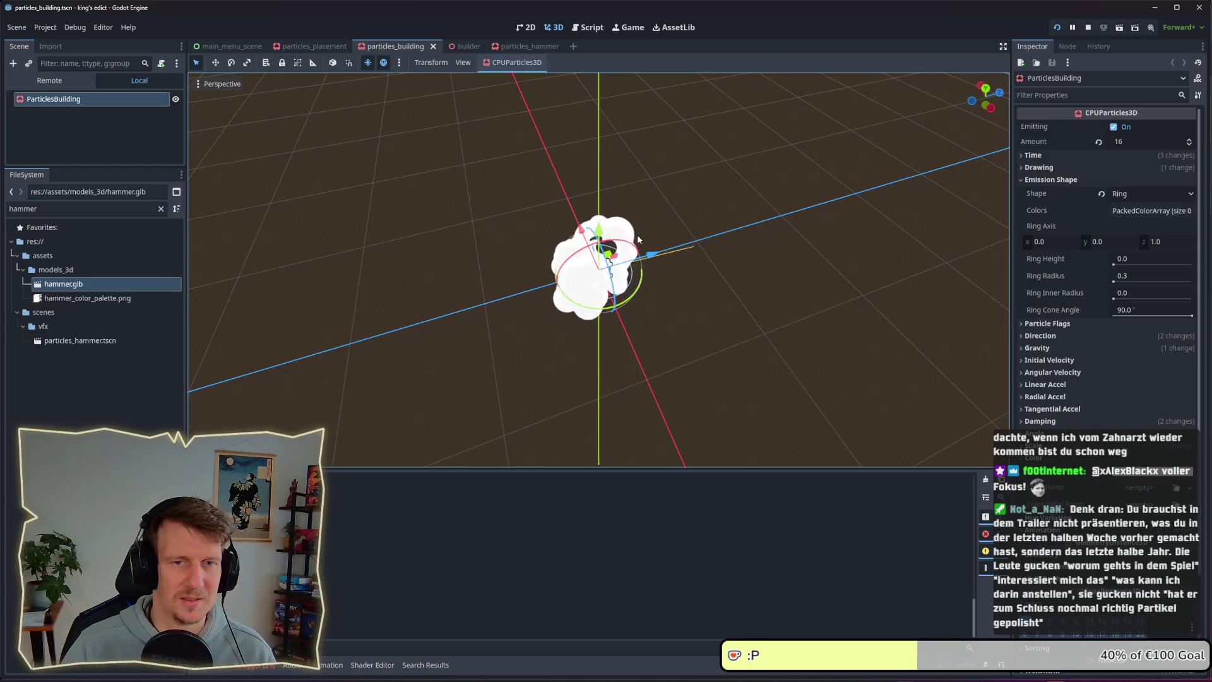
{"action": "scroll", "coordinate": [635, 248], "scroll_direction": "up", "scroll_amount": 2}
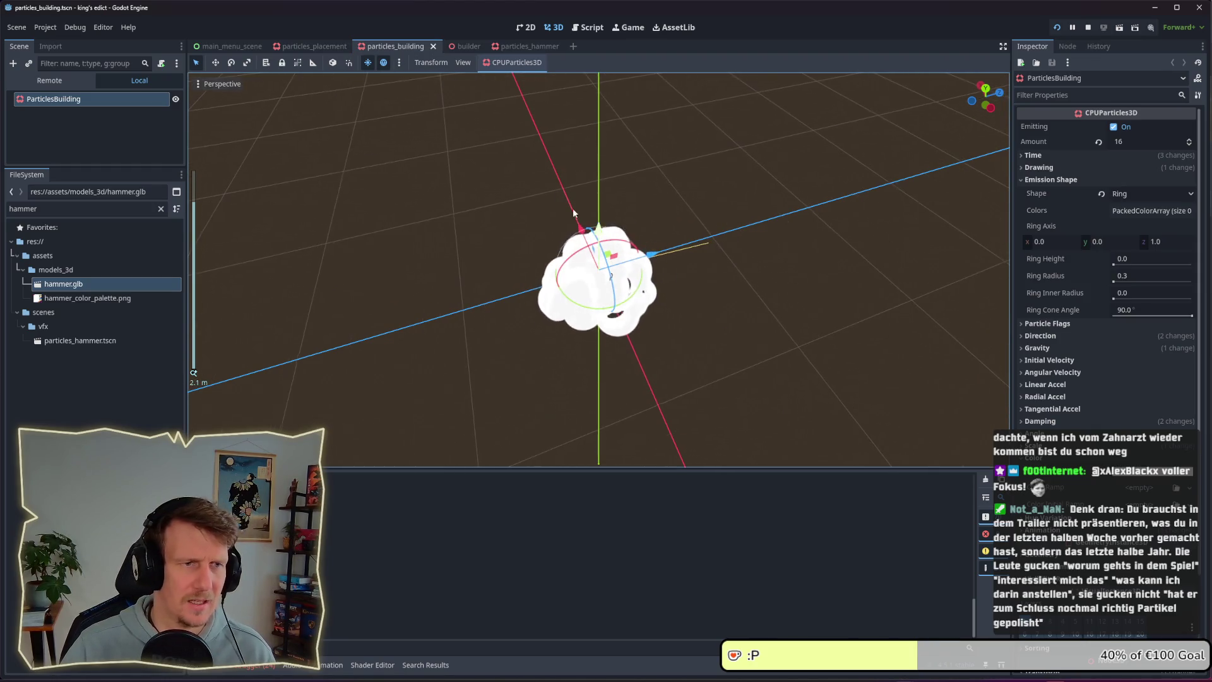
{"action": "left_click", "coordinate": [460, 45]}
- Replace Builder's DustParticles with a particles_building.tscn instance and save the builder scene
{"action": "left_click", "coordinate": [89, 112]}
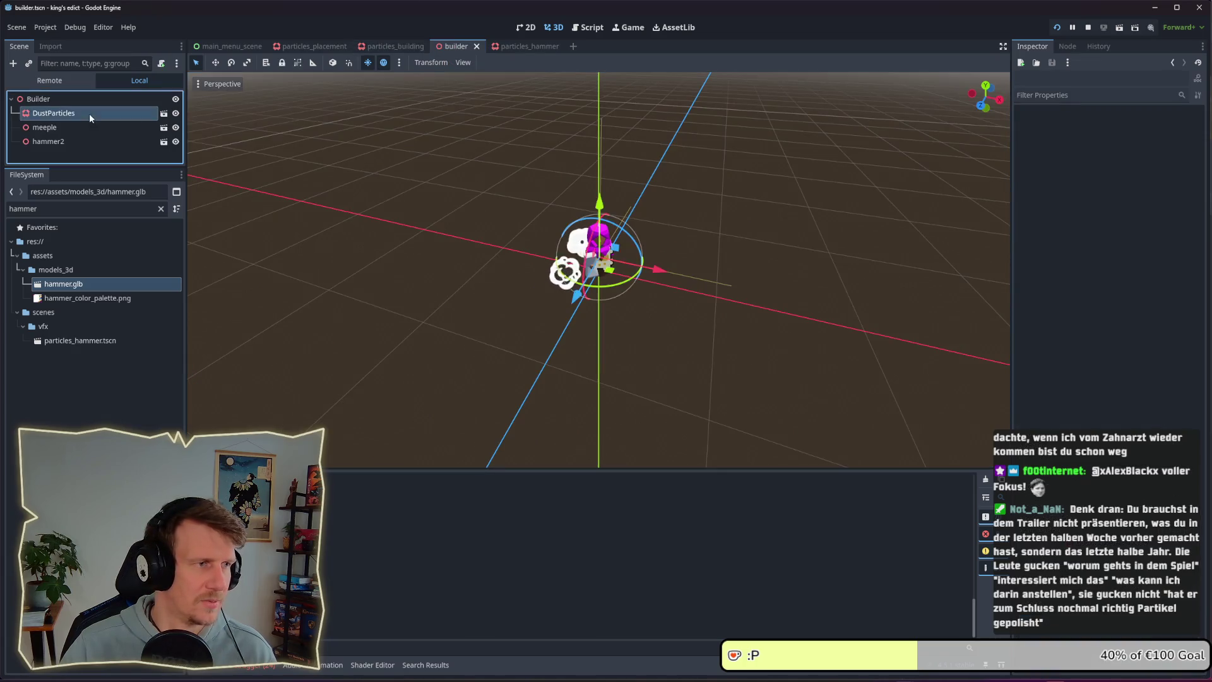
{"action": "key", "text": "Delete"}
{"action": "key", "text": "Return"}
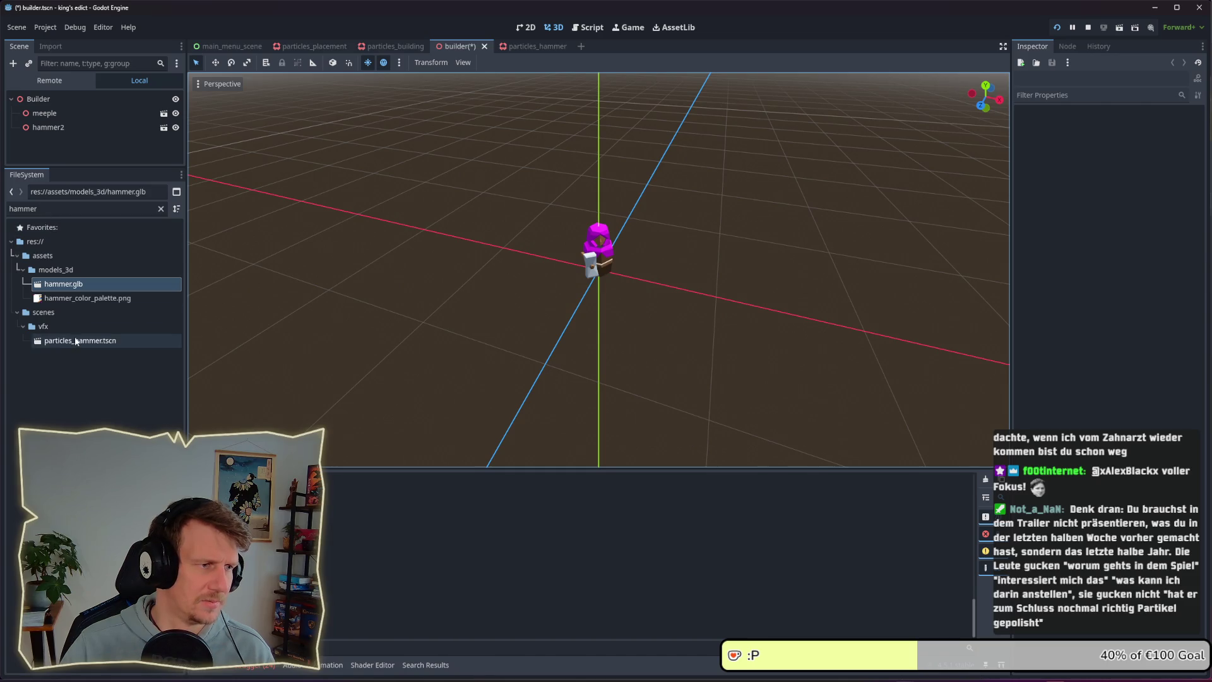
{"action": "double_click", "coordinate": [13, 209]}
{"action": "type", "text": "parti"}
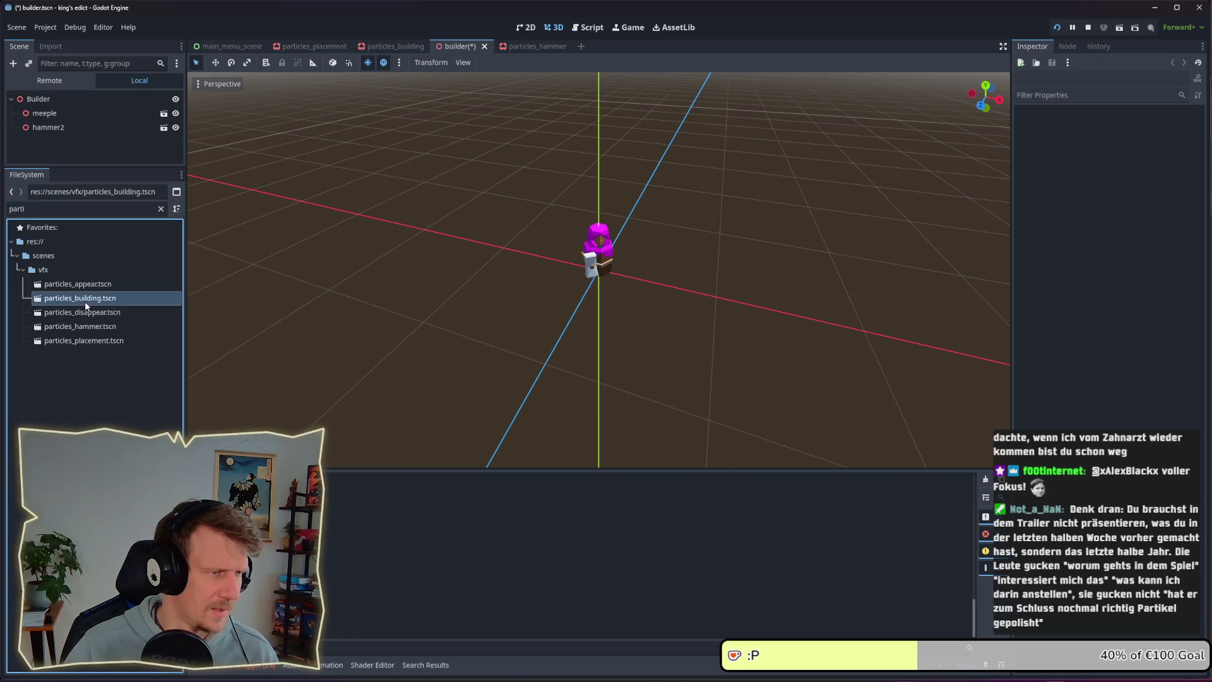
{"action": "left_click_drag", "start_coordinate": [85, 301], "coordinate": [64, 115]}
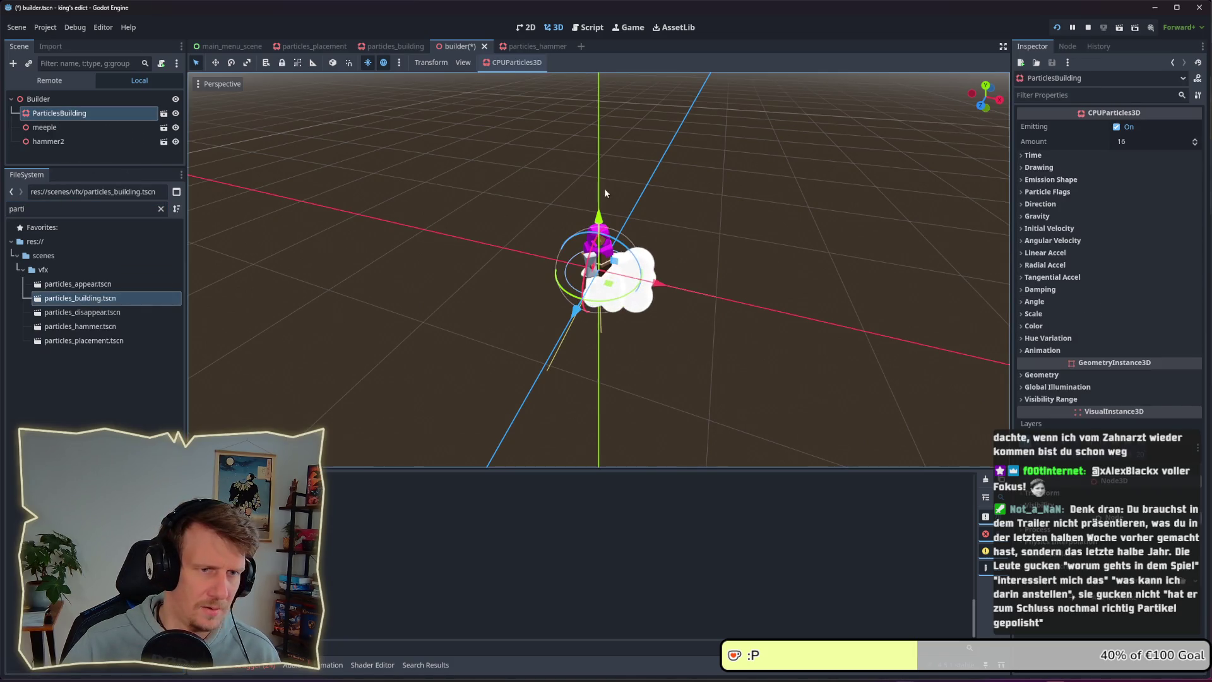
{"action": "key", "text": "ctrl+s"}
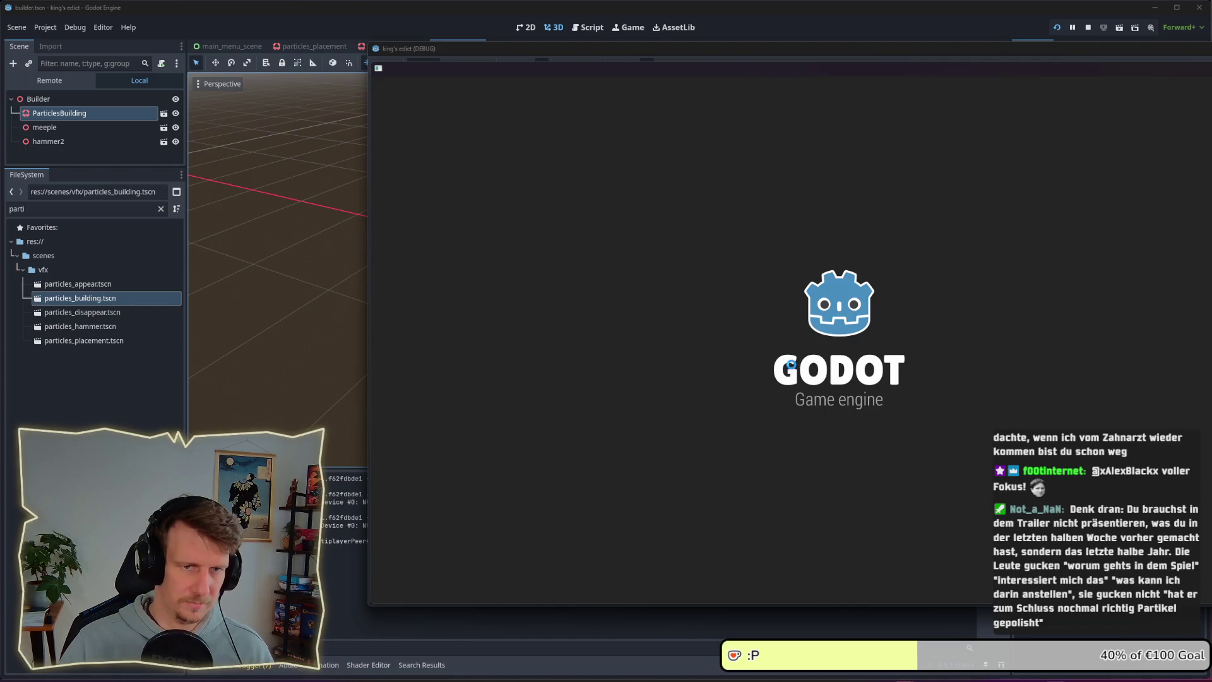
- Create a multiplayer game, play the builder card on the glowing hex, and zoom in on its dust
{"action": "left_click", "coordinate": [960, 381]}
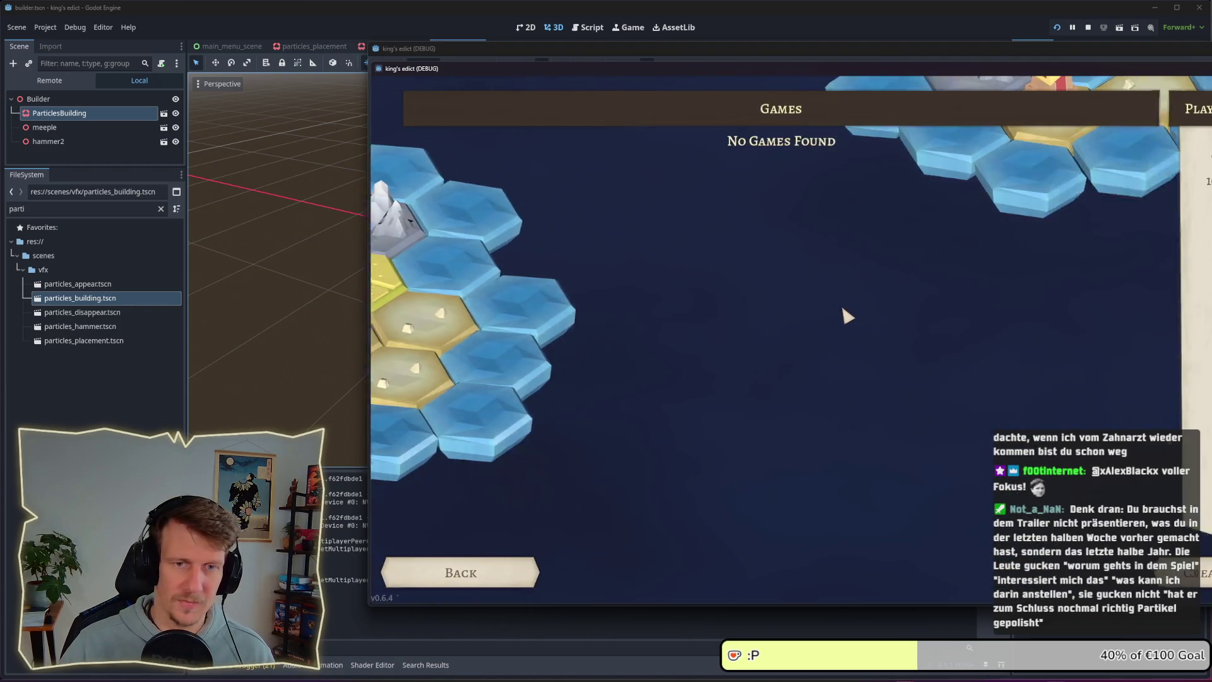
{"action": "left_click", "coordinate": [811, 144]}
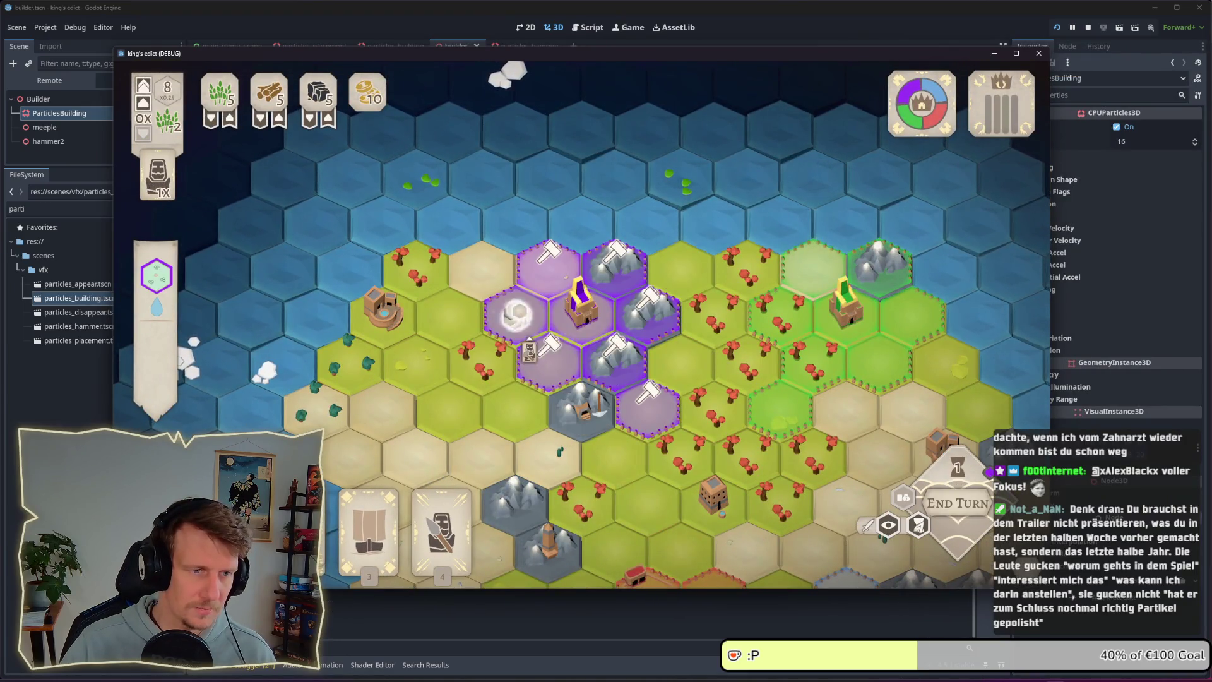
{"action": "left_click", "coordinate": [529, 352]}
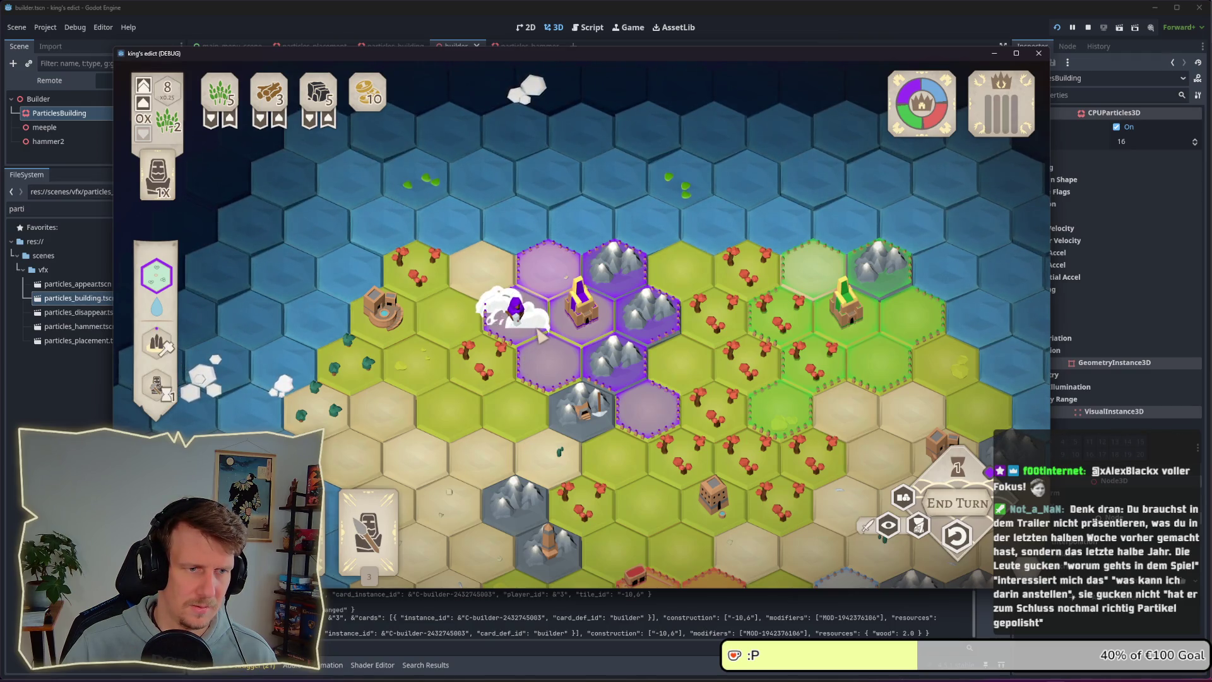
{"action": "scroll", "coordinate": [529, 365], "scroll_direction": "up", "scroll_amount": 3}
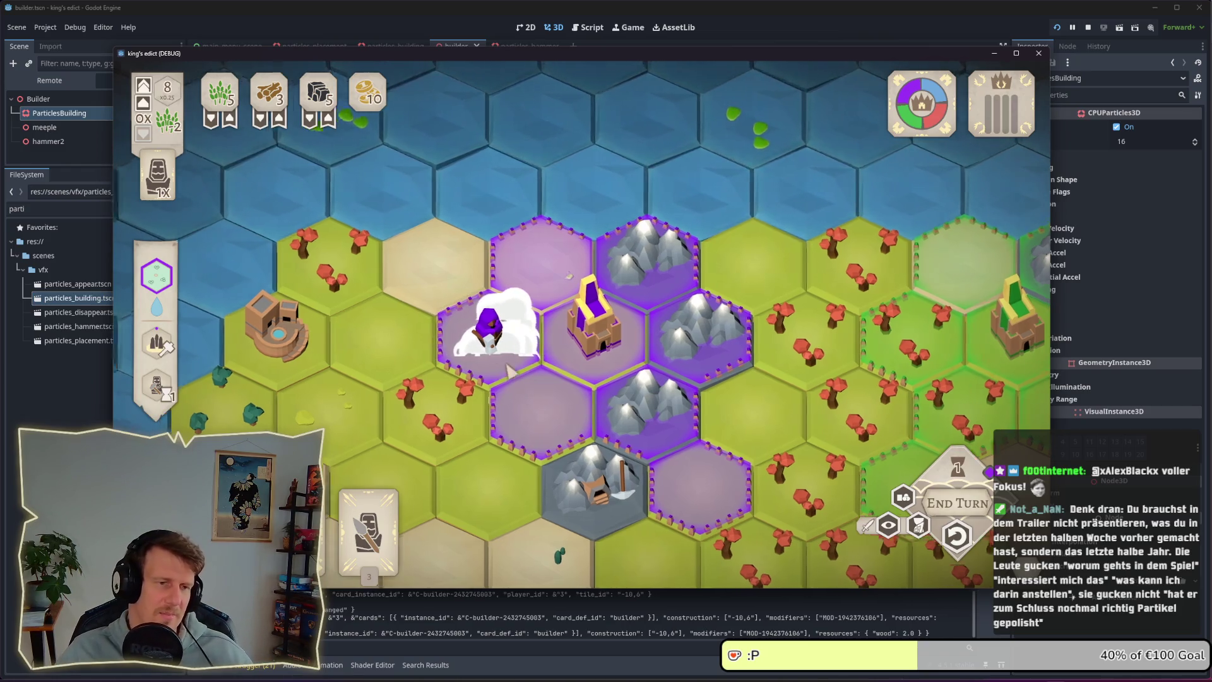
{"action": "left_click_drag", "start_coordinate": [491, 366], "coordinate": [630, 351]}
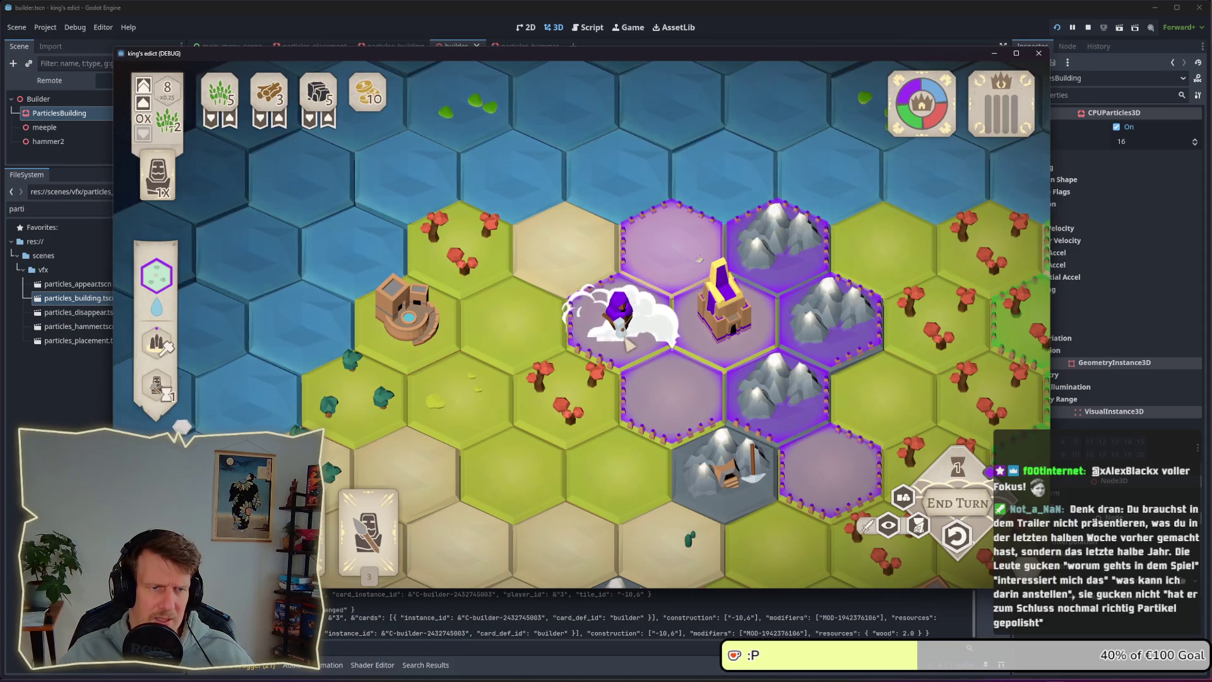
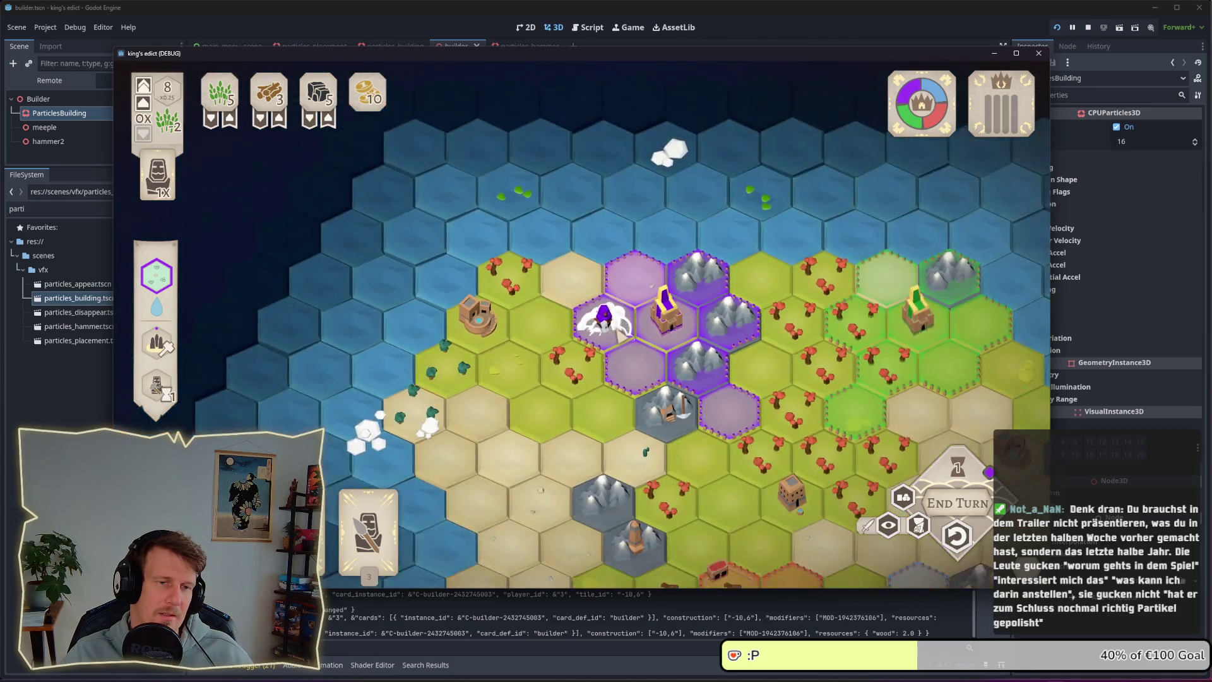
- Return to the editor and toggle the ParticlesBuilding Flags section open and closed
{"action": "key", "text": "alt+Tab"}
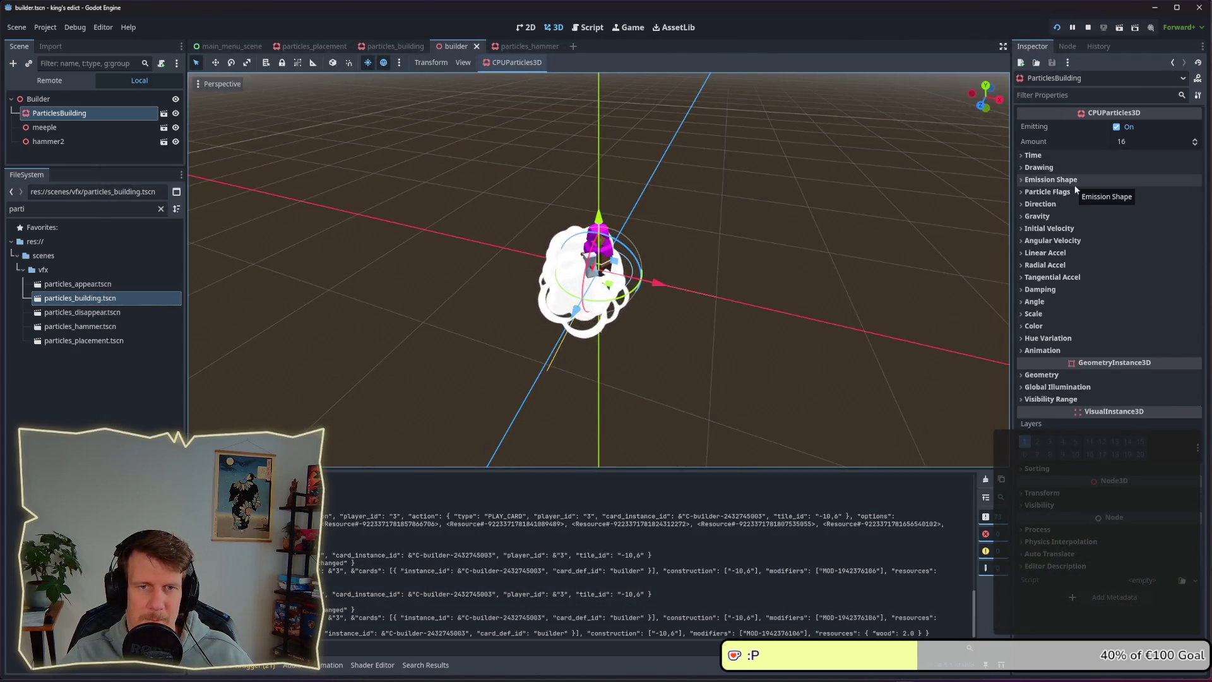
{"action": "left_click", "coordinate": [1074, 192]}
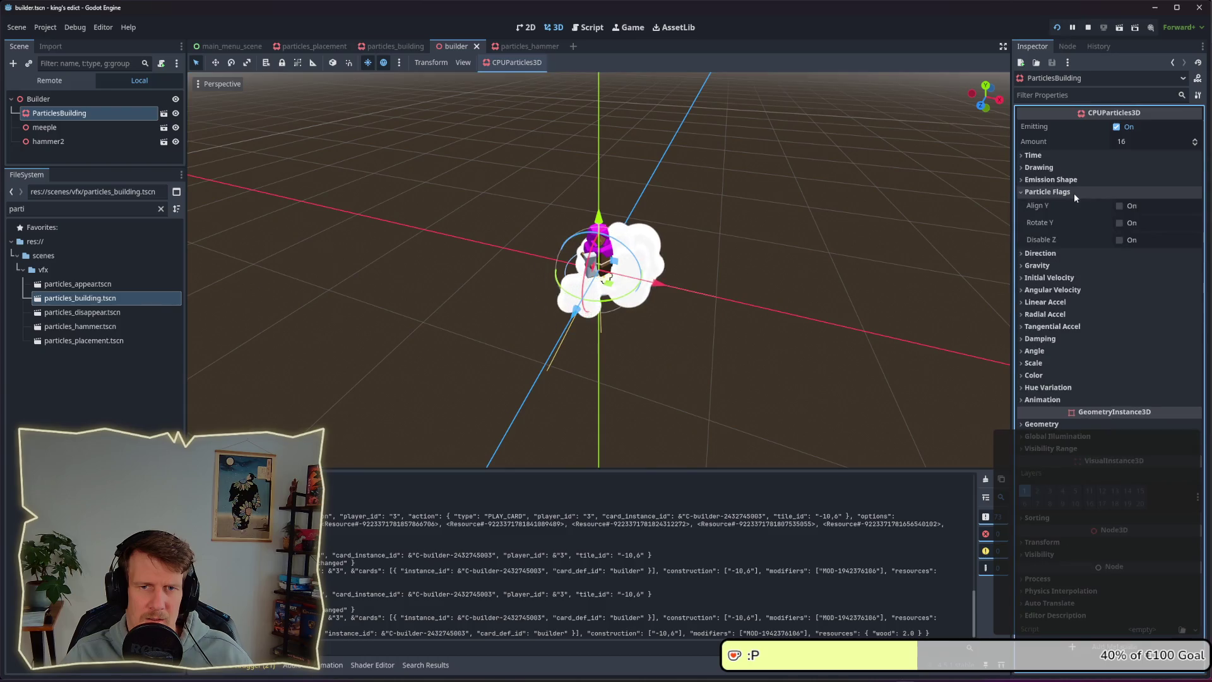
{"action": "left_click", "coordinate": [1074, 192]}
{"action": "left_click", "coordinate": [1074, 192]}
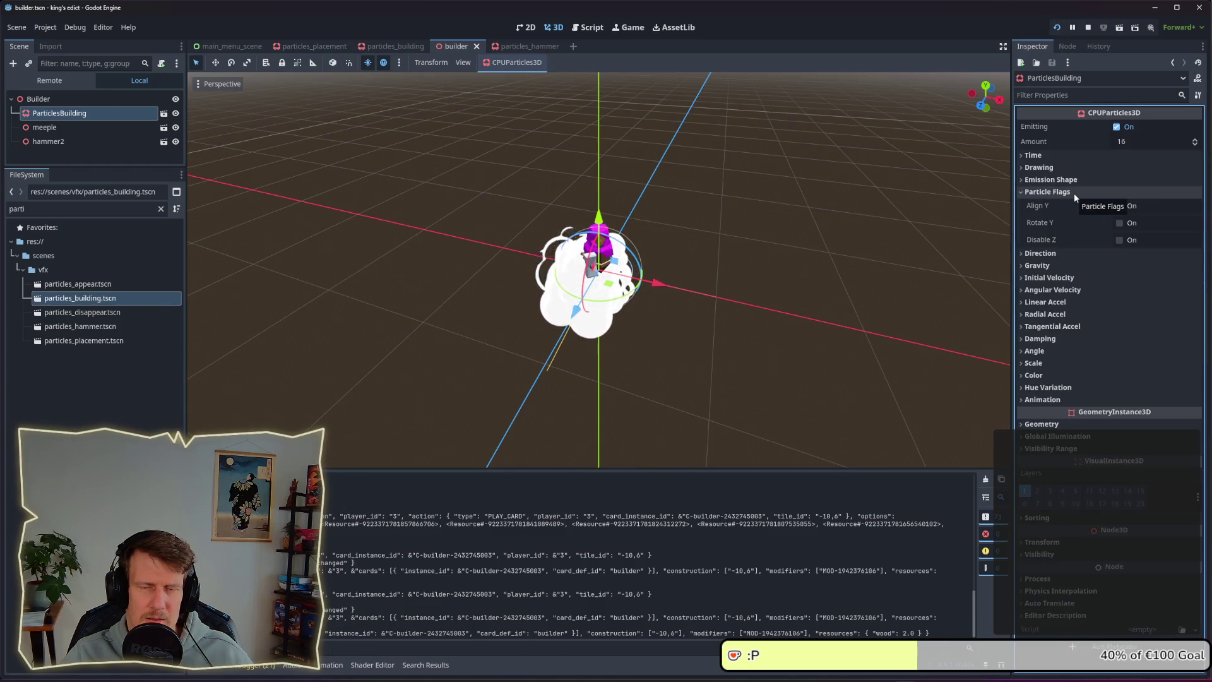
{"action": "left_click", "coordinate": [1074, 192]}
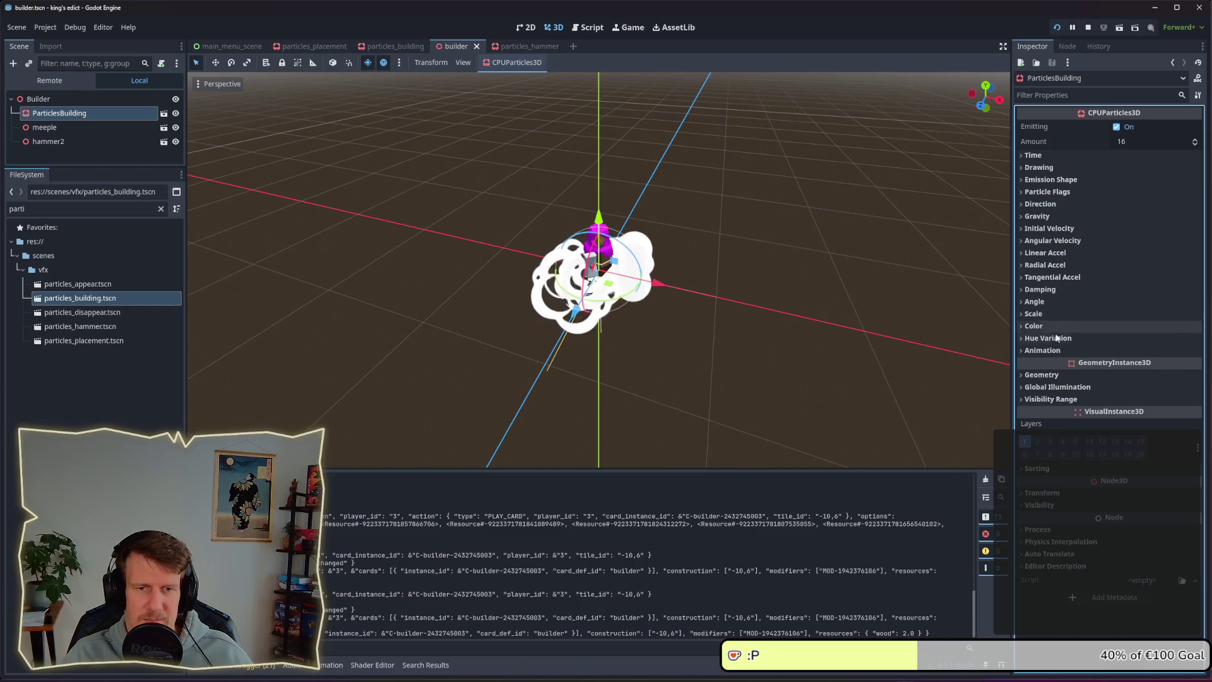
- Peek at the particles' Geometry, Global Illumination and Gravity sections
{"action": "left_click", "coordinate": [1053, 376]}
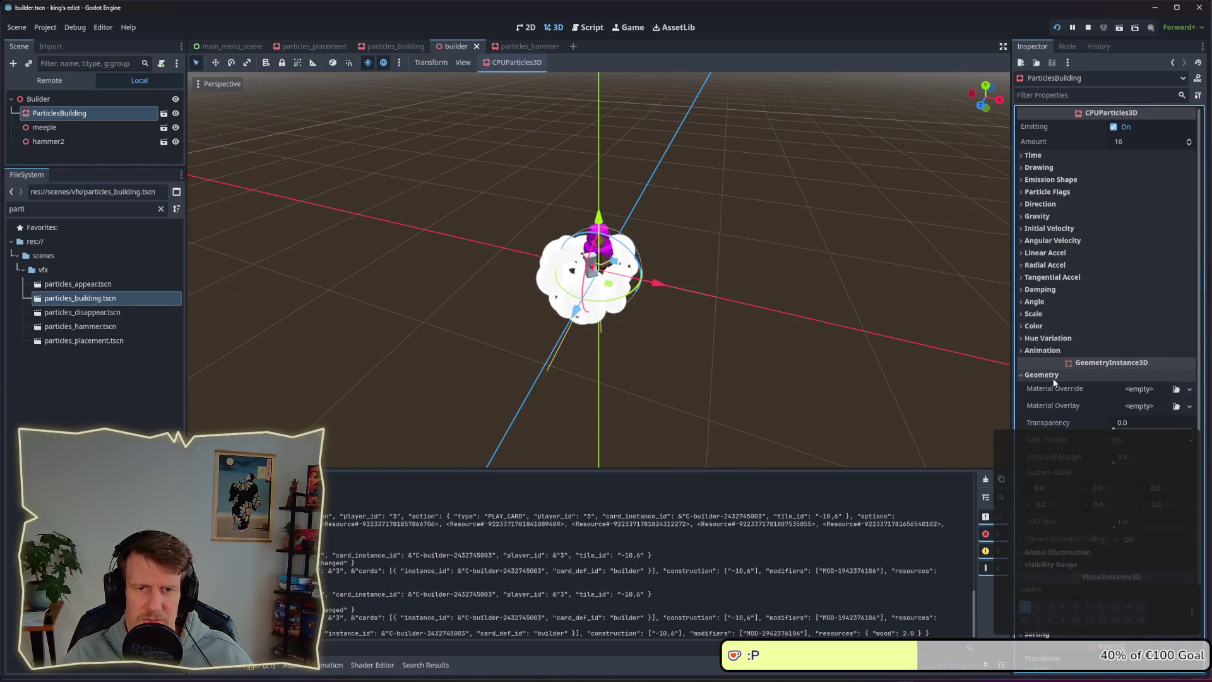
{"action": "left_click", "coordinate": [1055, 376]}
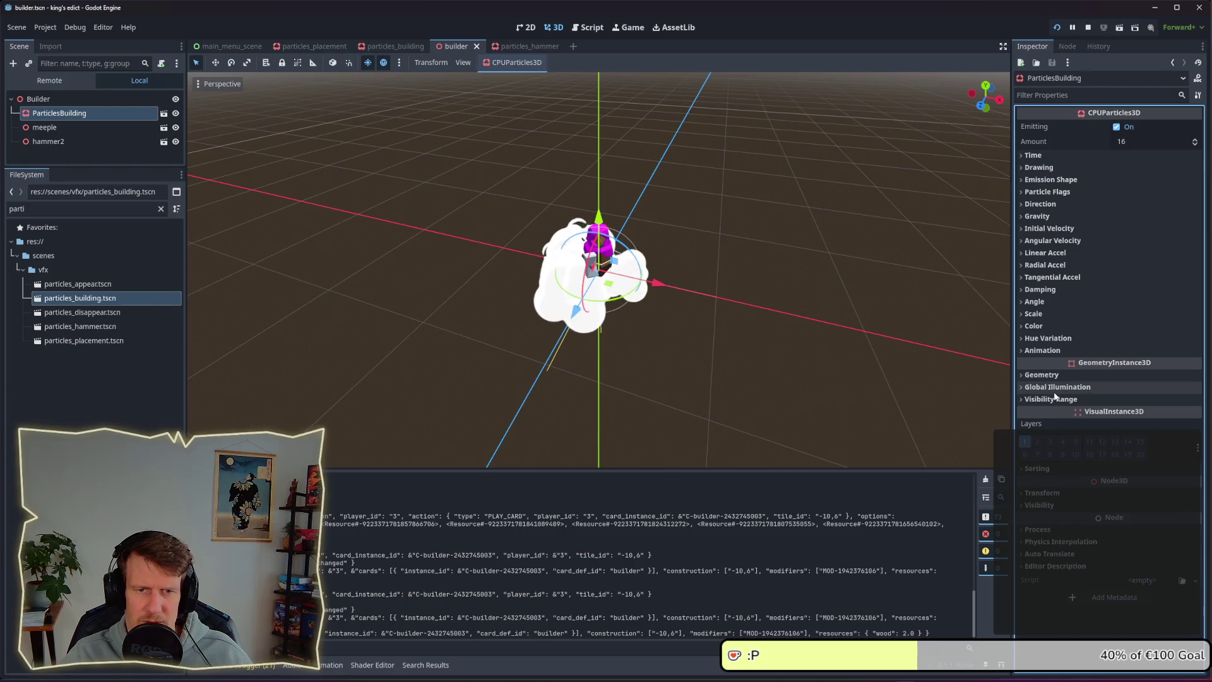
{"action": "left_click", "coordinate": [1054, 387]}
{"action": "left_click", "coordinate": [1054, 388]}
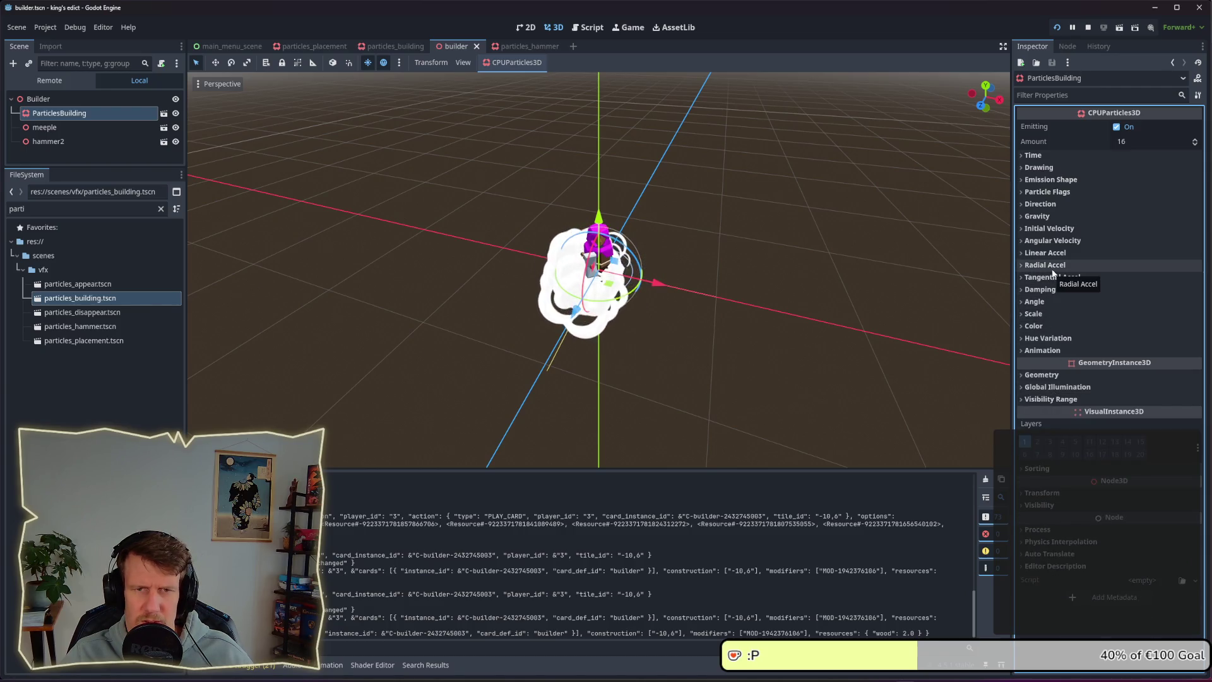
{"action": "left_click", "coordinate": [1052, 218]}
{"action": "left_click", "coordinate": [1052, 218]}
- Check the Direction and Emission Shape sections, then expand Drawing
{"action": "left_click", "coordinate": [1052, 206]}
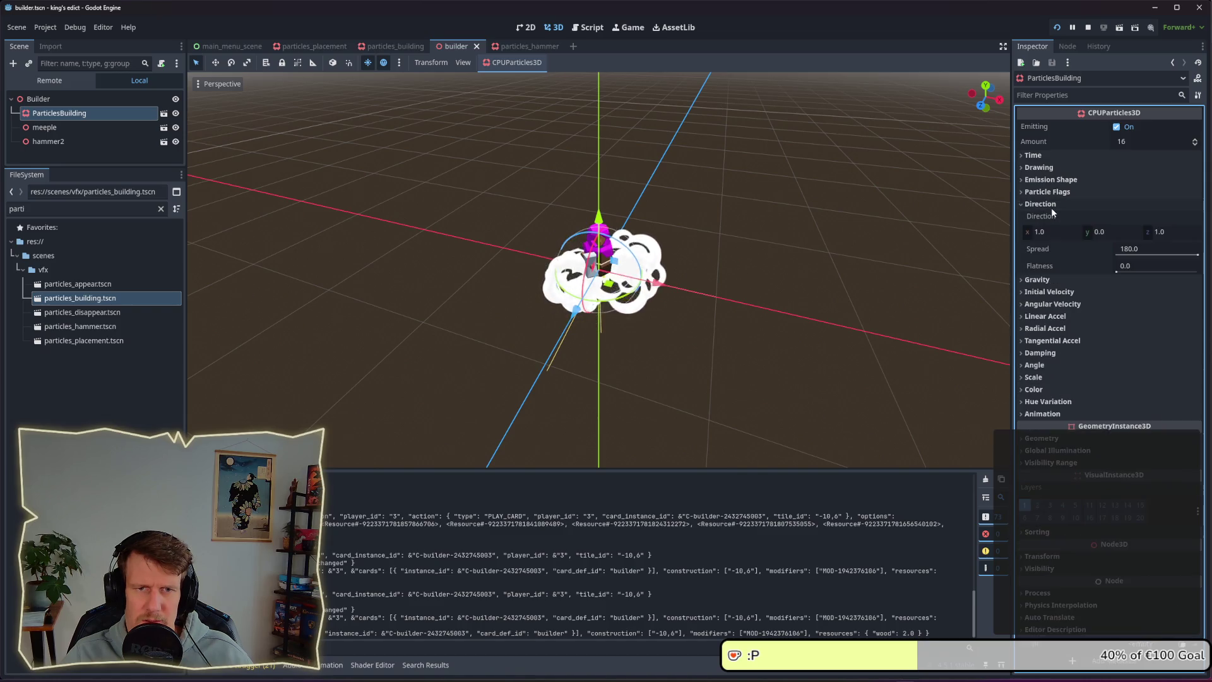
{"action": "left_click", "coordinate": [1051, 207]}
{"action": "left_click", "coordinate": [1047, 183]}
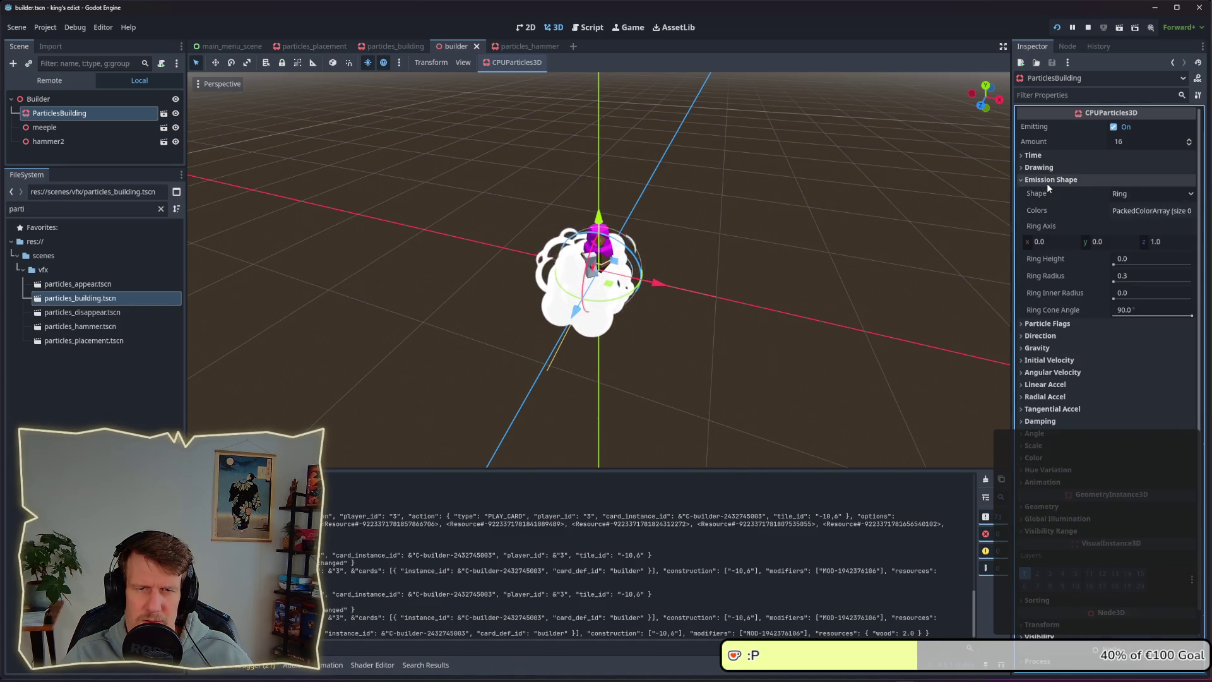
{"action": "left_click", "coordinate": [1047, 182]}
{"action": "left_click", "coordinate": [1045, 168]}
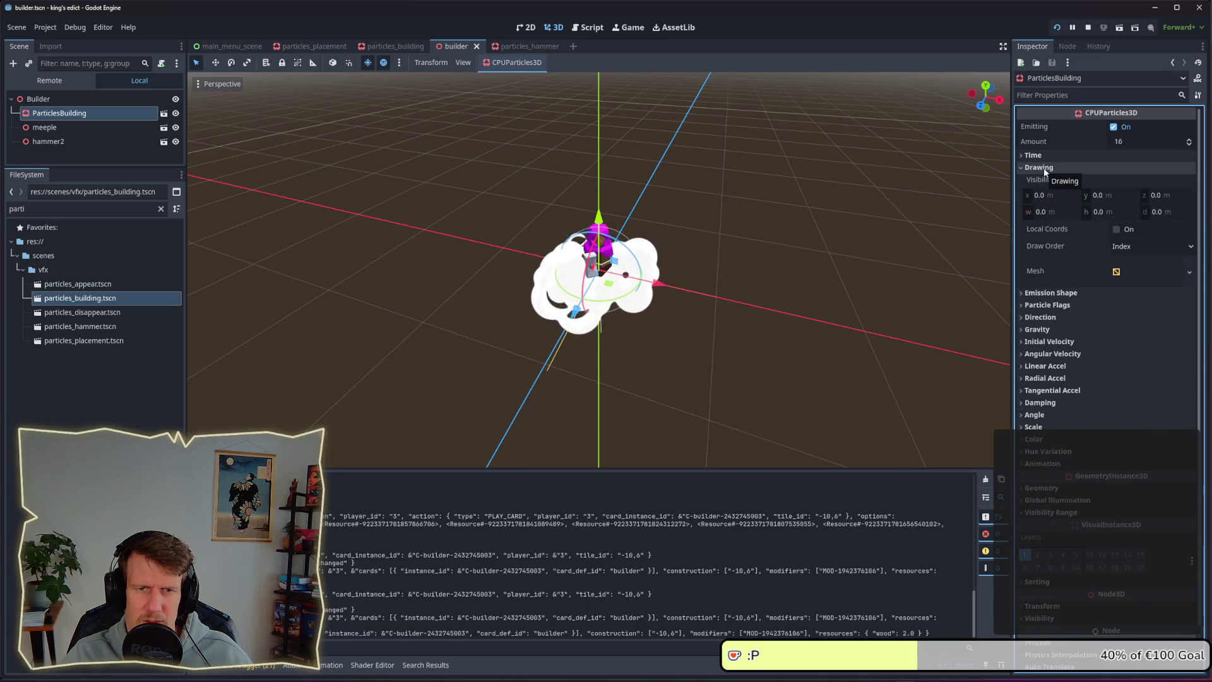
- Set the smoke Draw Order to View Depth and check it in the running game
{"action": "left_click", "coordinate": [1145, 247]}
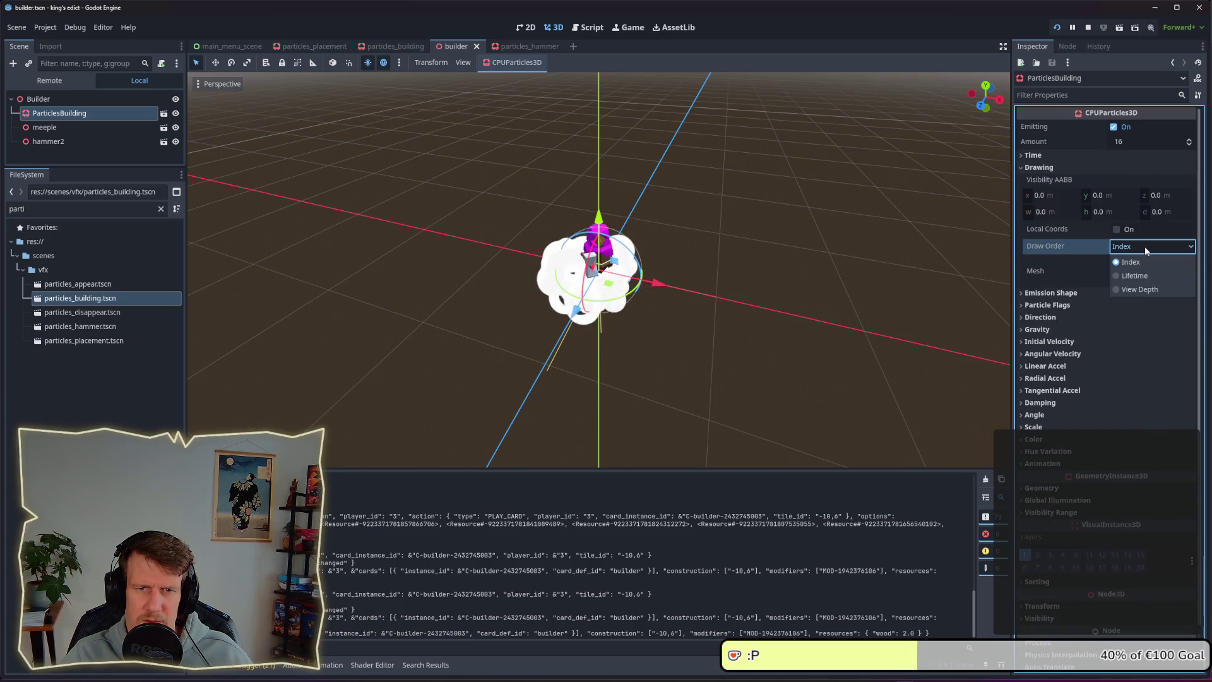
{"action": "left_click", "coordinate": [1145, 246]}
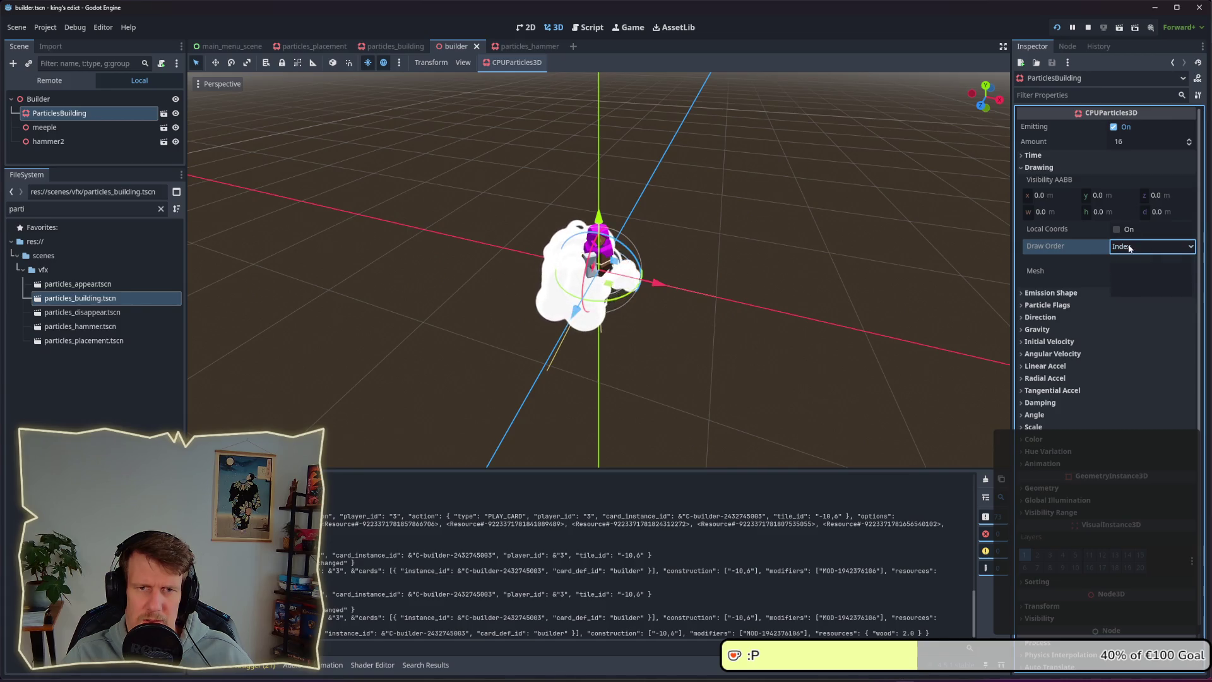
{"action": "left_click", "coordinate": [1130, 248]}
{"action": "left_click", "coordinate": [1124, 287]}
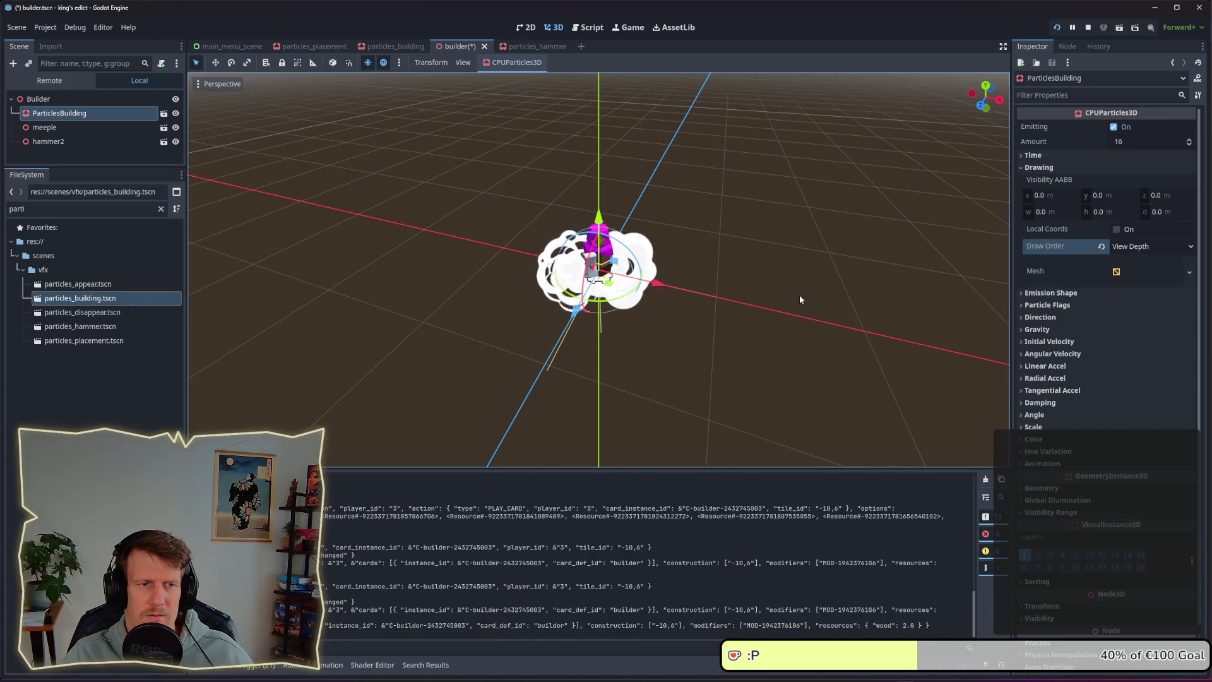
{"action": "key", "text": "alt+Tab"}
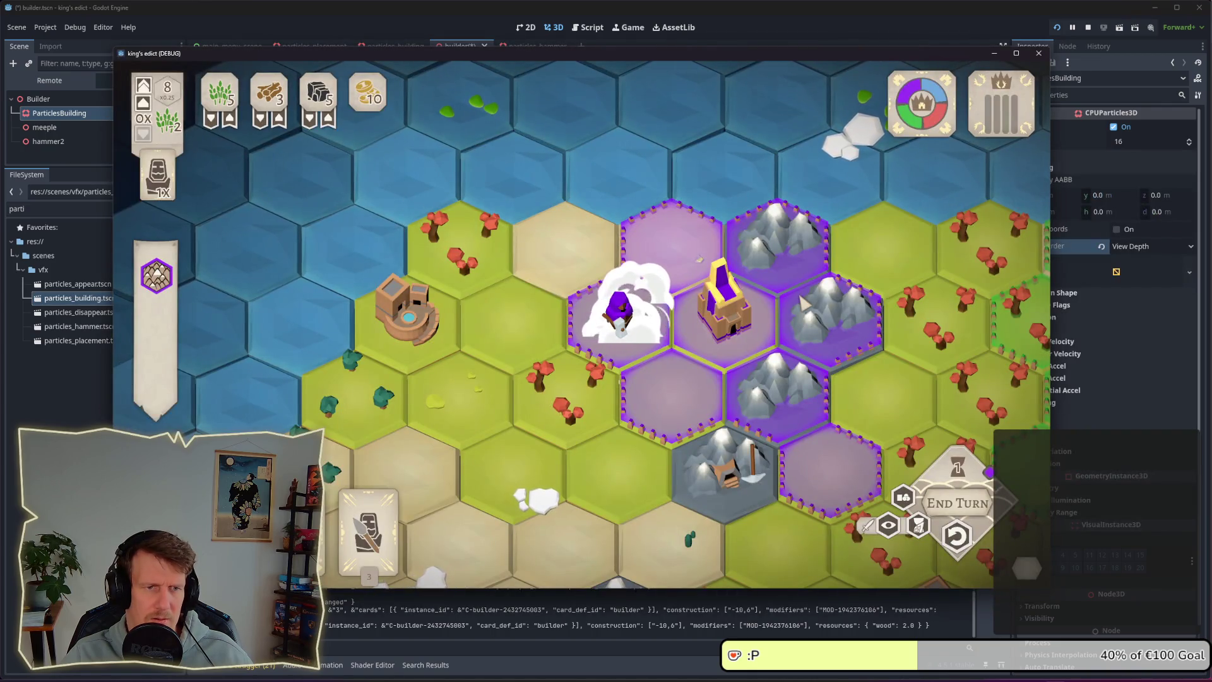
{"action": "key", "text": "alt+Tab"}
- Revert the smoke Draw Order to Index and save the builder scene
{"action": "left_click", "coordinate": [1124, 250]}
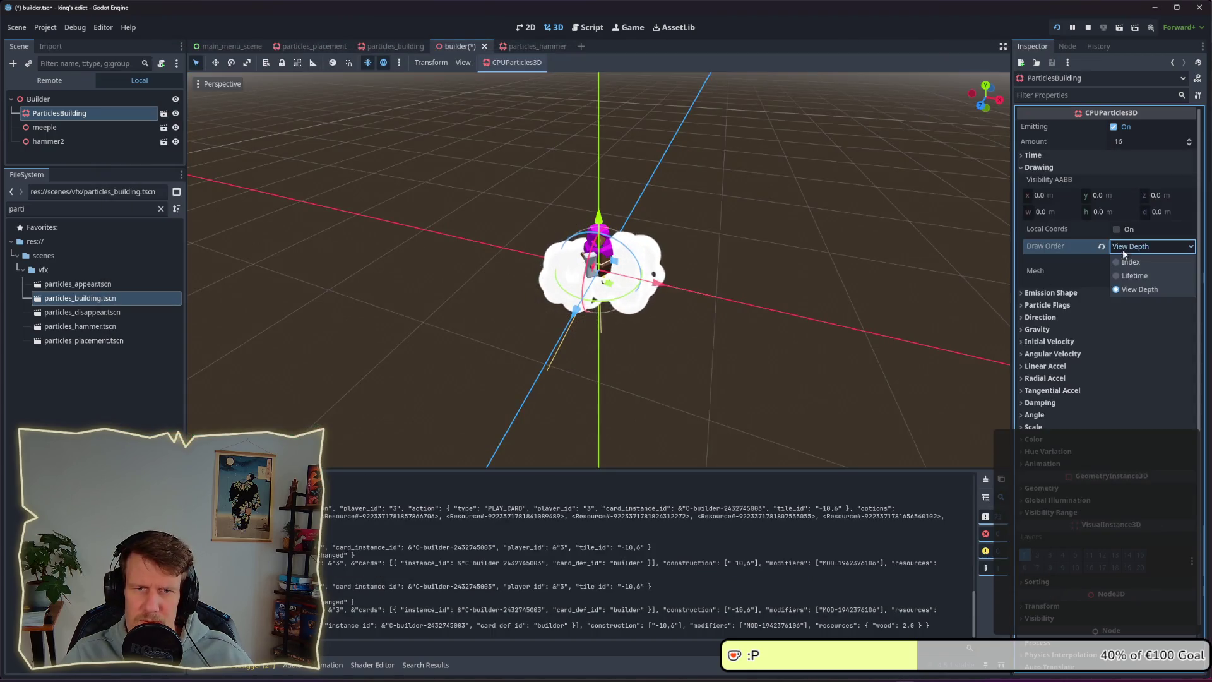
{"action": "left_click", "coordinate": [1124, 260]}
{"action": "key", "text": "ctrl+s"}
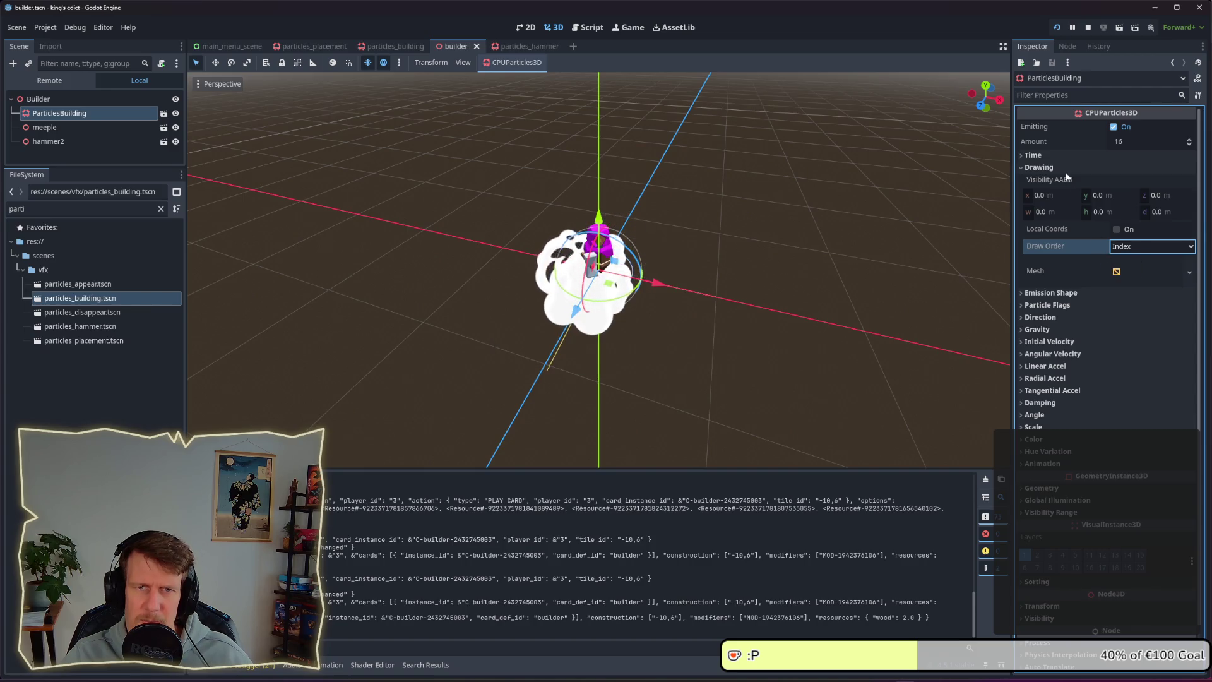
{"action": "left_click", "coordinate": [1066, 161]}
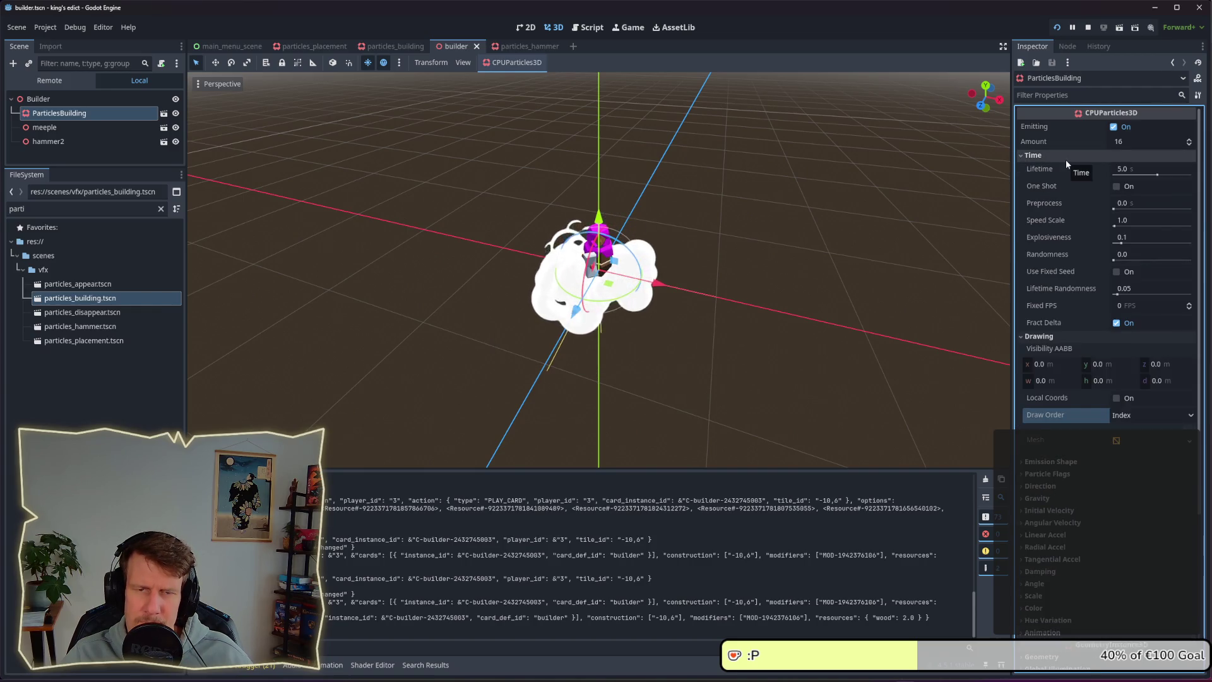
- Collapse Time and Drawing, and look through Global Illumination, Visibility Range and Geometry
{"action": "left_click", "coordinate": [1066, 161]}
{"action": "left_click", "coordinate": [1048, 167]}
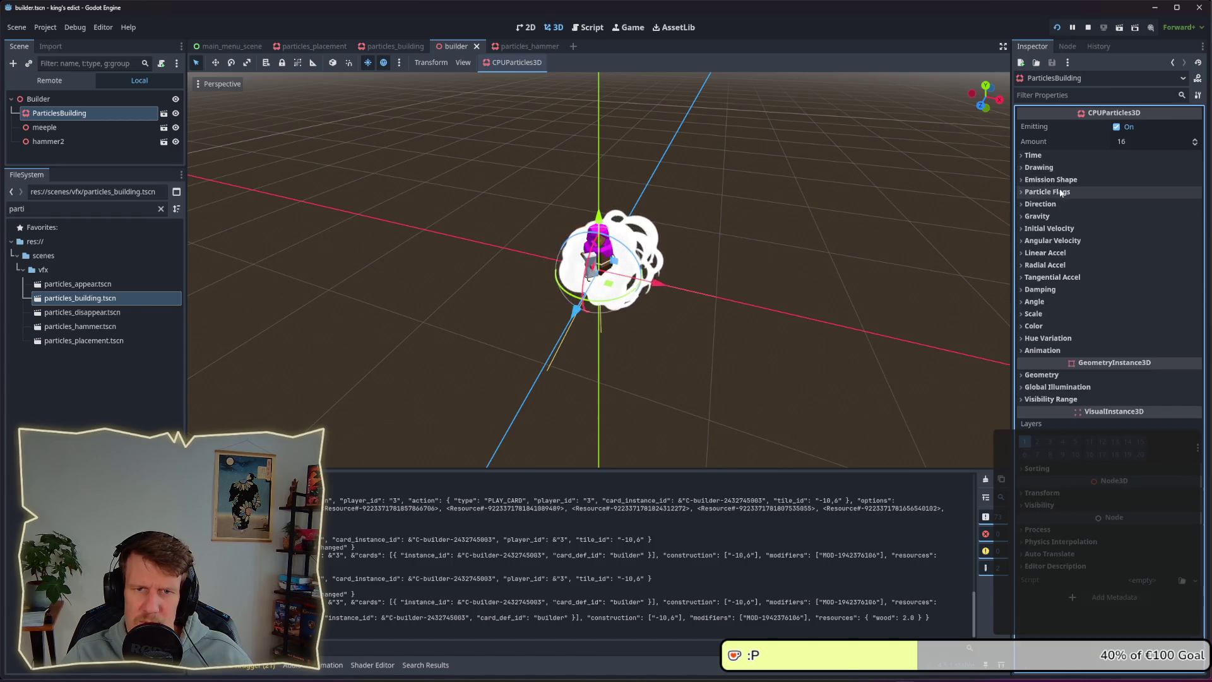
{"action": "left_click", "coordinate": [1042, 387]}
{"action": "left_click", "coordinate": [1042, 387]}
{"action": "left_click", "coordinate": [1041, 400]}
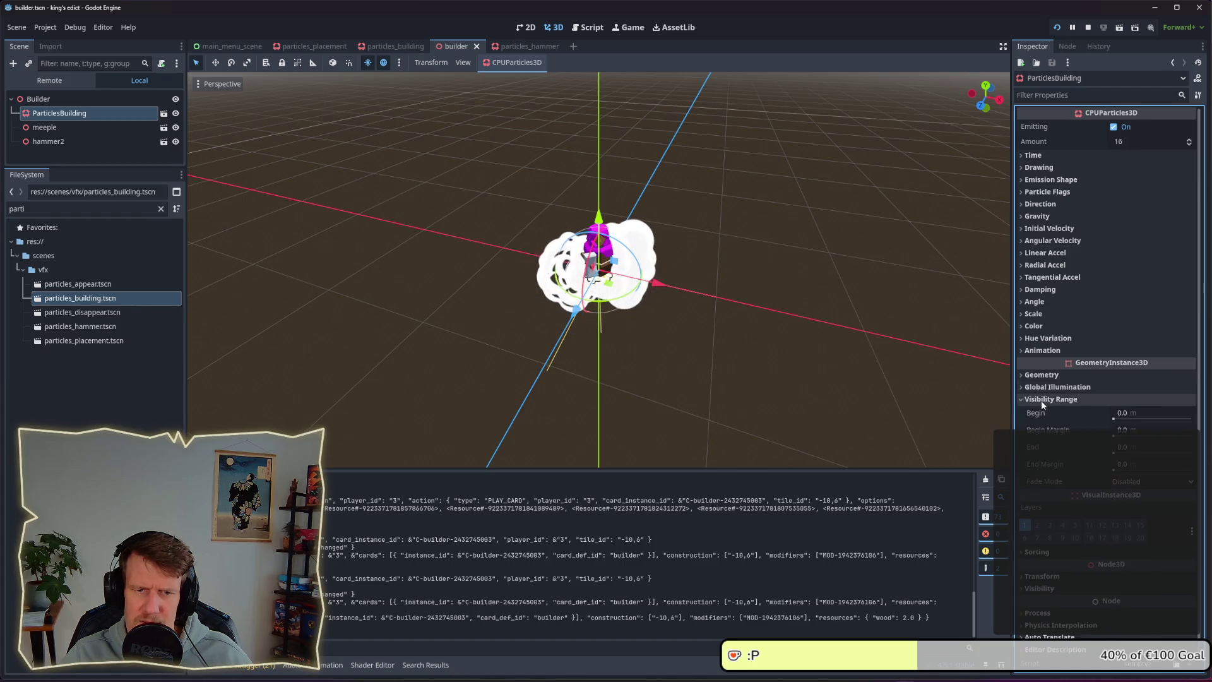
{"action": "left_click", "coordinate": [1041, 400]}
{"action": "left_click", "coordinate": [1041, 377]}
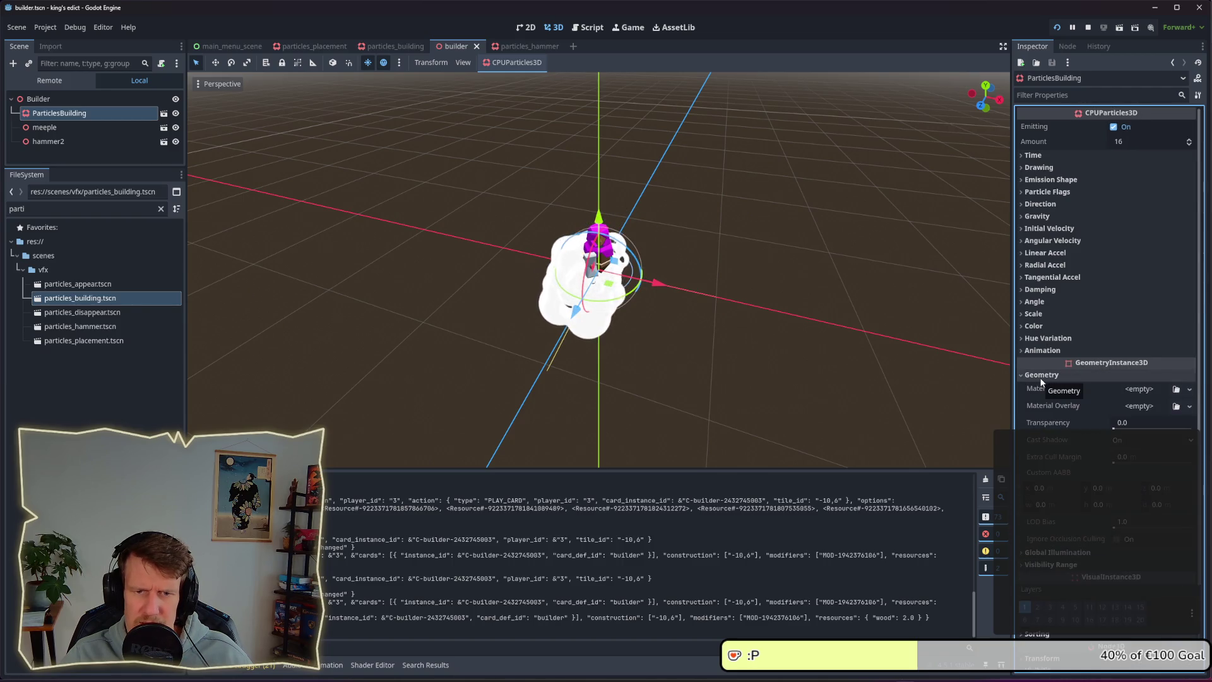
{"action": "left_click", "coordinate": [1041, 376]}
- Expand Emission Shape and Drawing to show the 1.0 × 1.0 plane mesh's properties
{"action": "left_click", "coordinate": [1040, 183]}
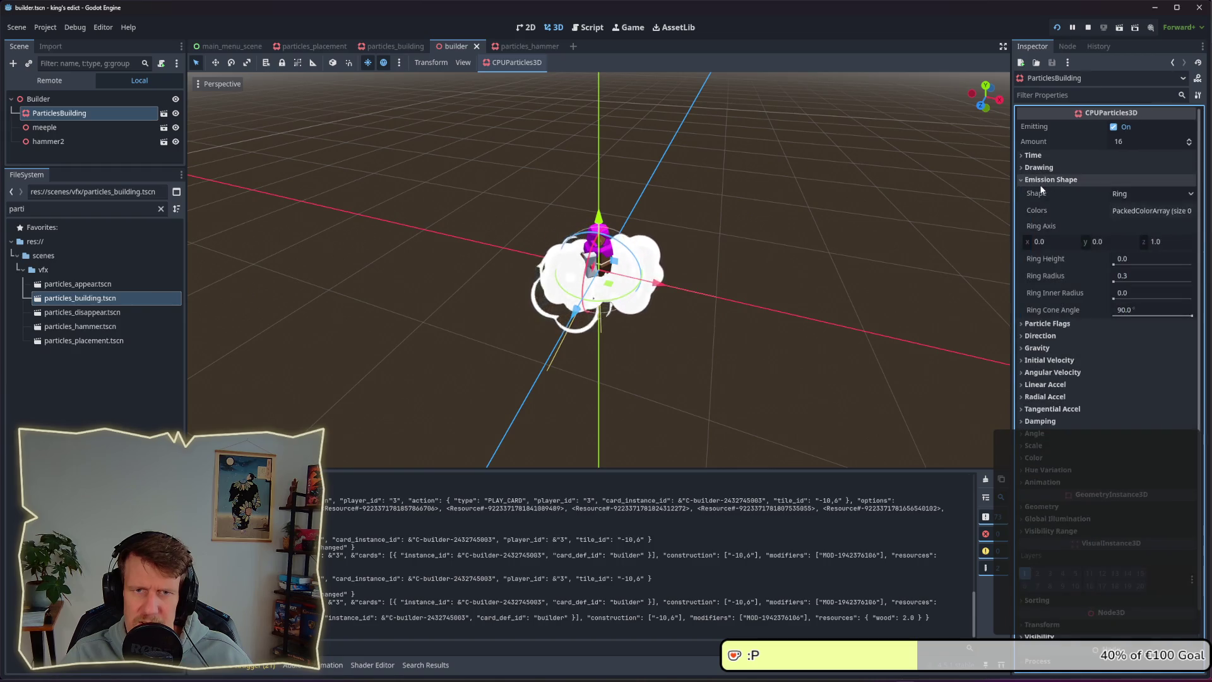
{"action": "left_click", "coordinate": [1039, 183]}
{"action": "left_click", "coordinate": [1041, 183]}
{"action": "left_click", "coordinate": [1038, 168]}
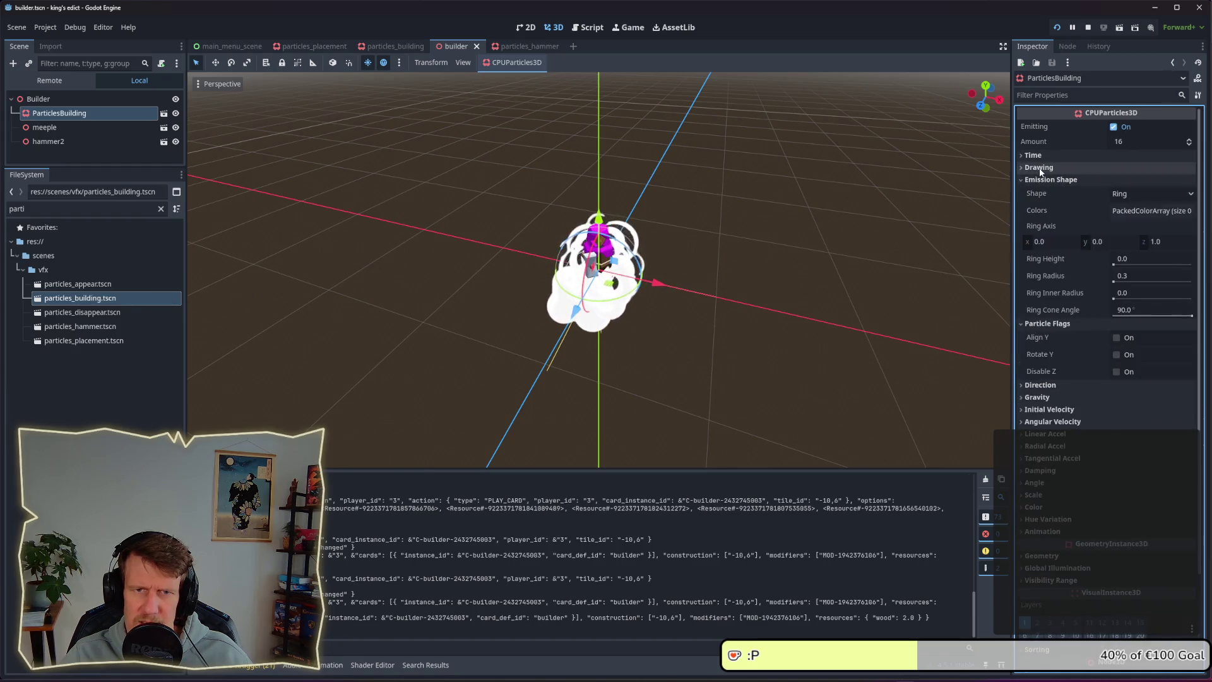
{"action": "left_click", "coordinate": [1134, 272]}
{"action": "scroll", "coordinate": [1134, 277], "scroll_direction": "down", "scroll_amount": 3}
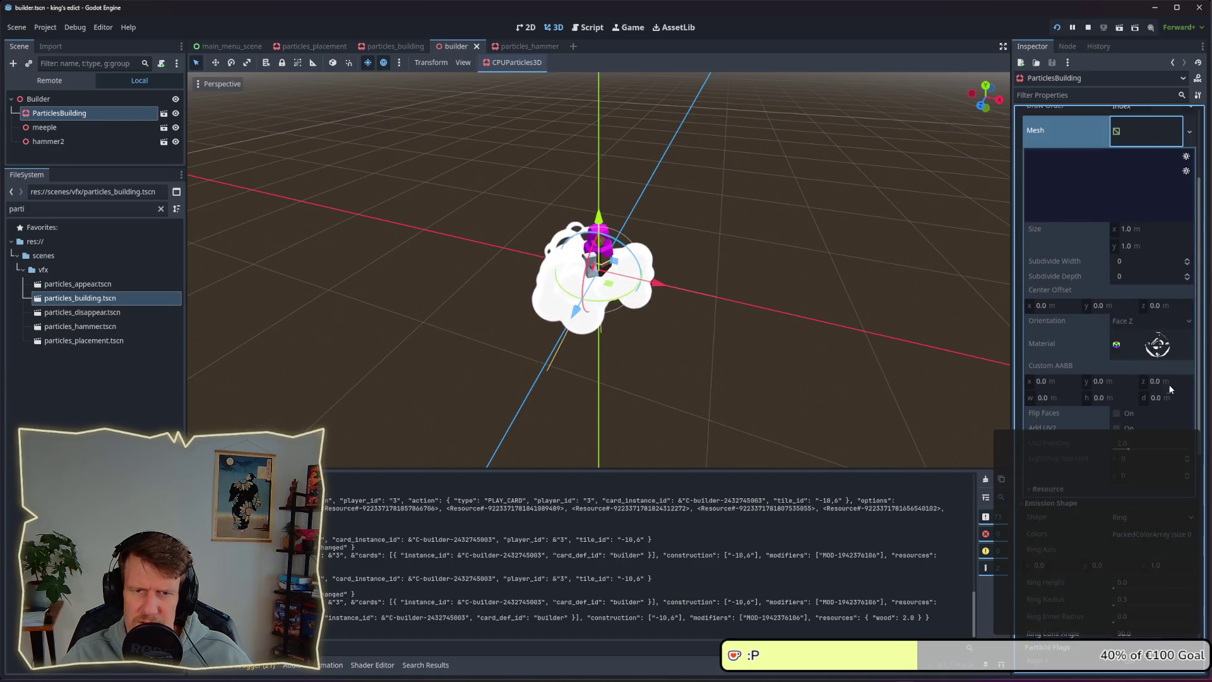
- Inspect the mesh material's Billboard settings and open the material in the particles_building scene
{"action": "left_click", "coordinate": [1150, 354]}
{"action": "scroll", "coordinate": [1088, 390], "scroll_direction": "down", "scroll_amount": 4}
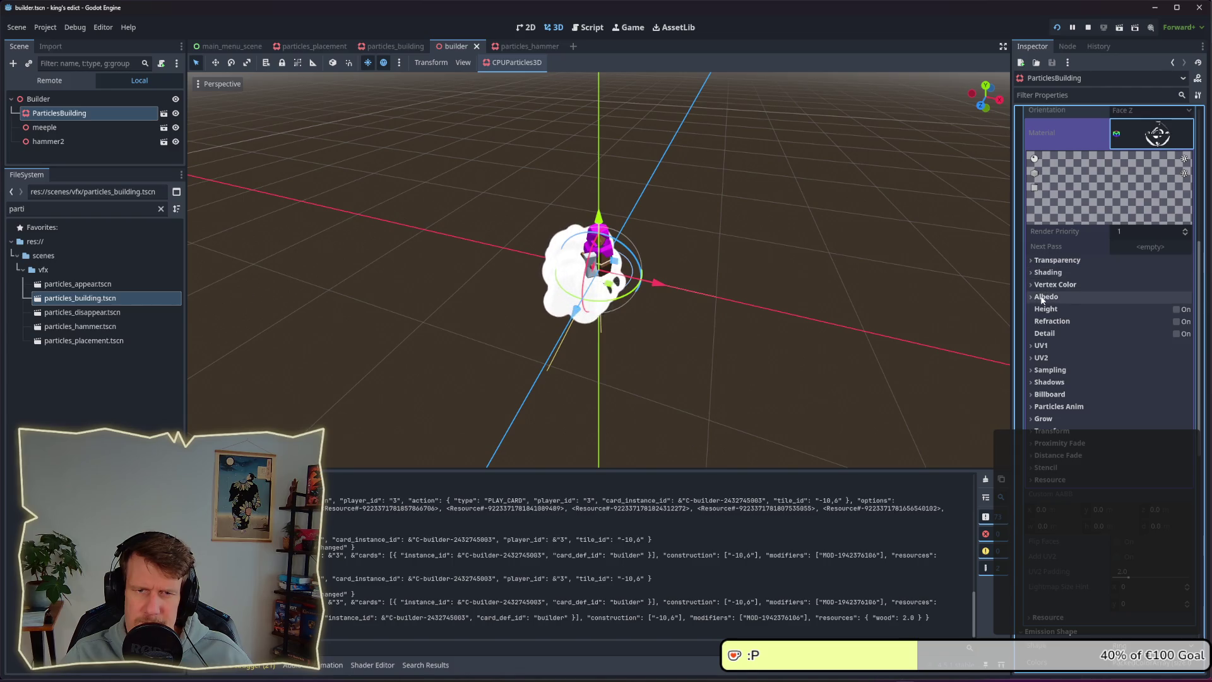
{"action": "left_click", "coordinate": [1064, 395]}
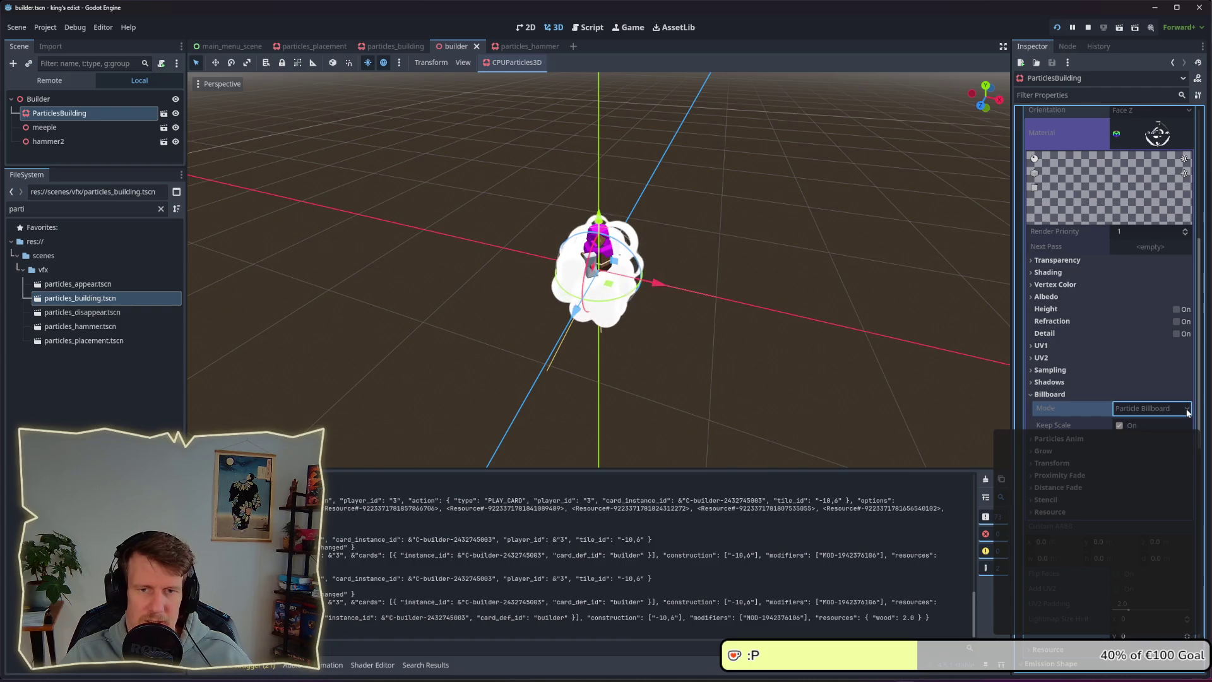
{"action": "left_click", "coordinate": [1149, 134]}
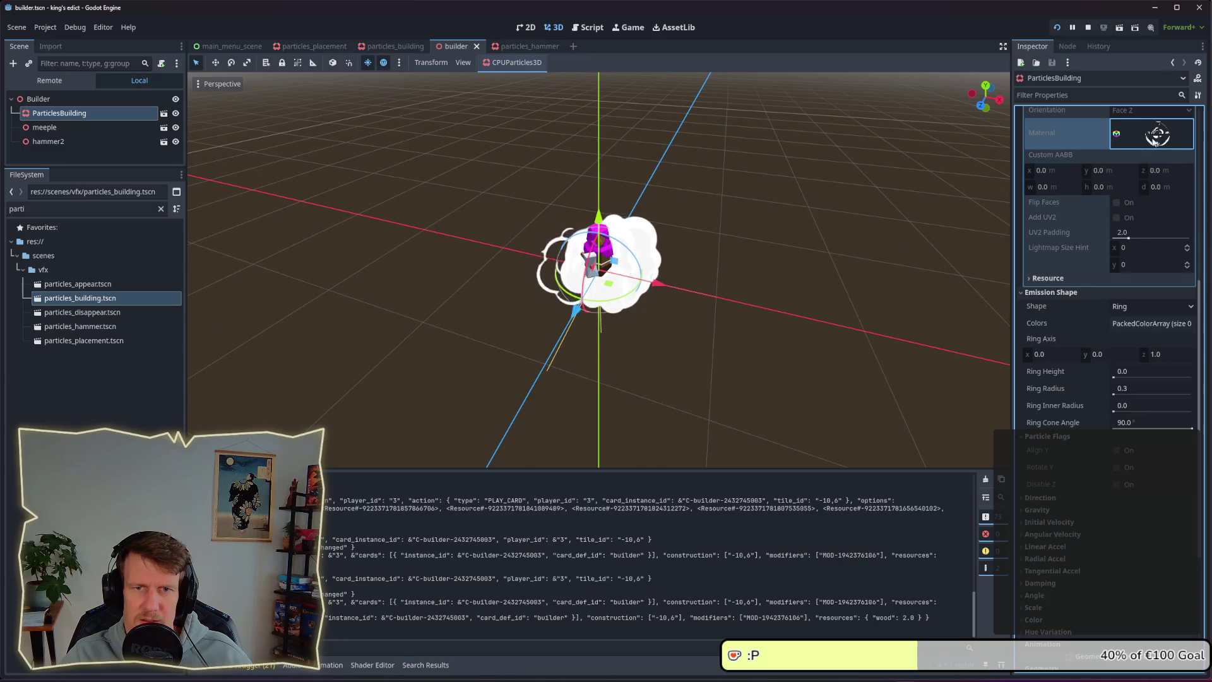
{"action": "left_click", "coordinate": [1153, 137]}
{"action": "left_click", "coordinate": [1154, 140]}
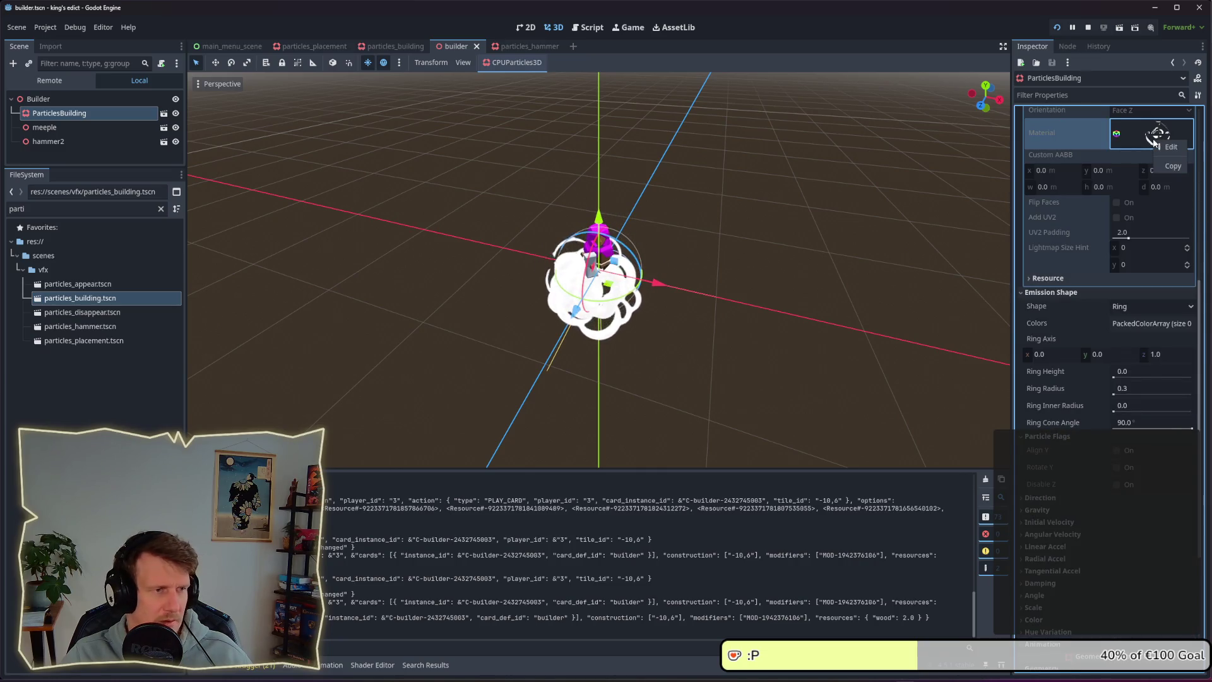
{"action": "left_click", "coordinate": [1170, 146]}
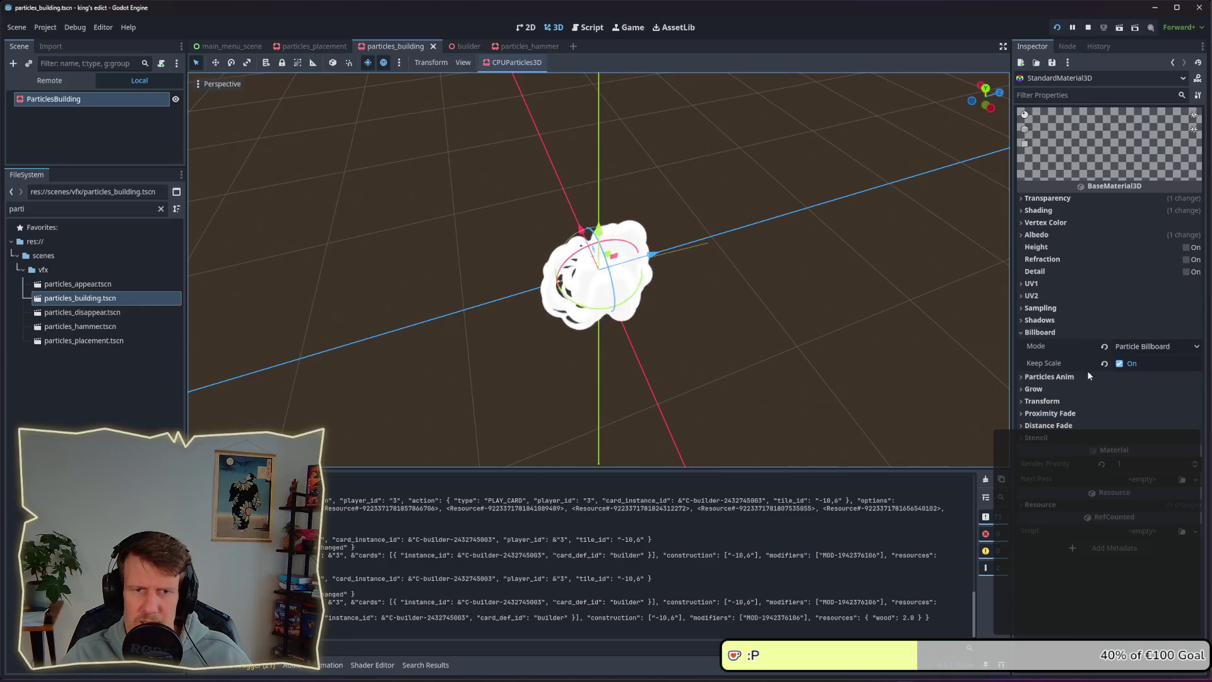
- Turn off Billboard Keep Scale on the smoke material and save the particles_building scene
{"action": "left_click", "coordinate": [1120, 365]}
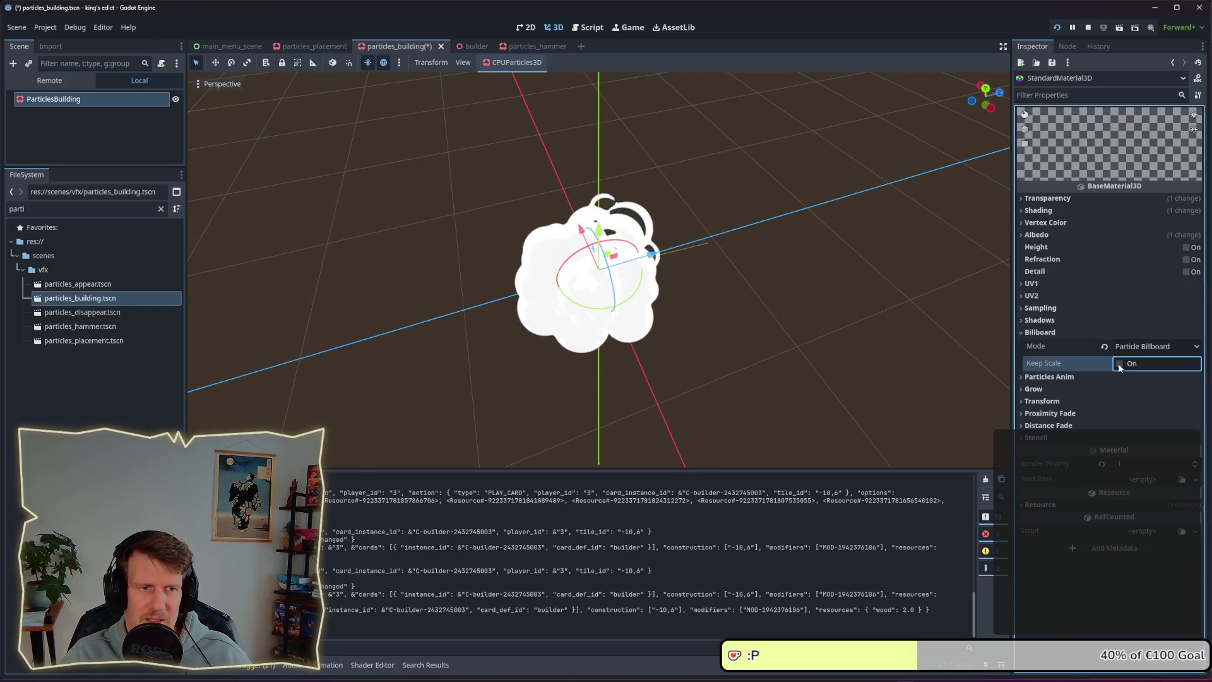
{"action": "key", "text": "ctrl+s"}
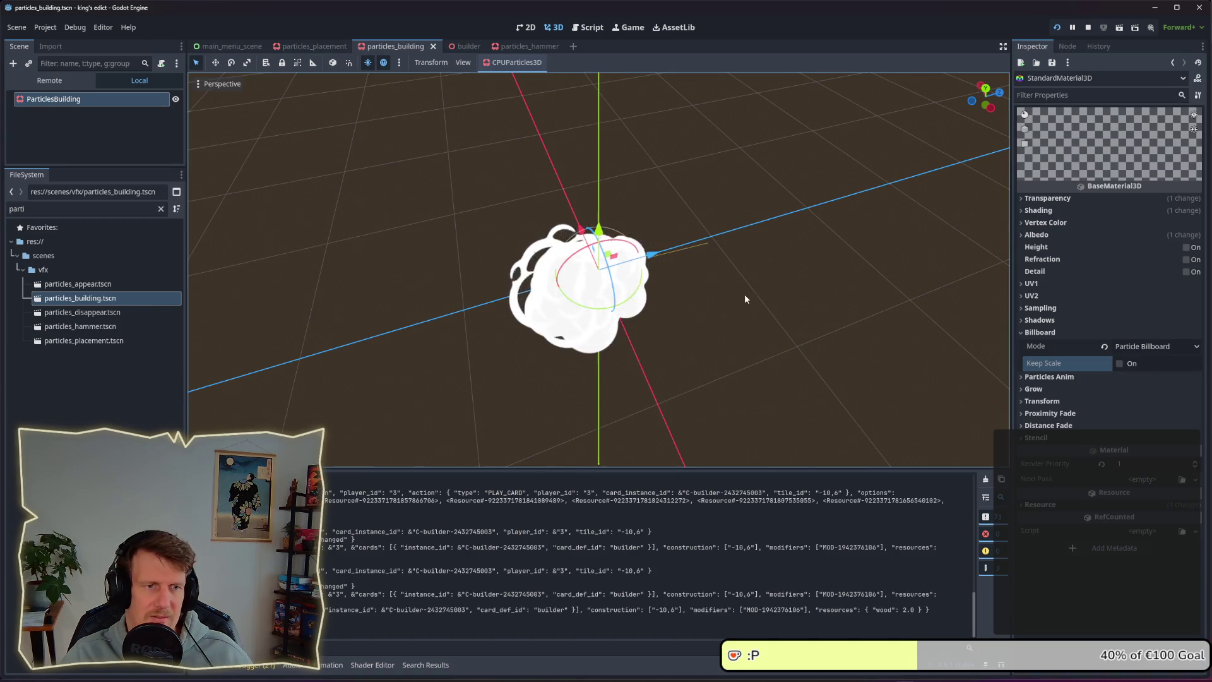
{"action": "key", "text": "alt+Tab"}
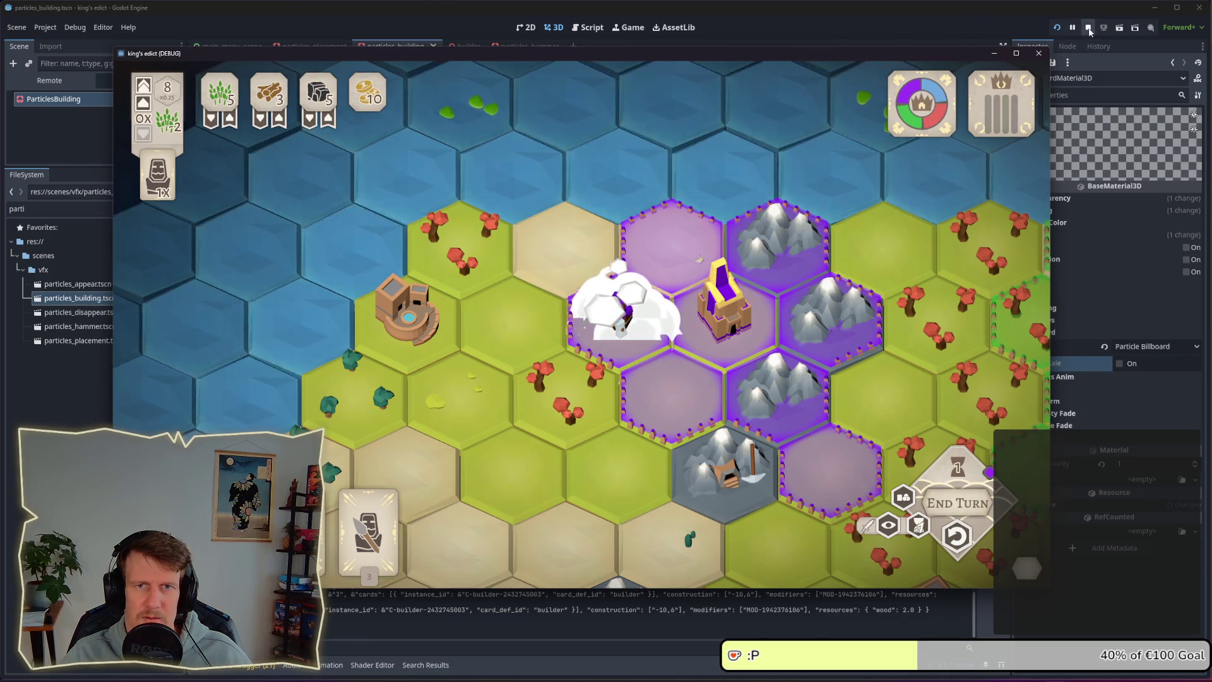
- Restart the game and start a new multiplayer match
{"action": "left_click", "coordinate": [1057, 27]}
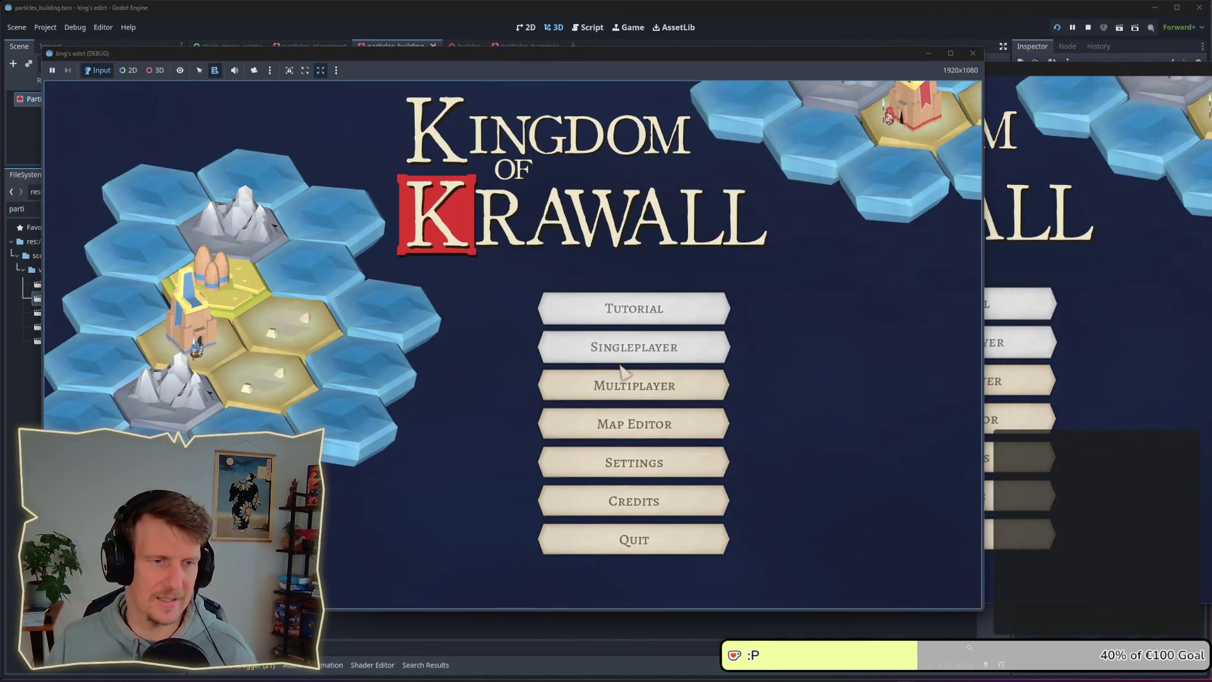
{"action": "left_click", "coordinate": [627, 376]}
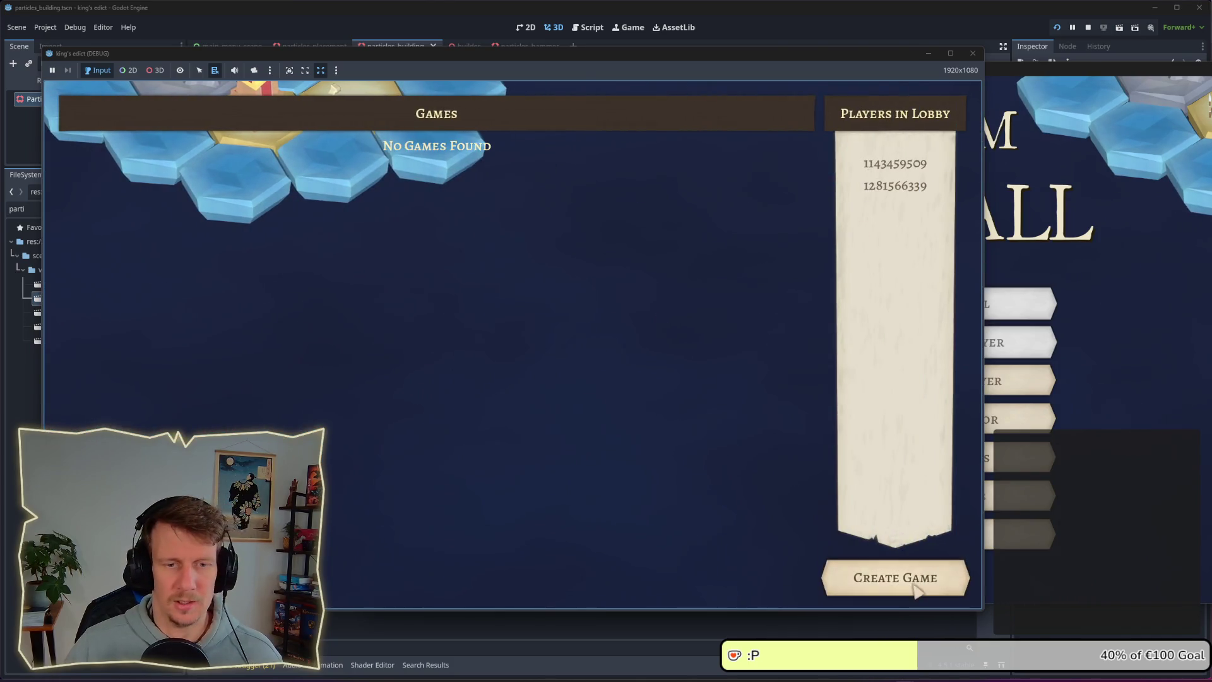
{"action": "left_click", "coordinate": [915, 587]}
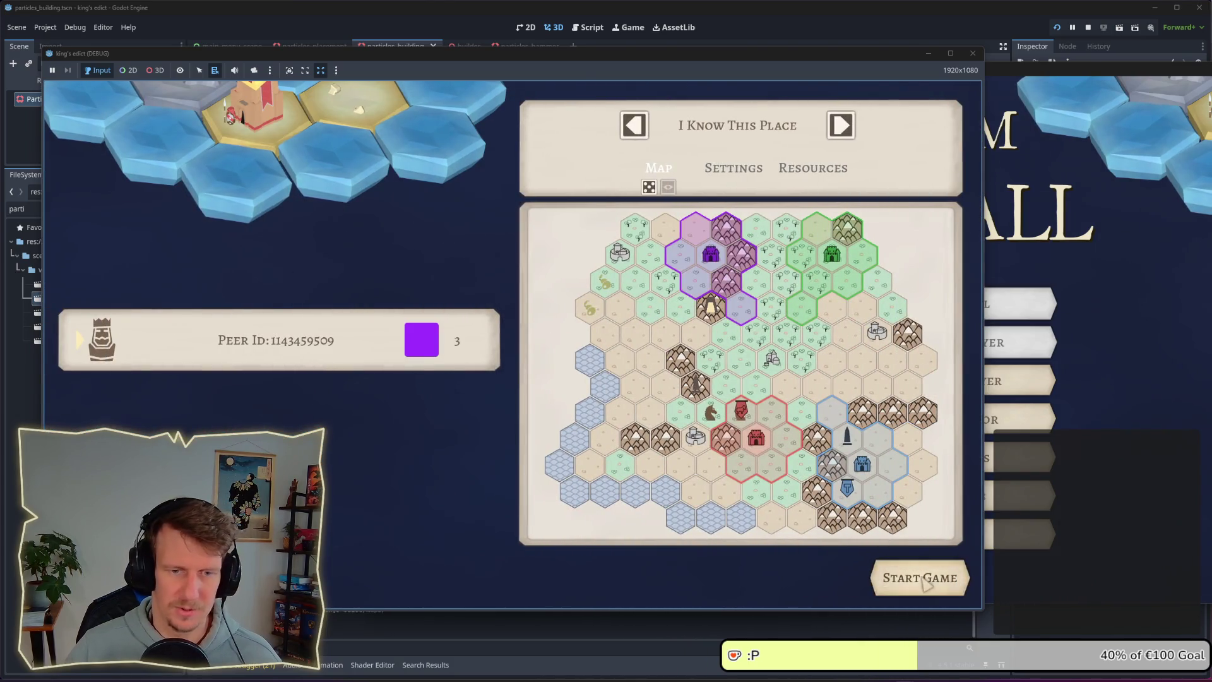
{"action": "left_click", "coordinate": [923, 582]}
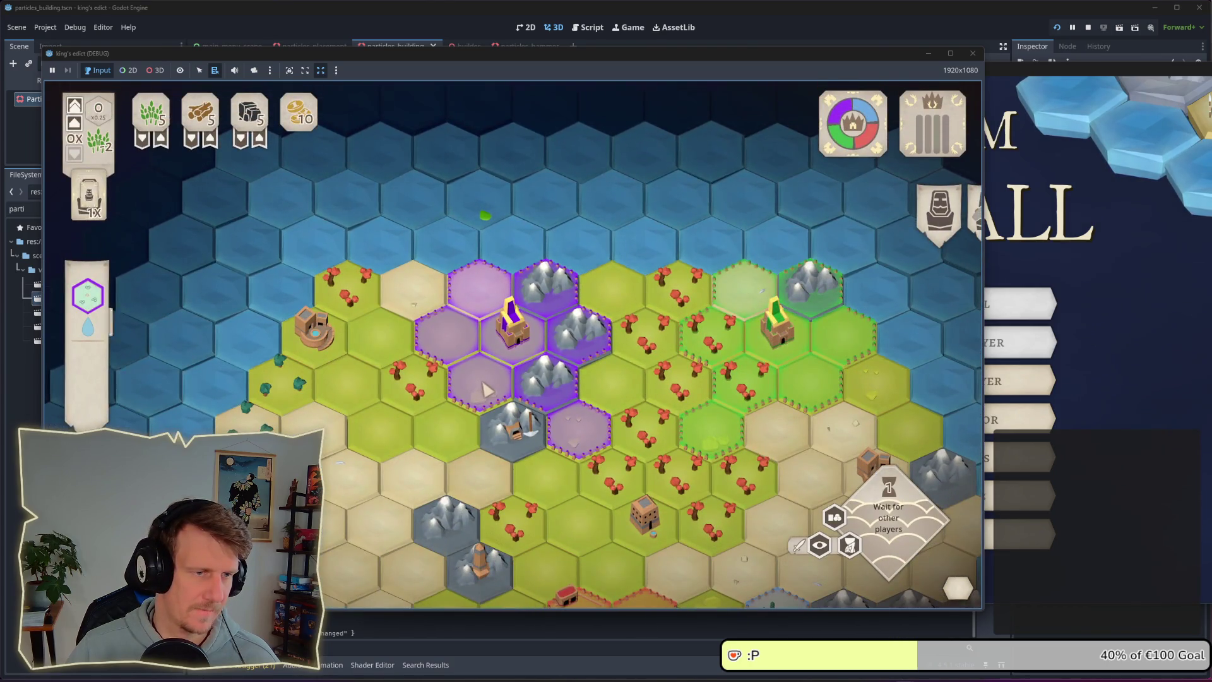
- Construct a building on a purple hex and spawn two serfs
{"action": "left_click", "coordinate": [461, 364]}
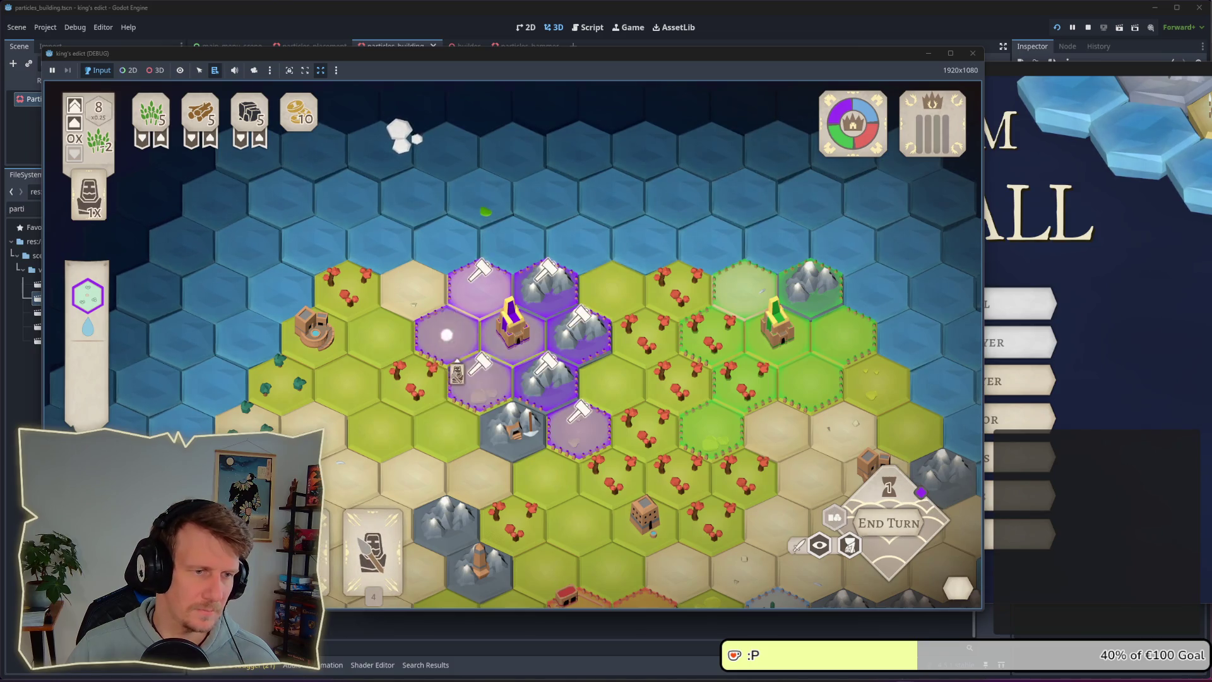
{"action": "left_click", "coordinate": [421, 240]}
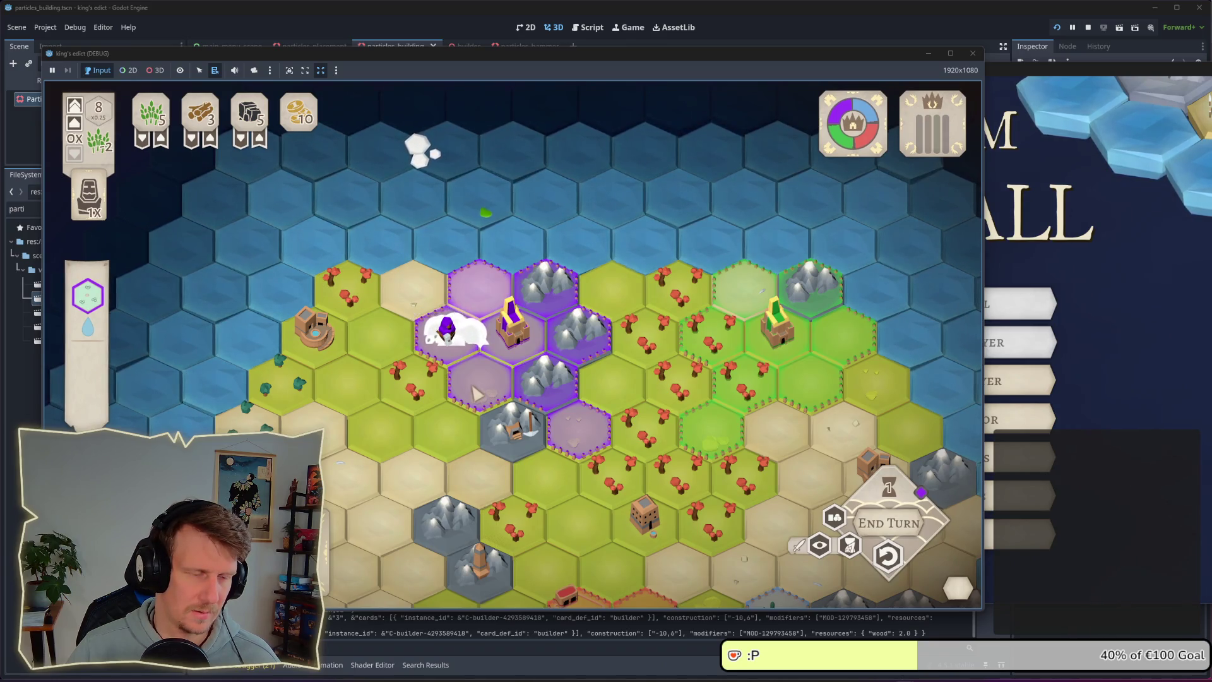
{"action": "left_click", "coordinate": [546, 397]}
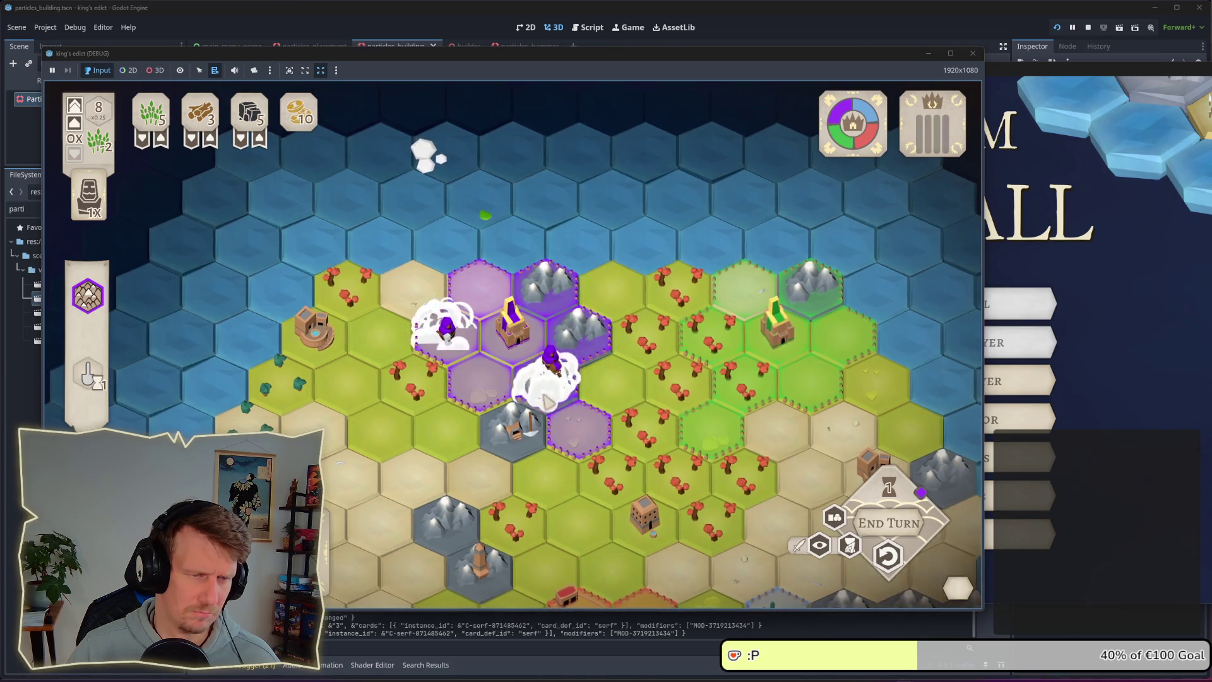
{"action": "left_click", "coordinate": [575, 442]}
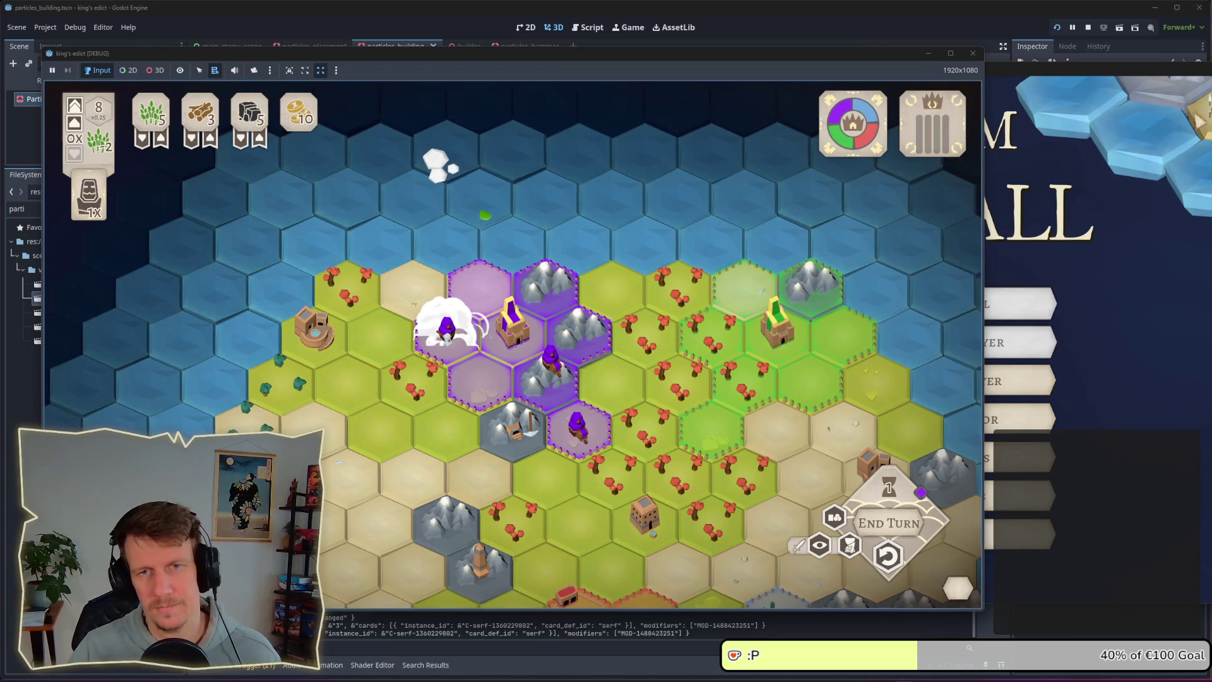
- Turn Keep Scale back on, undo the last spearman in-game, and stop the game
{"action": "left_click", "coordinate": [1084, 290]}
{"action": "left_click", "coordinate": [1121, 364]}
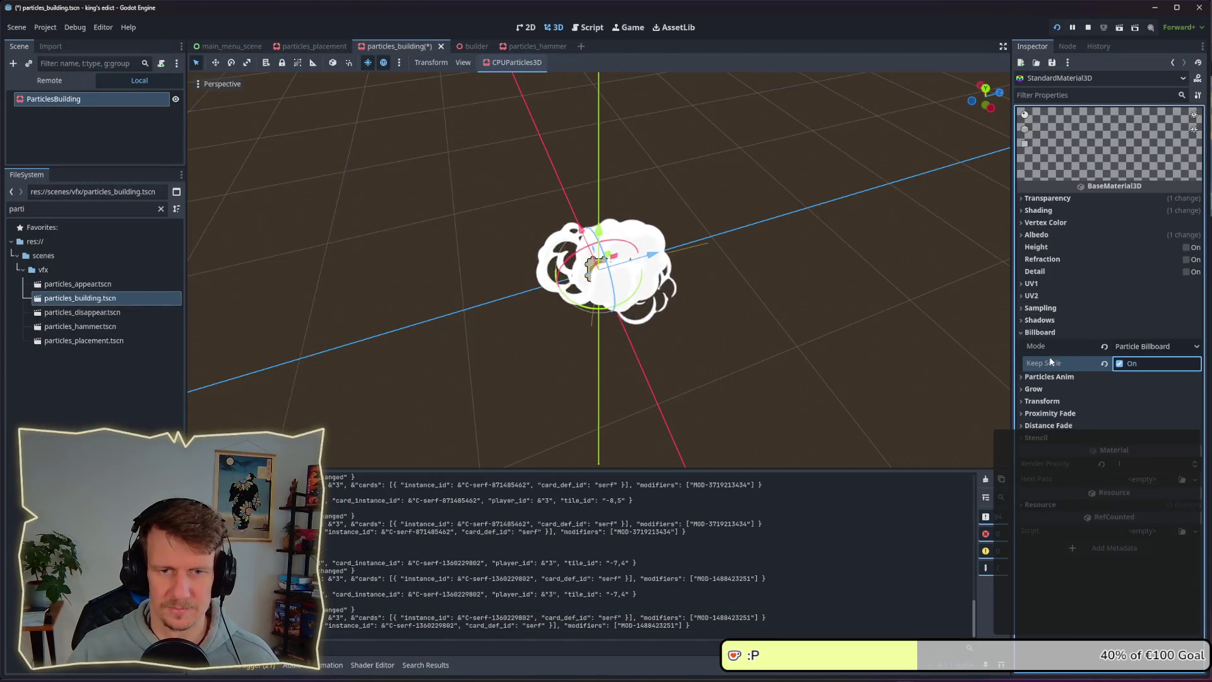
{"action": "key", "text": "F5"}
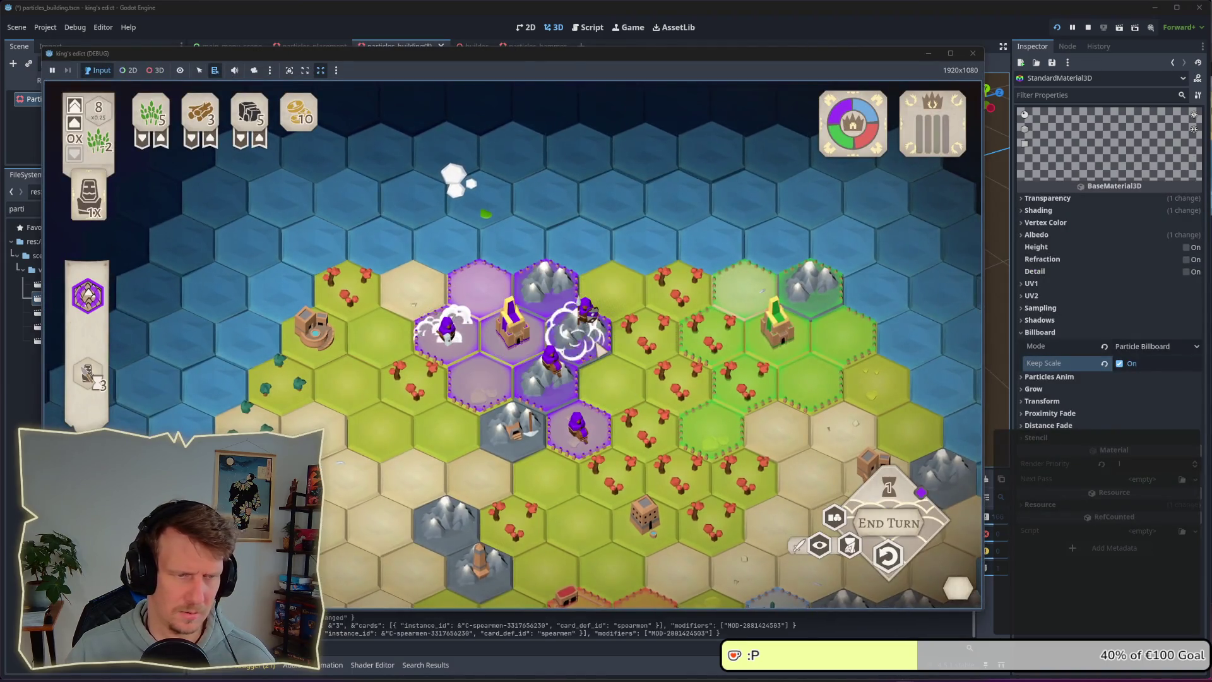
{"action": "key", "text": "ctrl+z"}
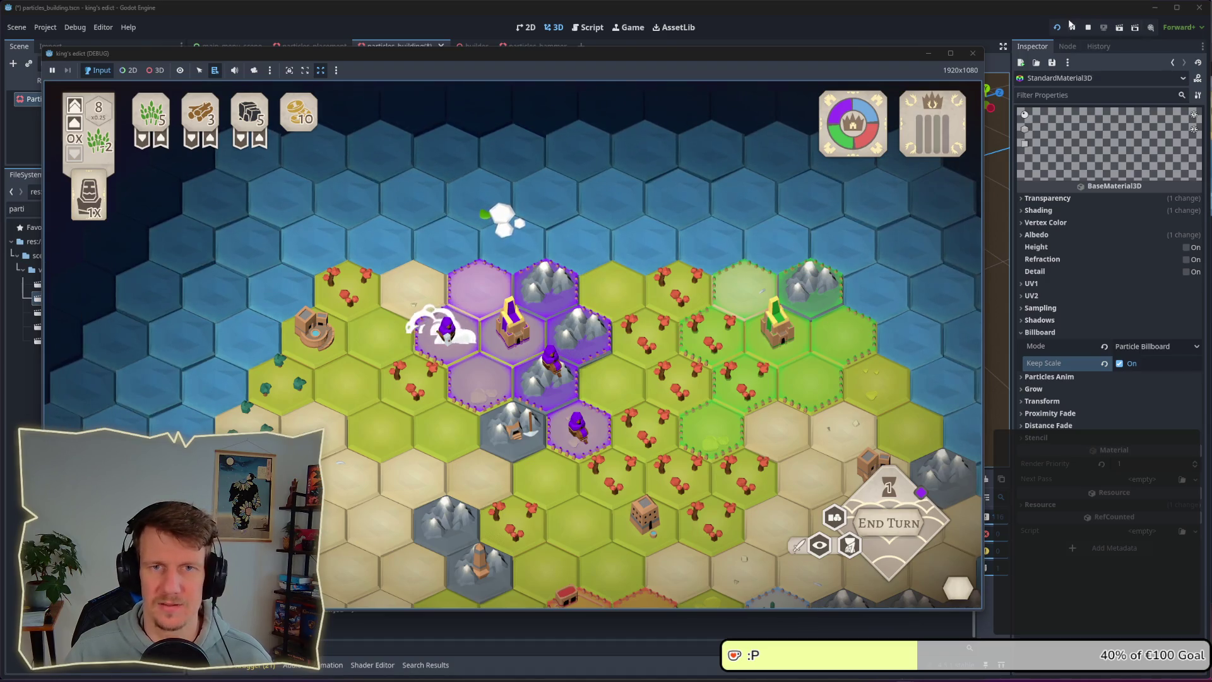
{"action": "left_click", "coordinate": [1088, 27]}
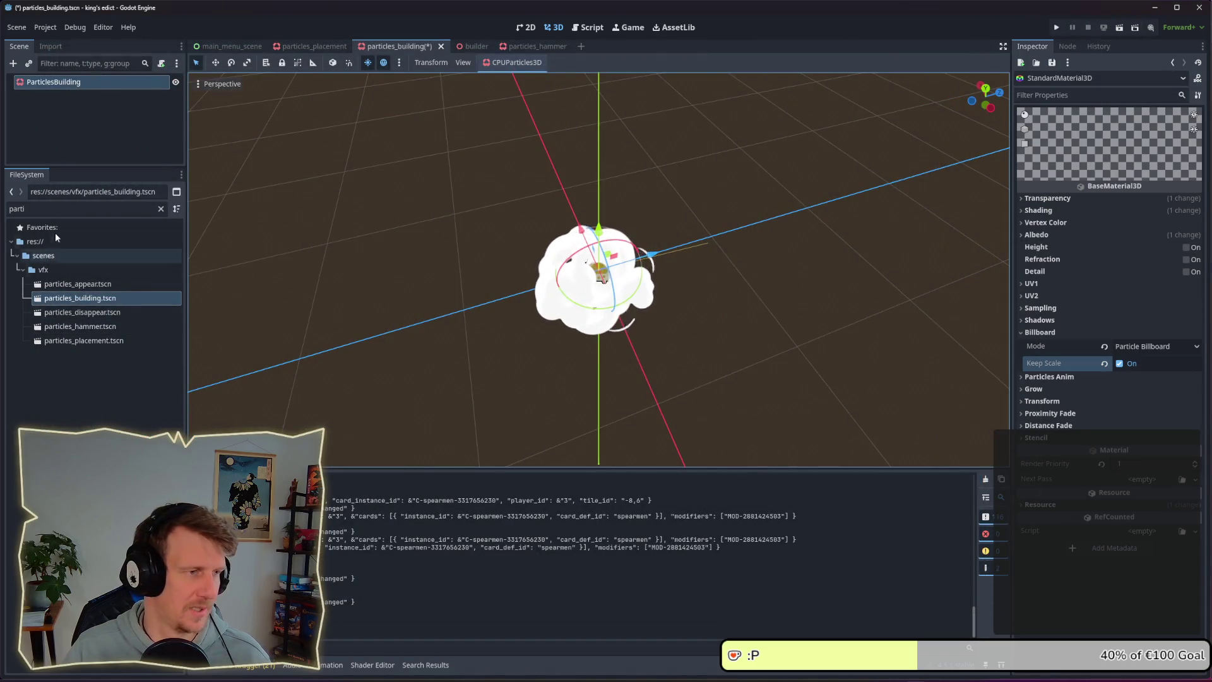
- Set the ParticlesBuilding Lifetime to 2.0 and Amount to 8
{"action": "left_click", "coordinate": [61, 82]}
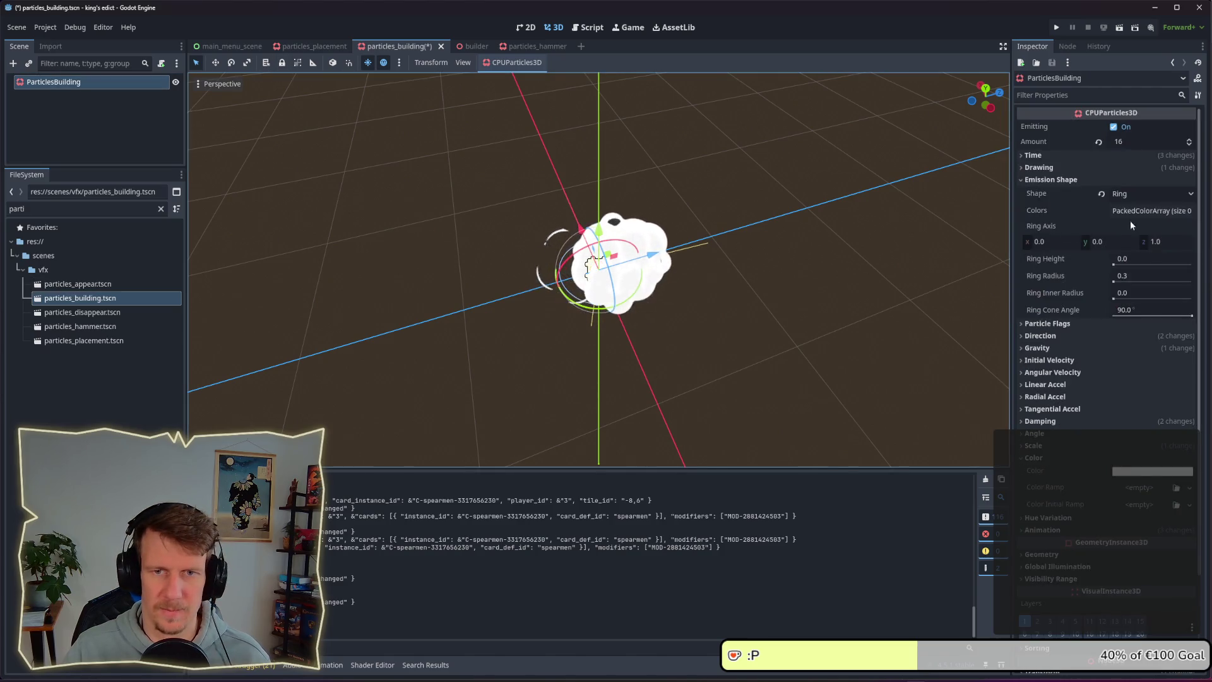
{"action": "left_click", "coordinate": [1072, 179]}
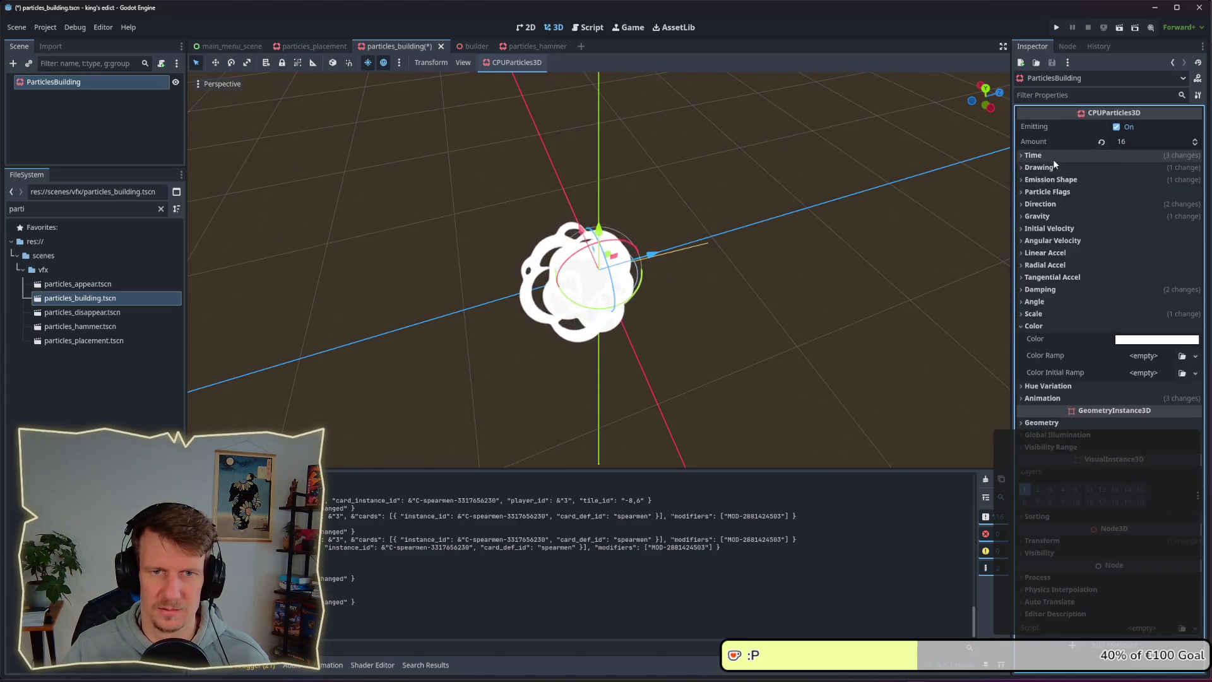
{"action": "left_click", "coordinate": [1053, 157]}
{"action": "left_click", "coordinate": [1134, 169]}
{"action": "type", "text": "3.0"}
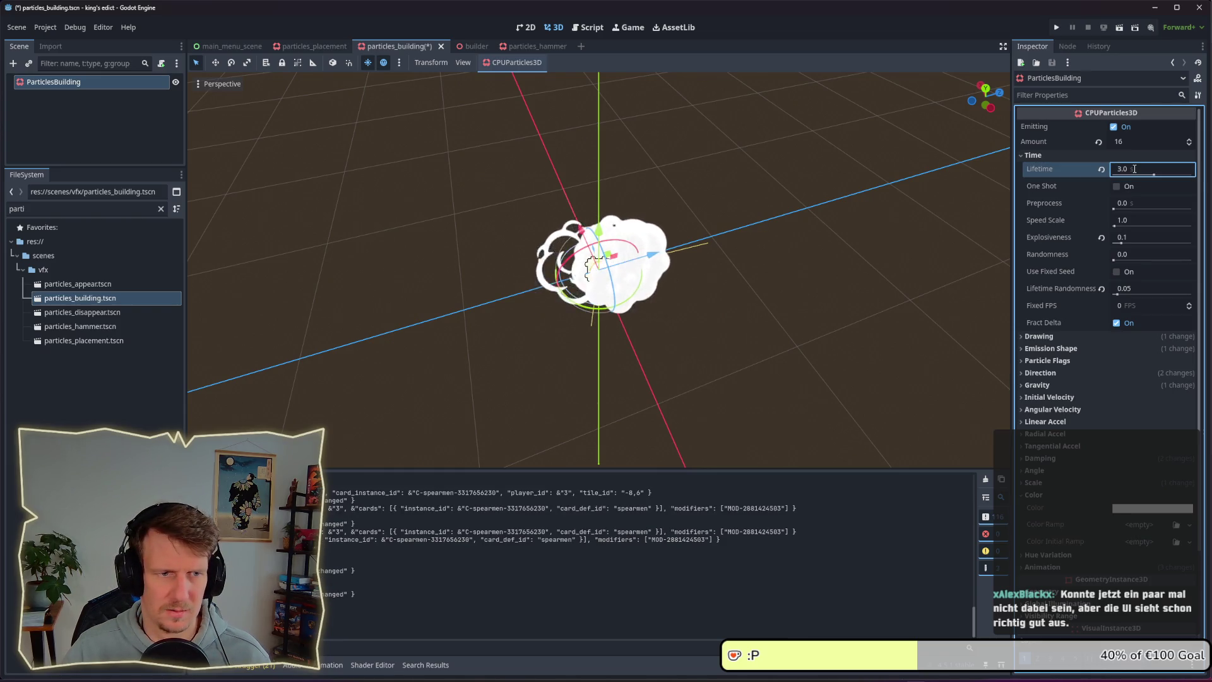
{"action": "key", "text": "BackSpace"}
{"action": "key", "text": "BackSpace"}
{"action": "key", "text": "BackSpace"}
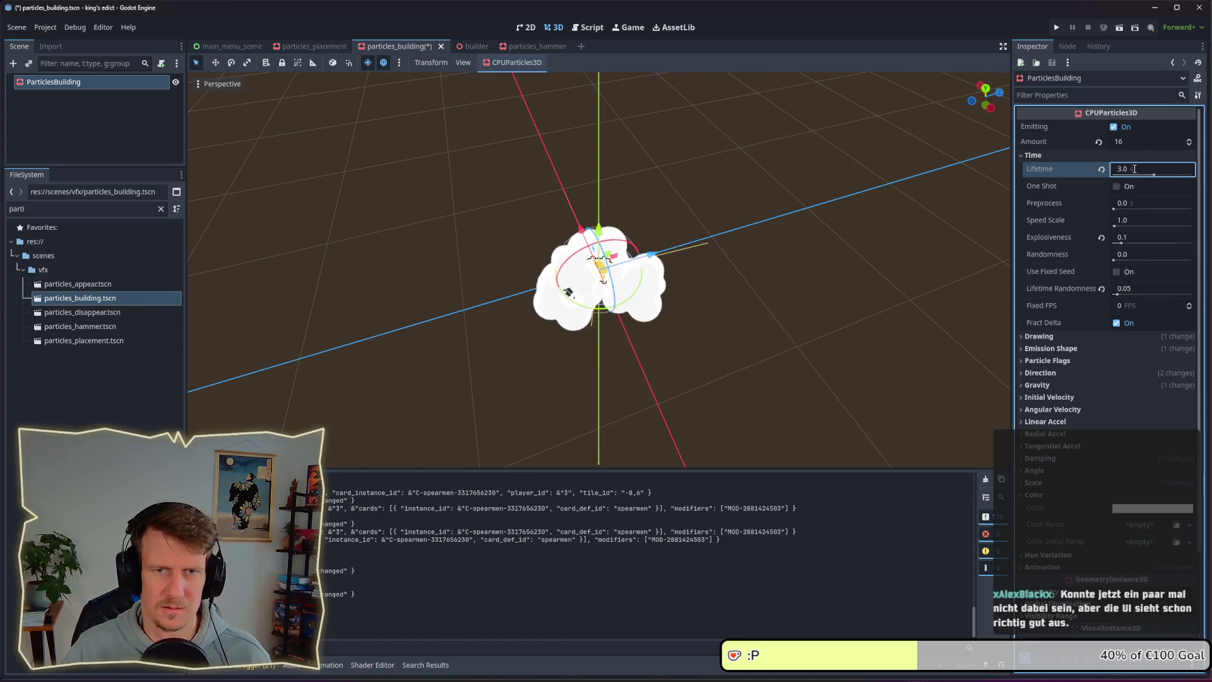
{"action": "type", "text": "2.0"}
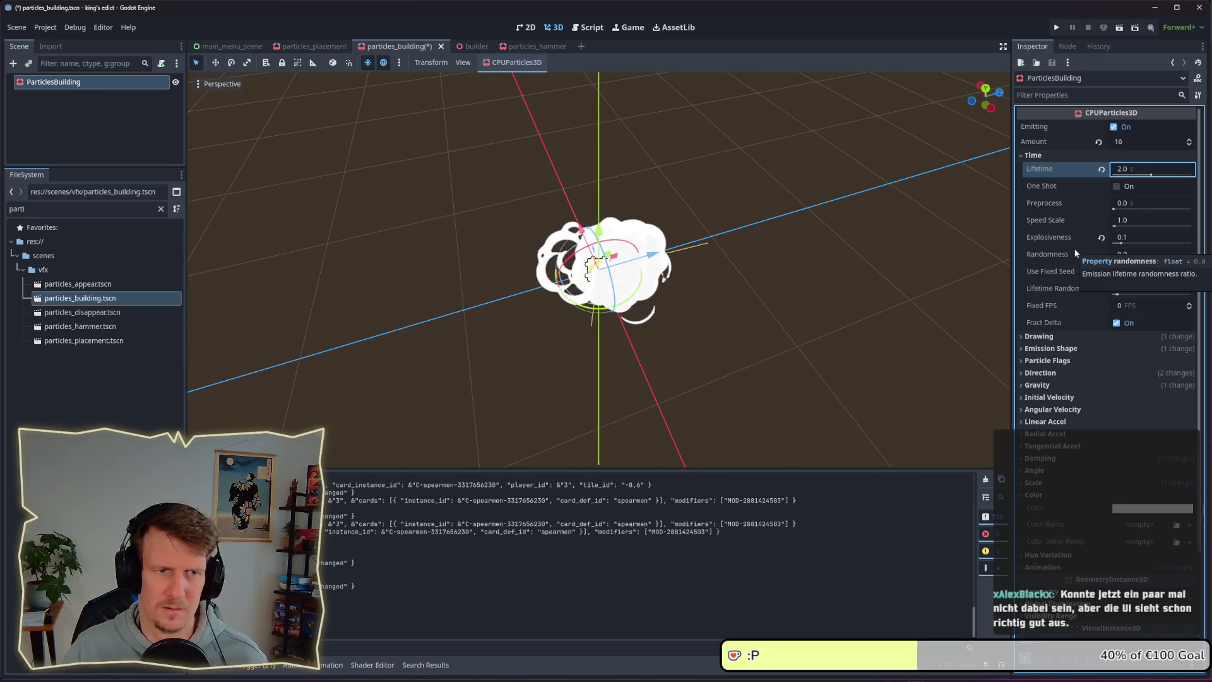
{"action": "left_click", "coordinate": [1130, 141]}
{"action": "type", "text": "8"}
{"action": "key", "text": "Return"}
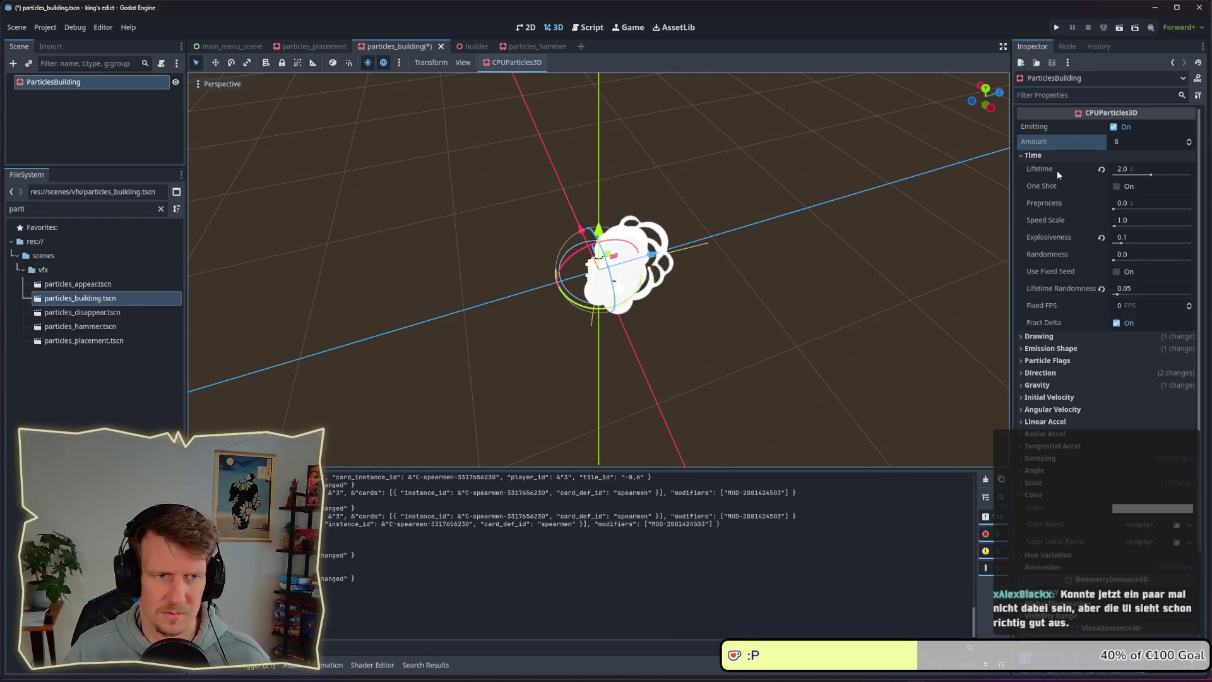
{"action": "left_click", "coordinate": [1049, 336]}
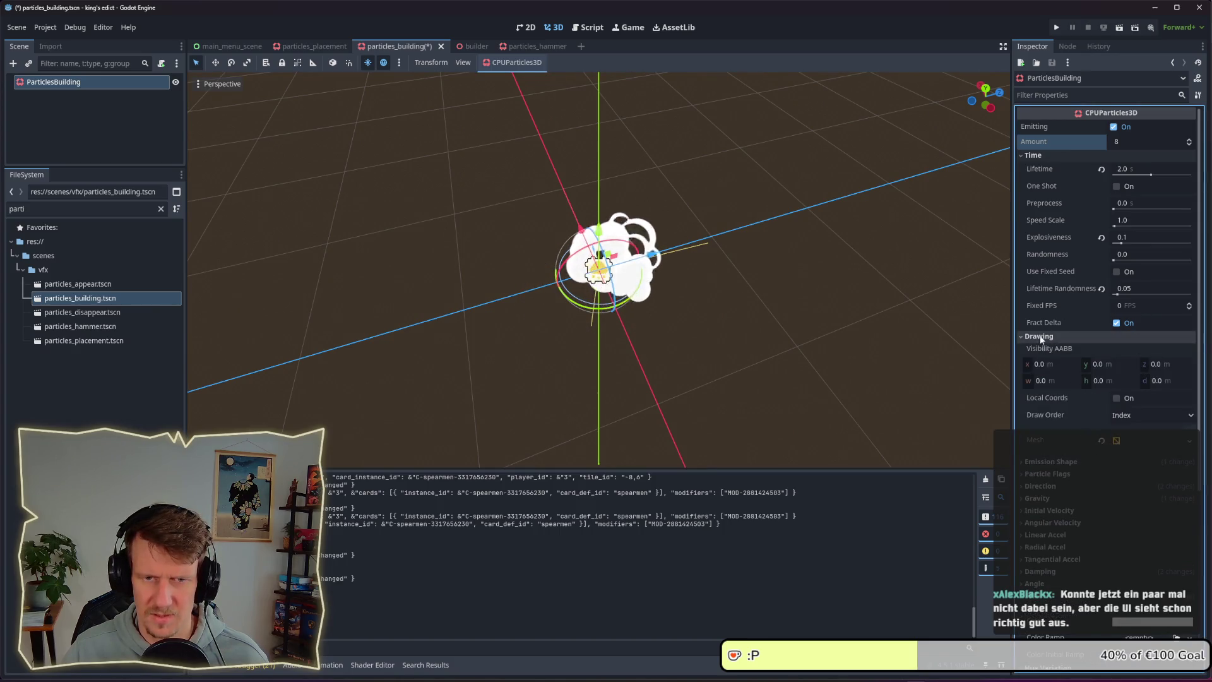
- Set the smoke's Scale Amount Min to 0.1 and Max to 0.8, and save the scene
{"action": "left_click", "coordinate": [1039, 336]}
{"action": "scroll", "coordinate": [1063, 475], "scroll_direction": "down", "scroll_amount": 3}
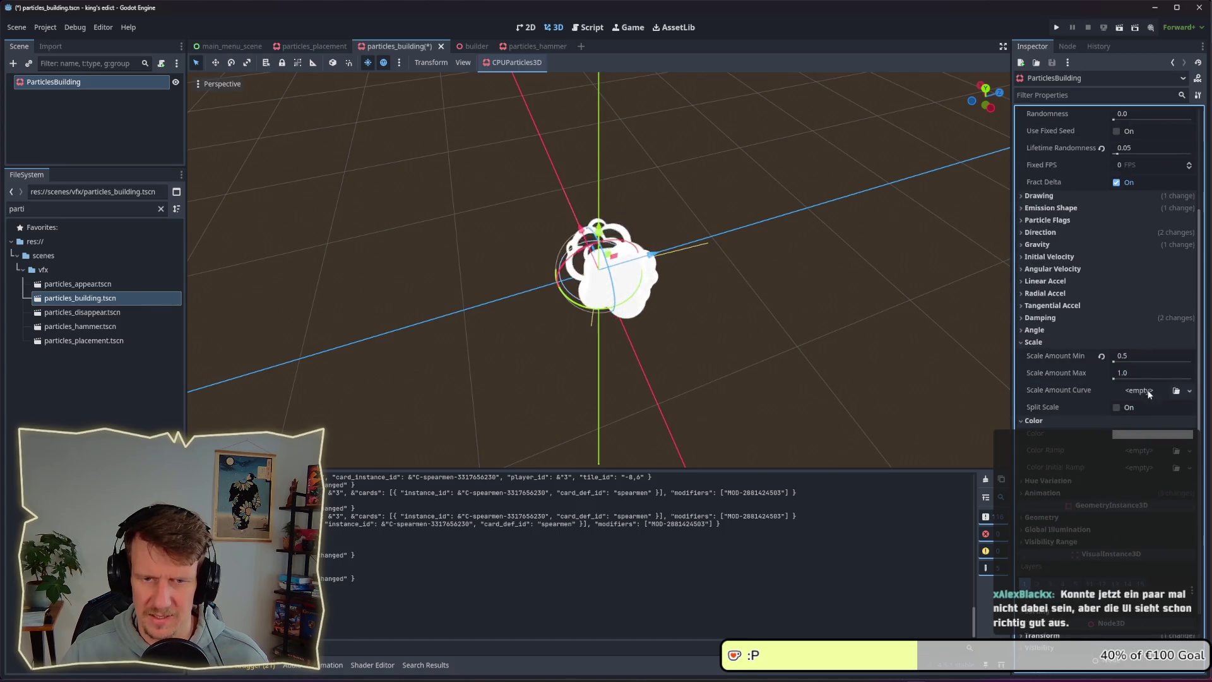
{"action": "left_click", "coordinate": [1140, 359]}
{"action": "type", "text": "0."}
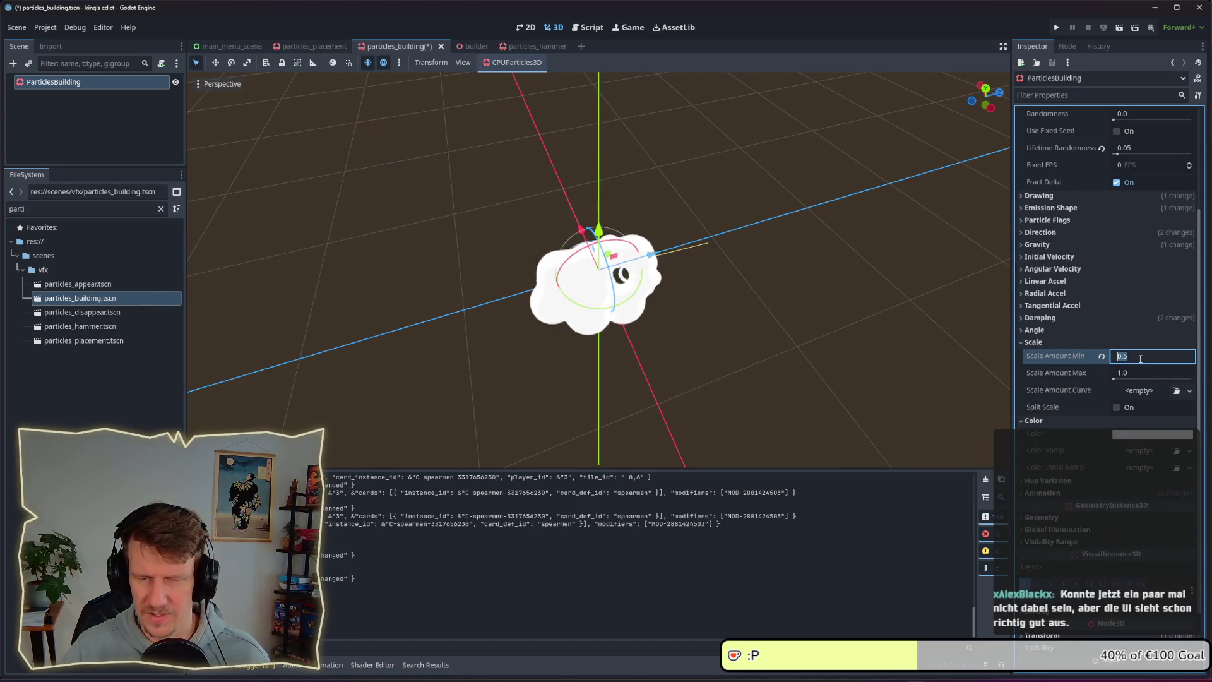
{"action": "type", "text": "1"}
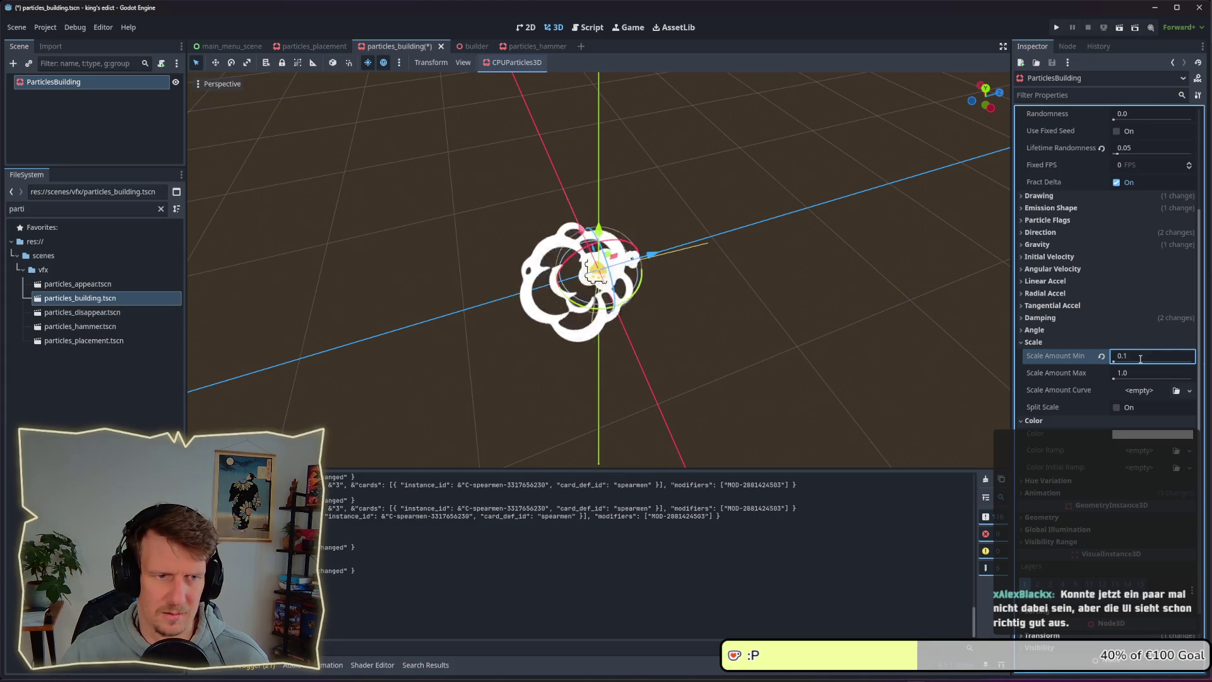
{"action": "left_click", "coordinate": [1144, 372]}
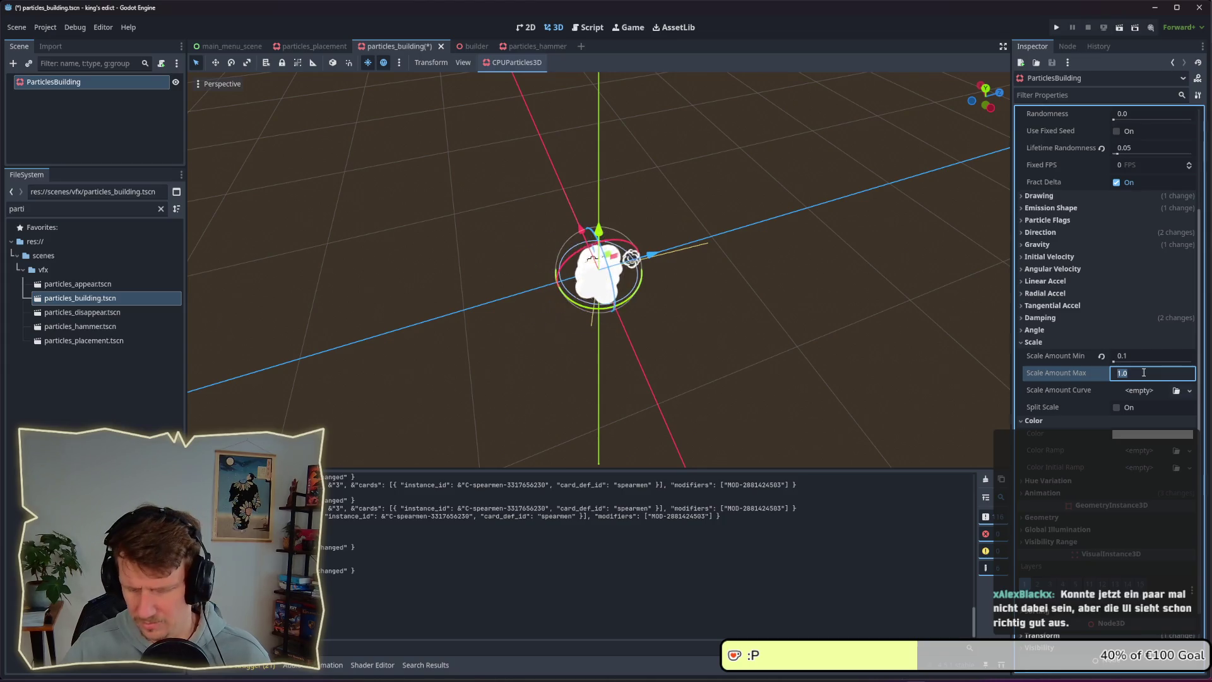
{"action": "type", "text": "0.6"}
{"action": "key", "text": "ctrl+s"}
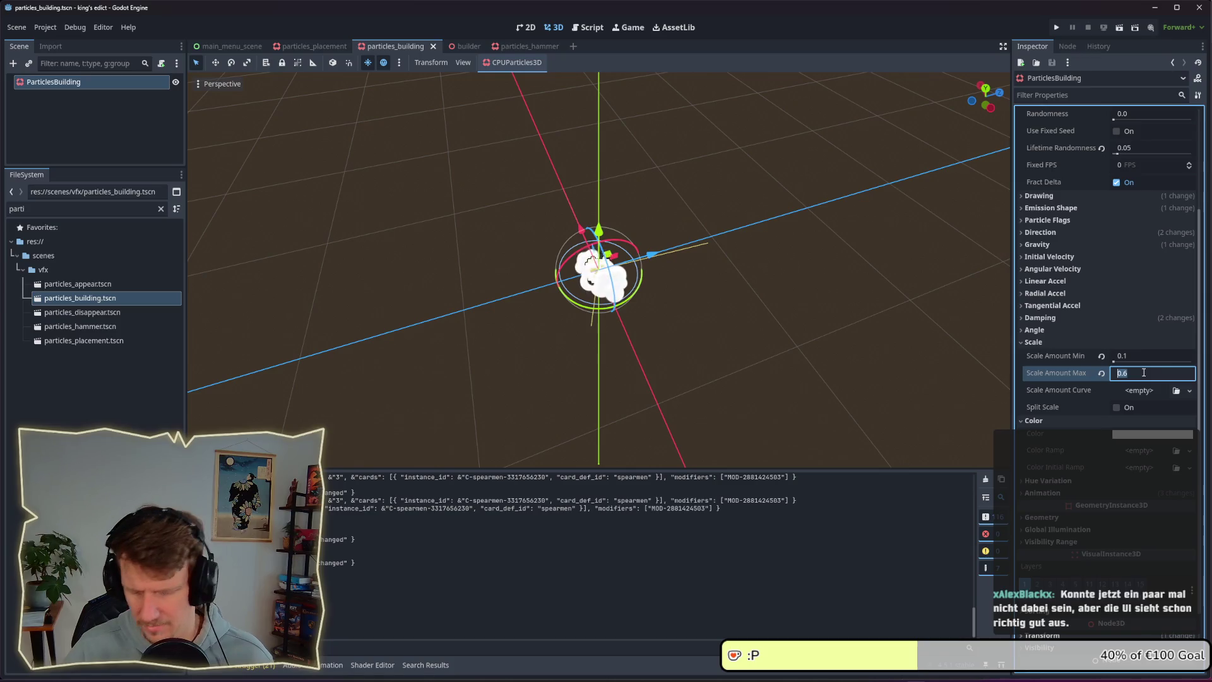
{"action": "type", "text": "8"}
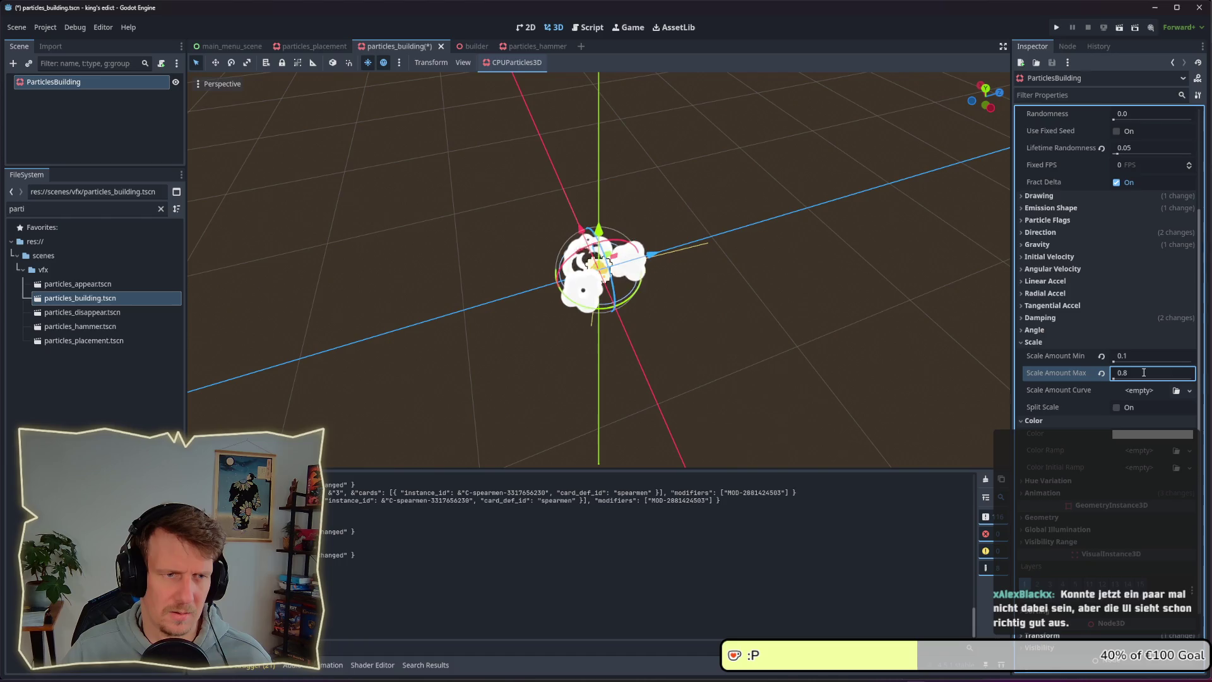
{"action": "key", "text": "alt+Tab"}
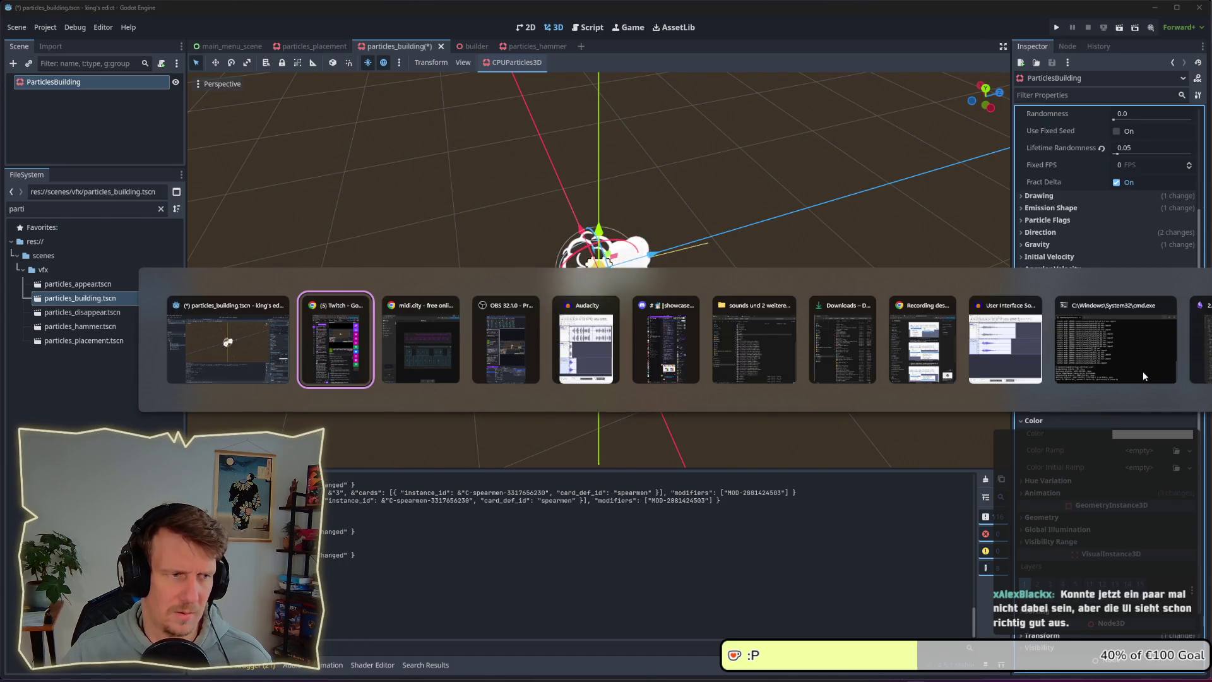
- Run the project and start a new multiplayer game from the purple start position
{"action": "left_click", "coordinate": [229, 344]}
{"action": "key", "text": "F5"}
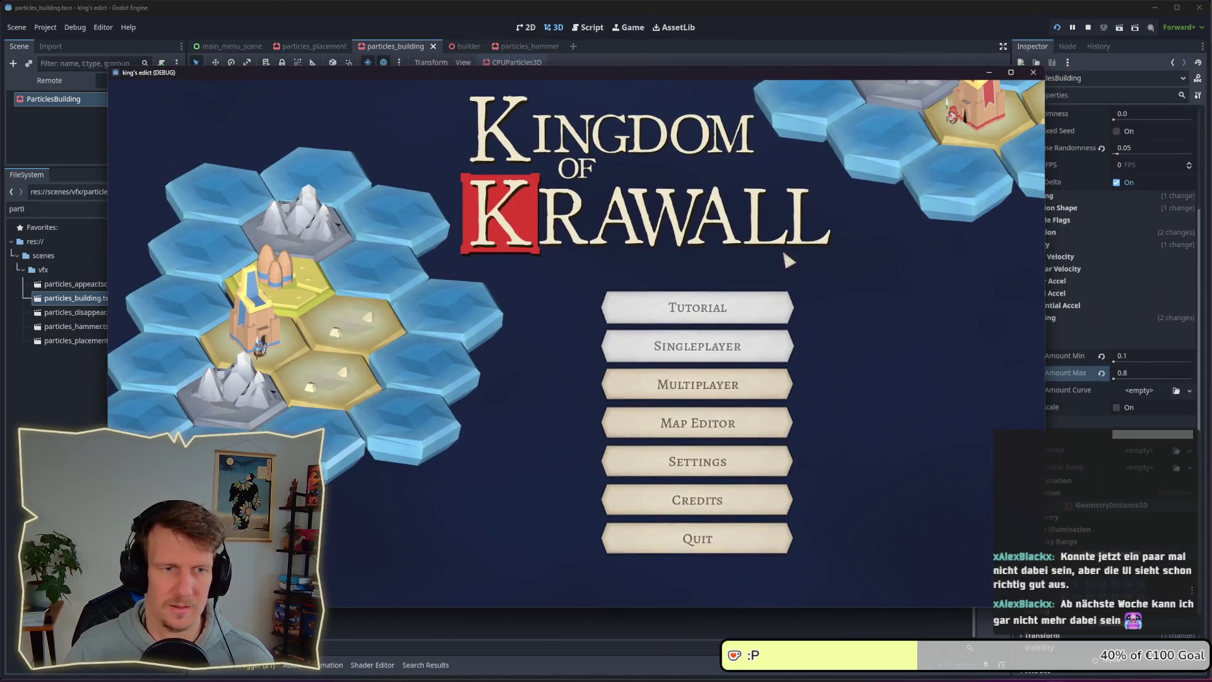
{"action": "left_click", "coordinate": [695, 387]}
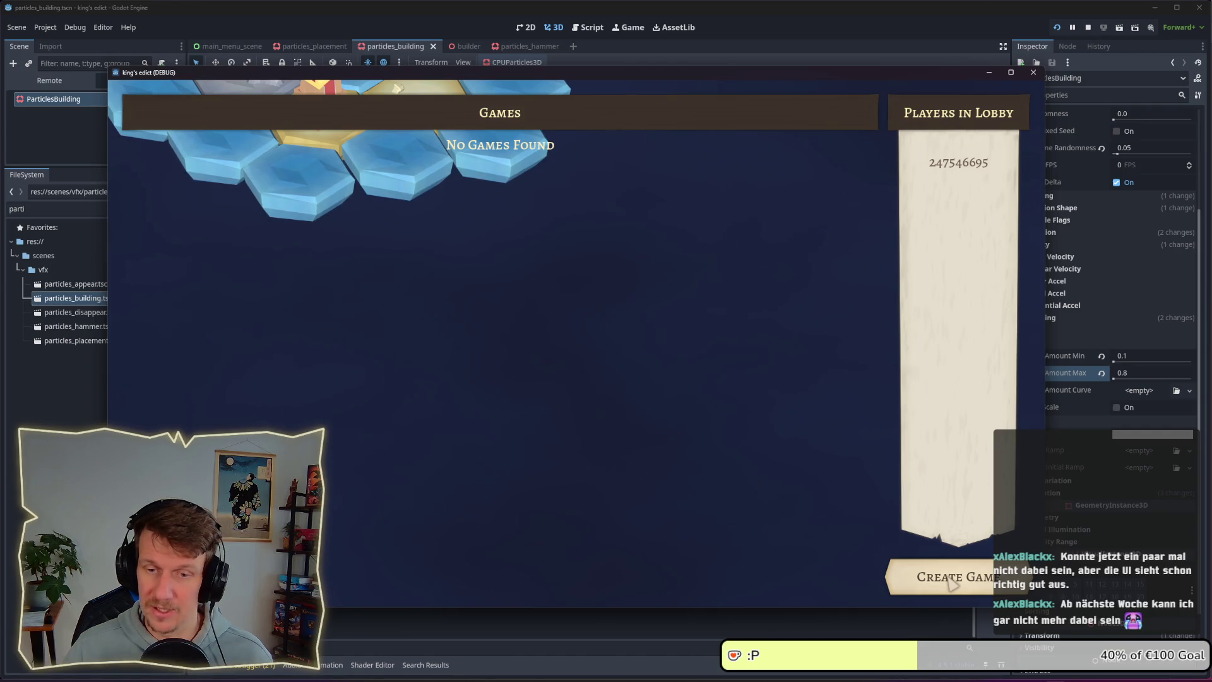
{"action": "left_click", "coordinate": [954, 584]}
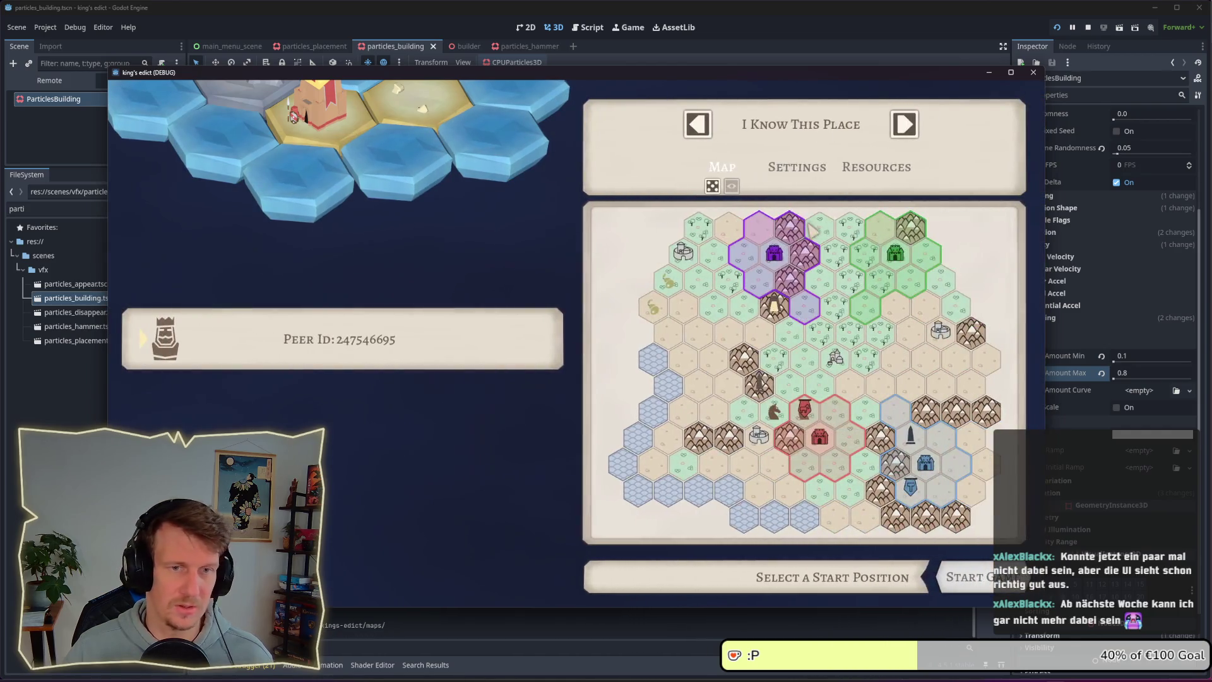
{"action": "left_click", "coordinate": [764, 265]}
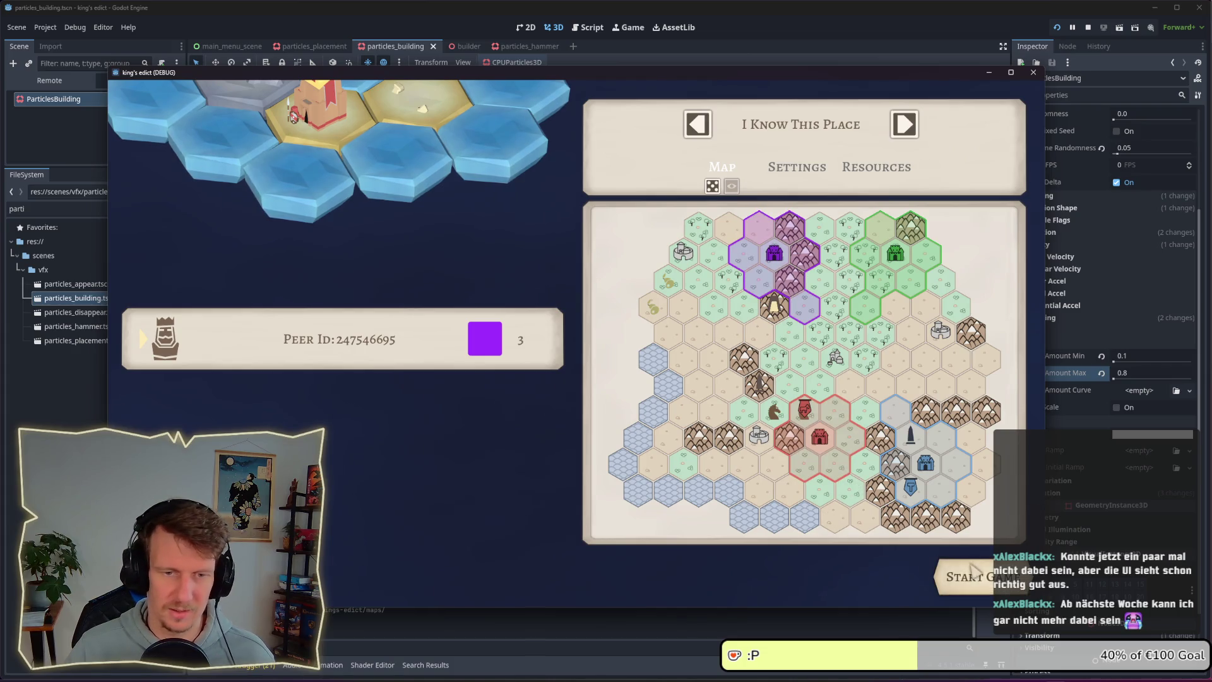
{"action": "left_click", "coordinate": [972, 576]}
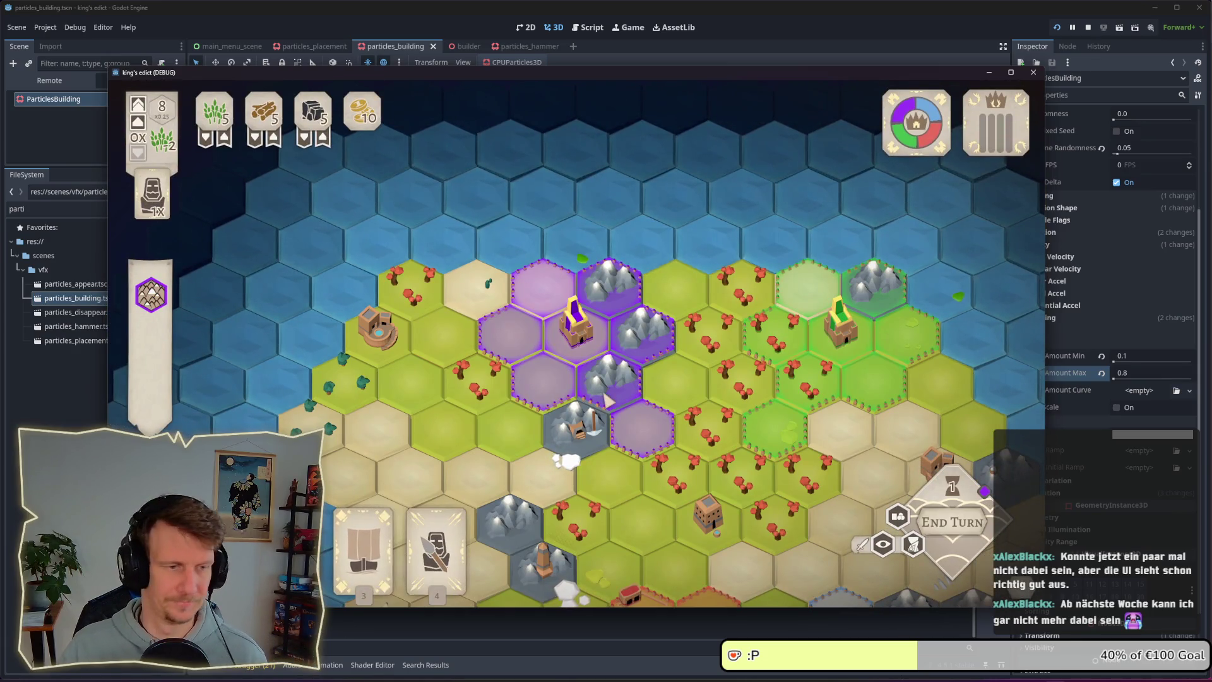
- Place a builder on the purple hex left of the castle and zoom out to watch its smoke
{"action": "left_click", "coordinate": [514, 344]}
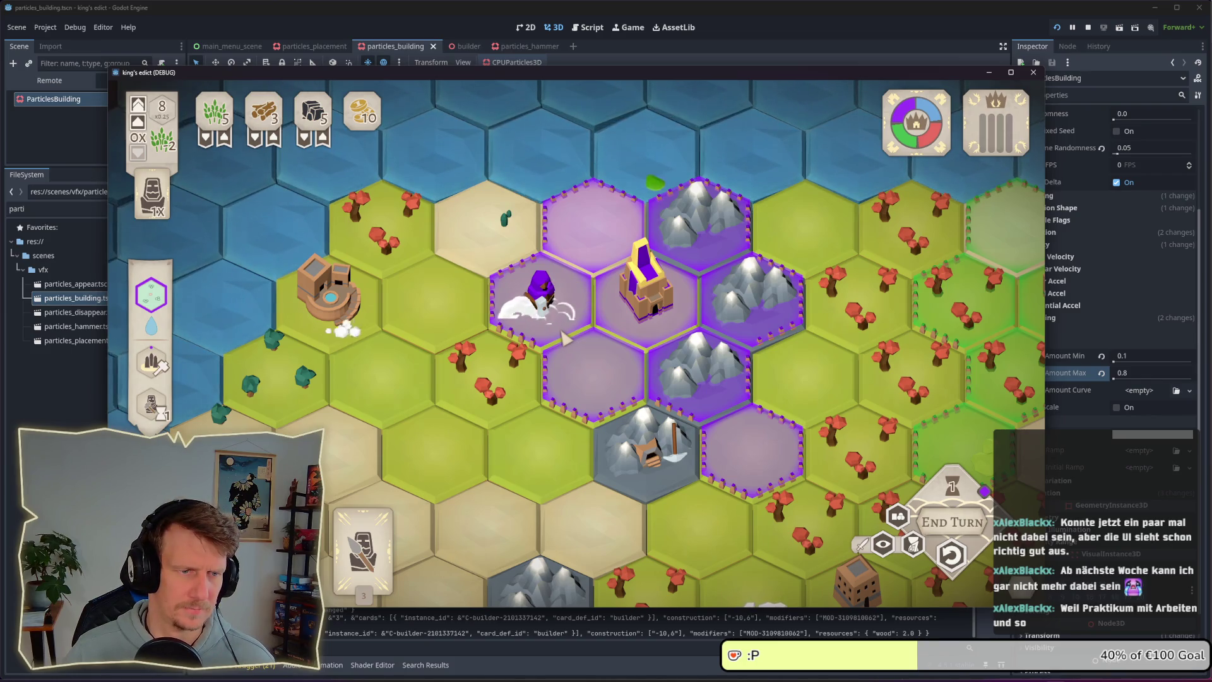
{"action": "scroll", "coordinate": [564, 339], "scroll_direction": "down", "scroll_amount": 3}
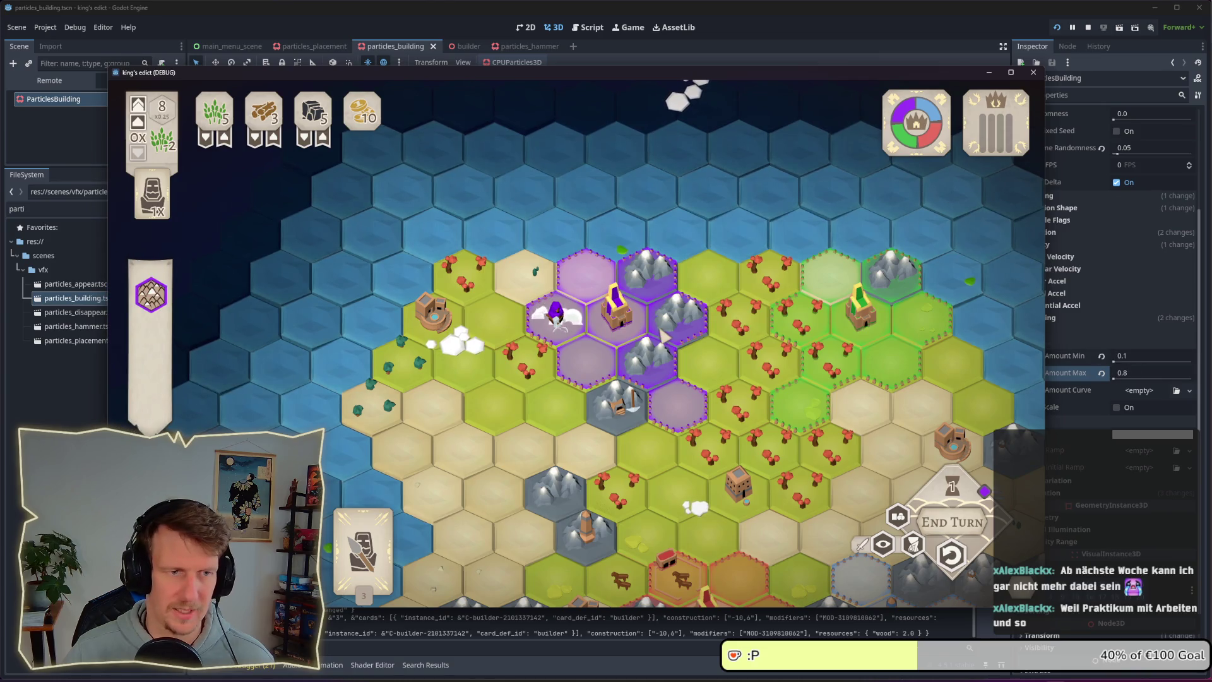
{"action": "left_click", "coordinate": [1131, 372]}
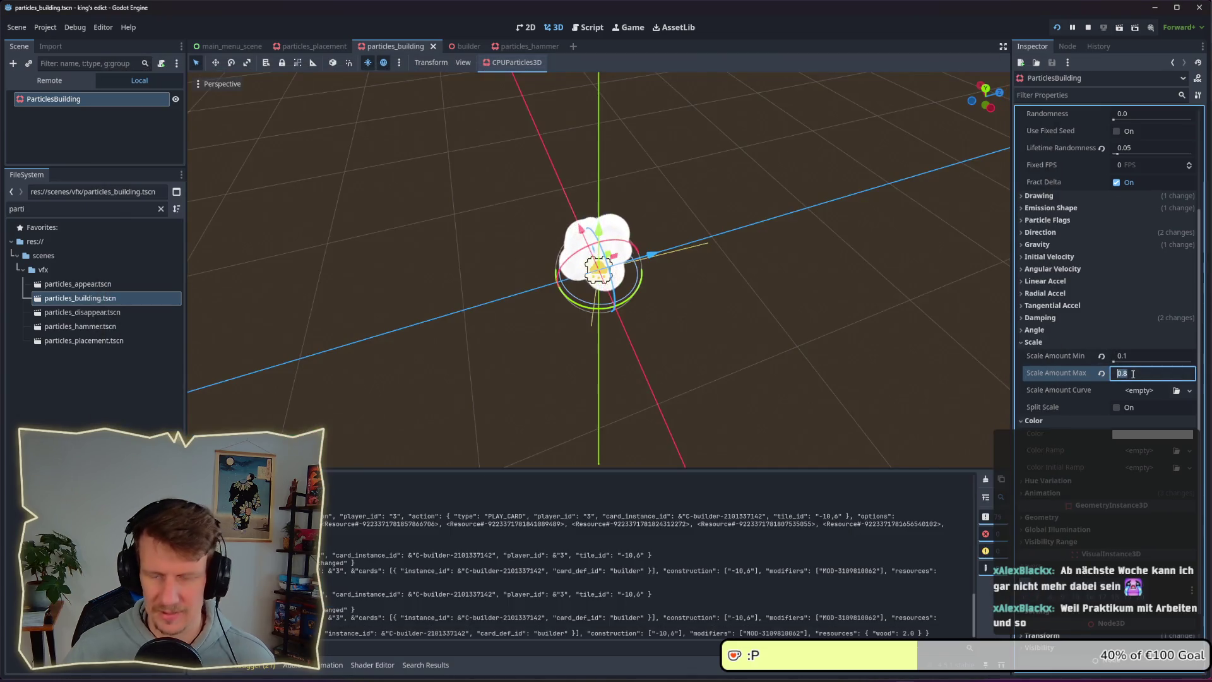
- Enter 0.7 as the smoke particles' Scale Amount Max and return to the running game window
{"action": "type", "text": "0.7"}
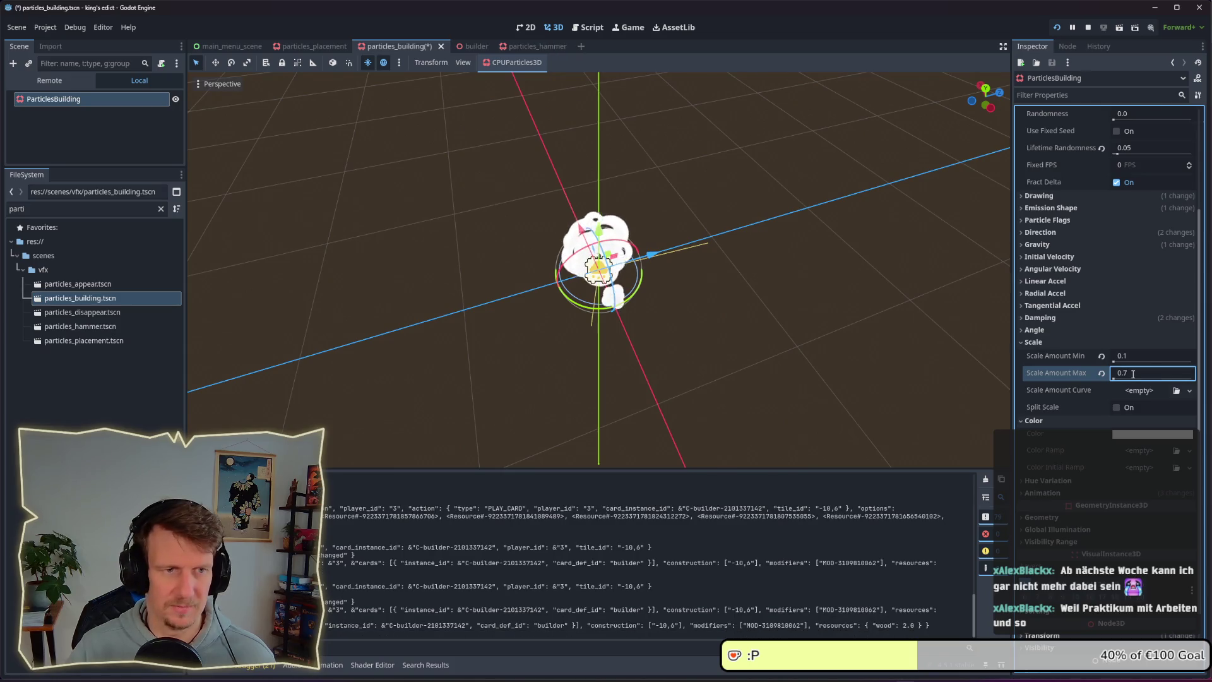
{"action": "key", "text": "alt+Tab"}
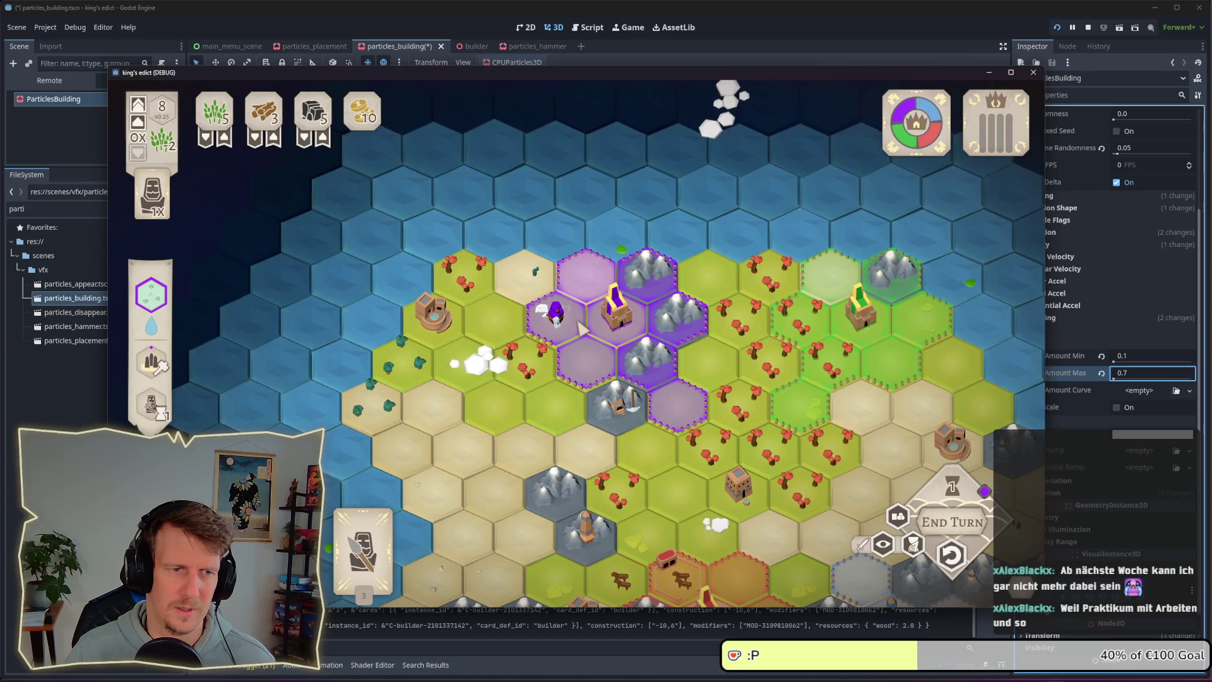
- Build on the purple tile with the hammer card to watch the smaller smoke puffs
{"action": "scroll", "coordinate": [583, 328], "scroll_direction": "down", "scroll_amount": 2}
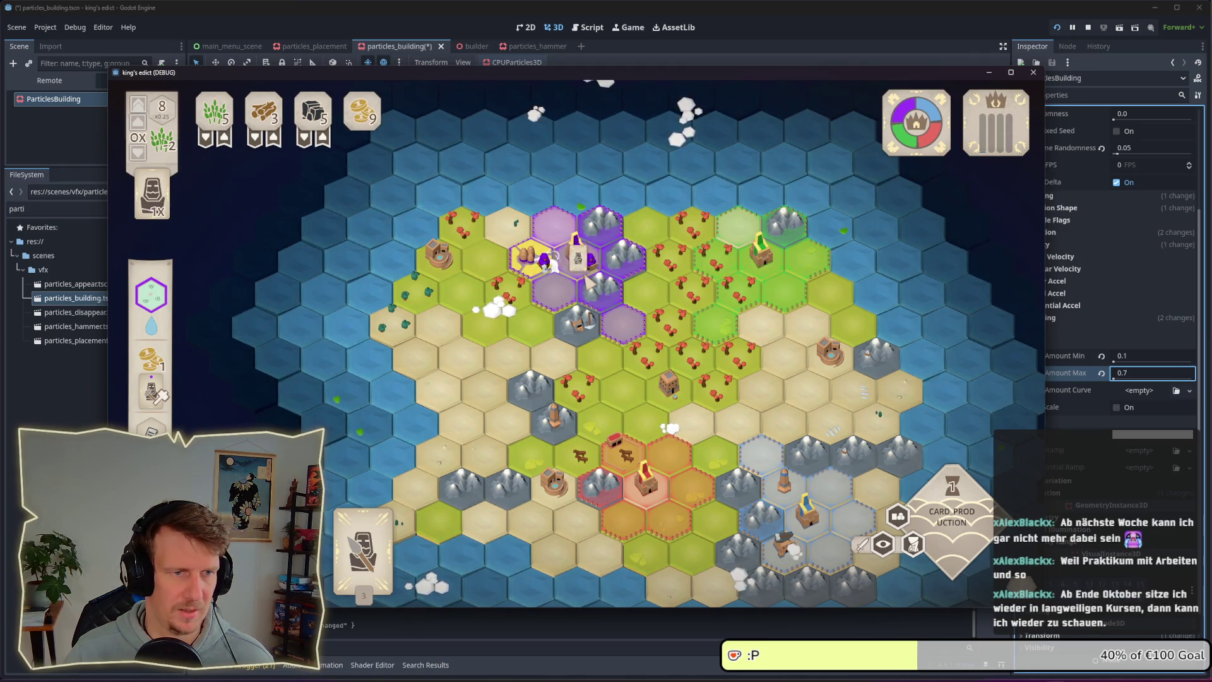
{"action": "scroll", "coordinate": [589, 282], "scroll_direction": "up", "scroll_amount": 3}
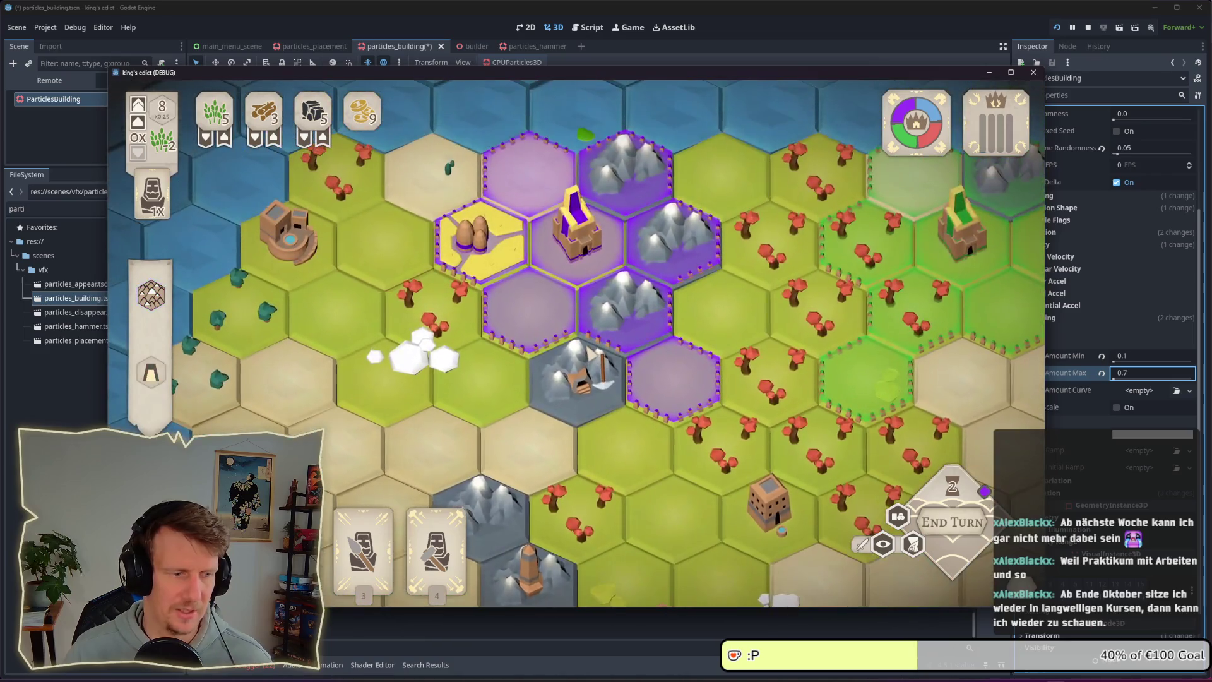
{"action": "left_click", "coordinate": [436, 536]}
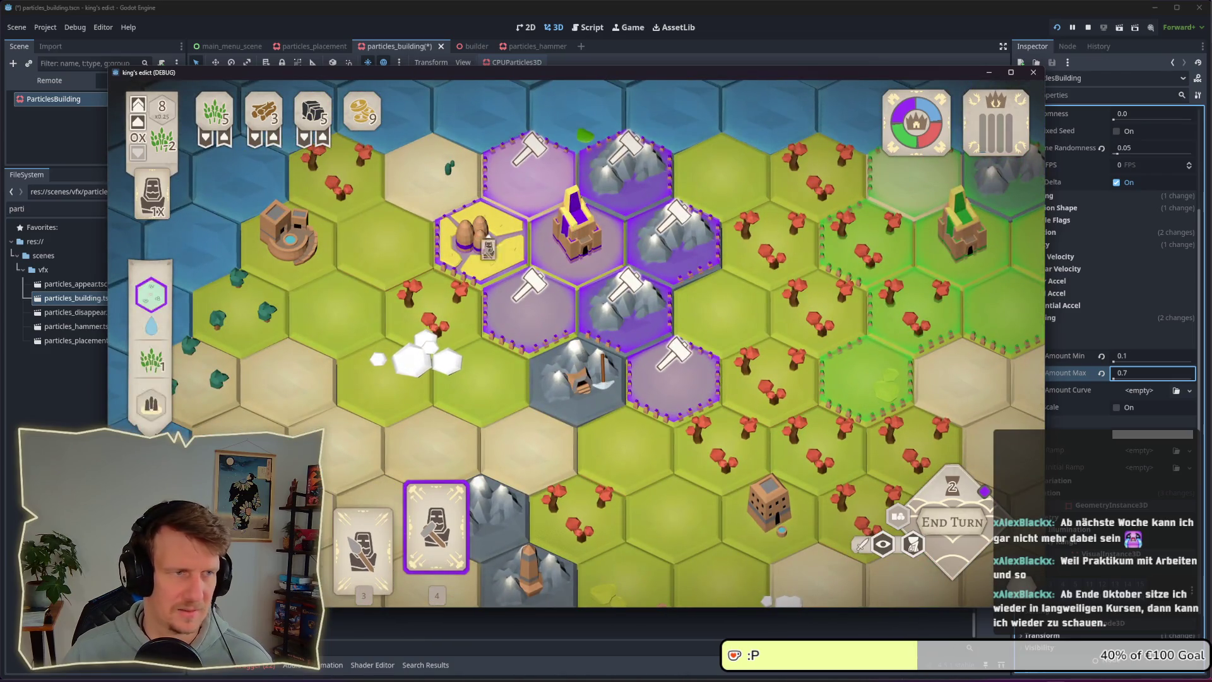
{"action": "left_click", "coordinate": [639, 294]}
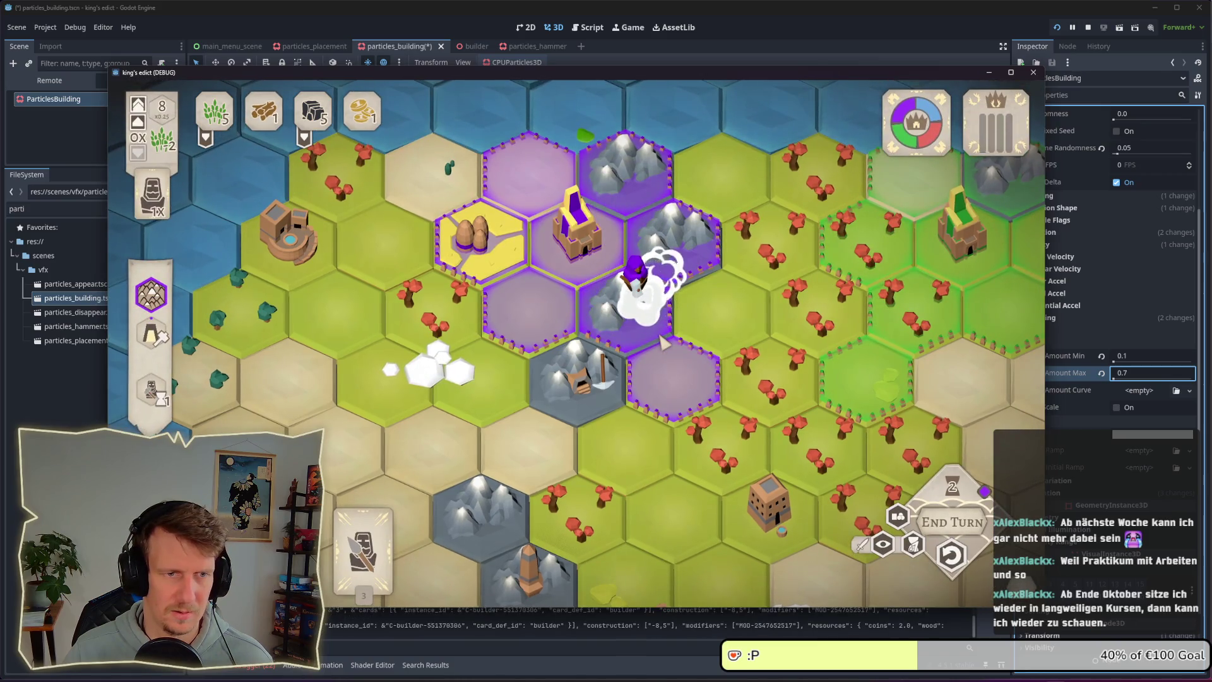
{"action": "scroll", "coordinate": [687, 331], "scroll_direction": "down", "scroll_amount": 2}
{"action": "scroll", "coordinate": [687, 330], "scroll_direction": "down", "scroll_amount": 1}
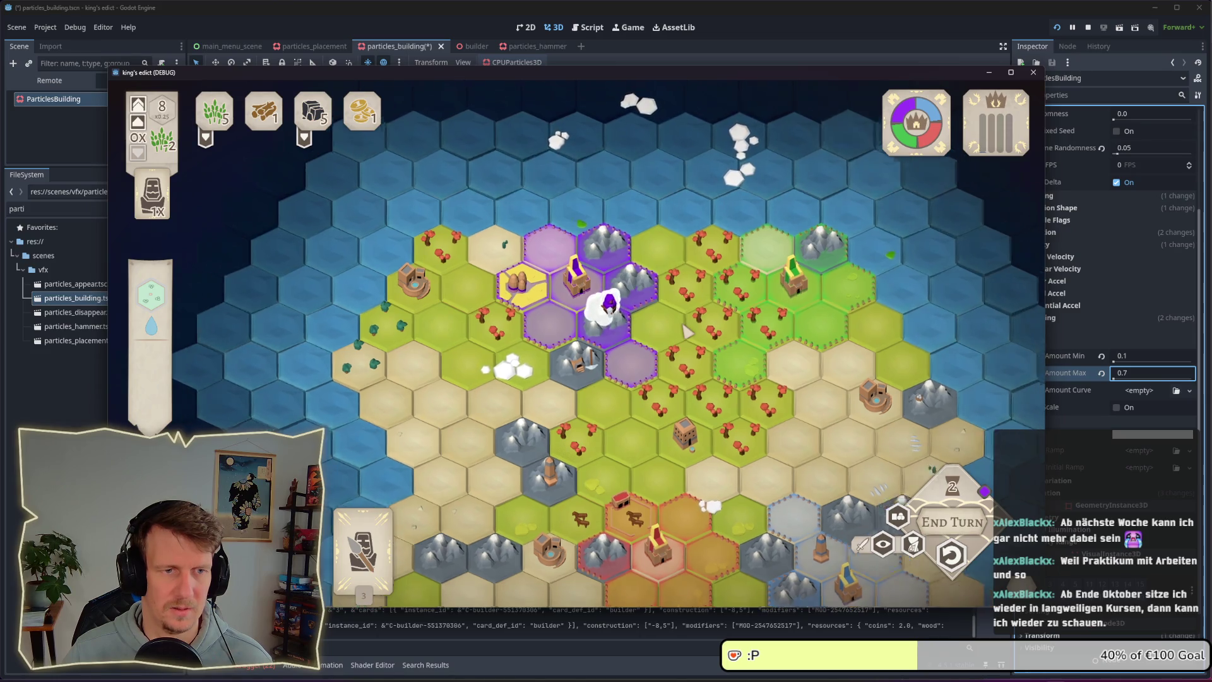
{"action": "scroll", "coordinate": [656, 316], "scroll_direction": "down", "scroll_amount": 1}
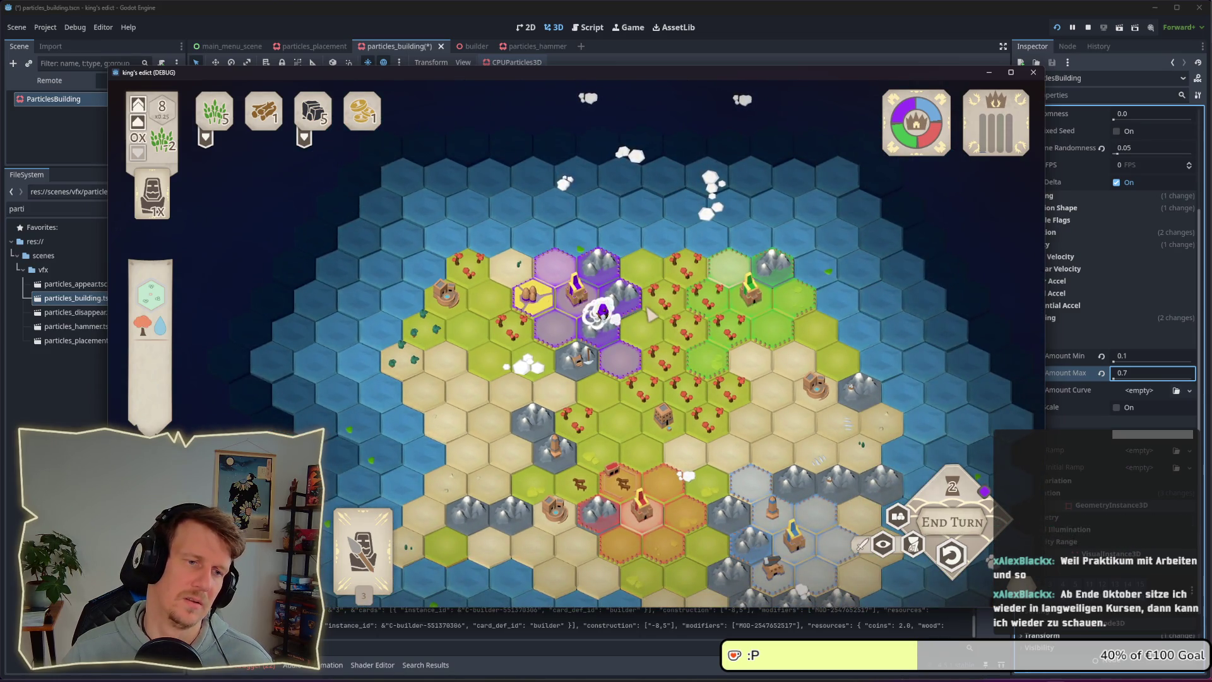
{"action": "scroll", "coordinate": [650, 316], "scroll_direction": "up", "scroll_amount": 1}
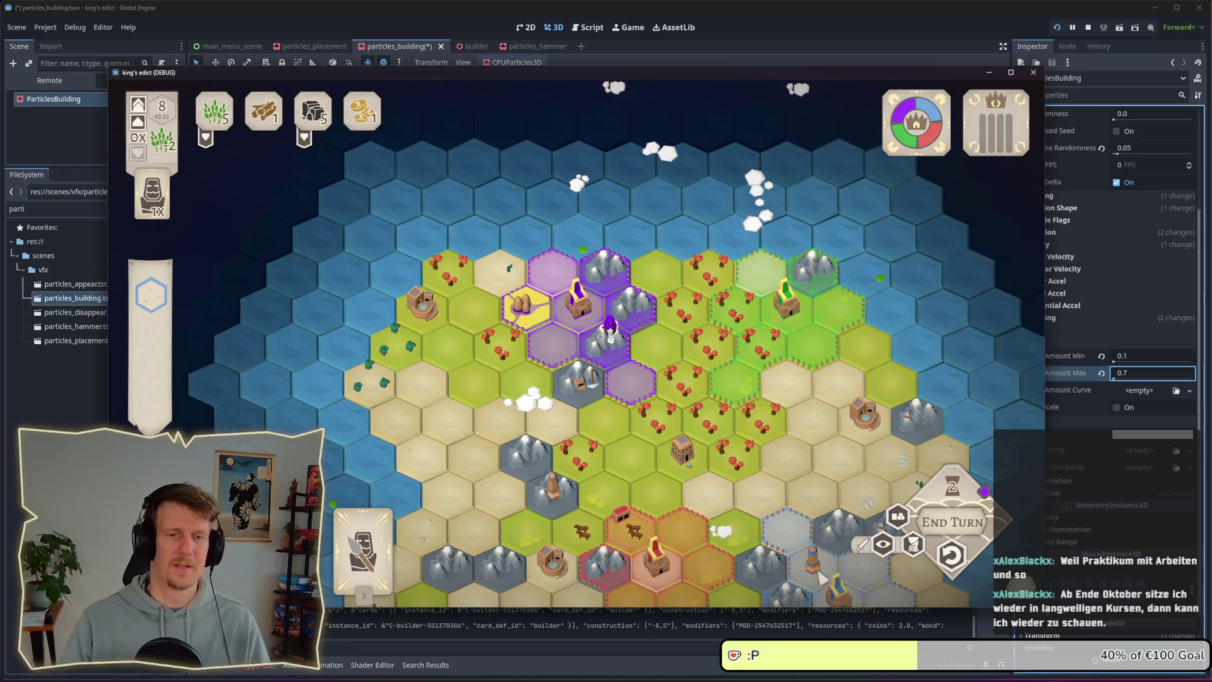
- End the turn, cancel the selected tile card, and zoom in on the coastal hexes
{"action": "left_click", "coordinate": [950, 523]}
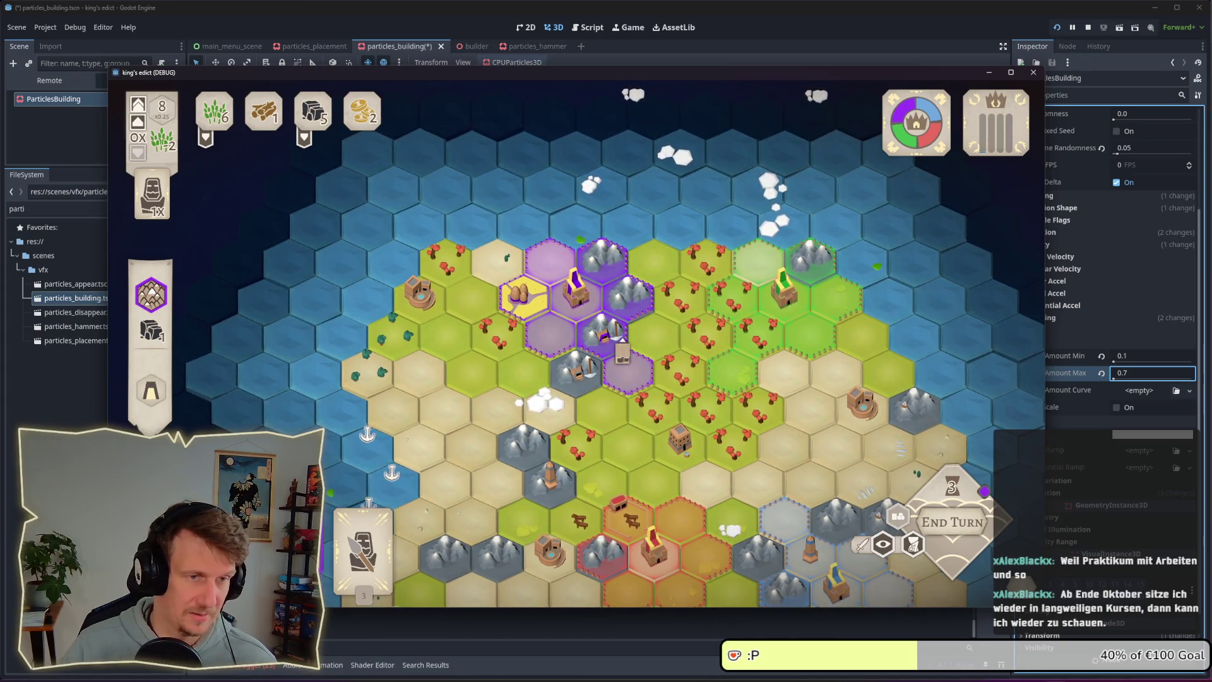
{"action": "right_click", "coordinate": [626, 345]}
{"action": "key", "text": "s"}
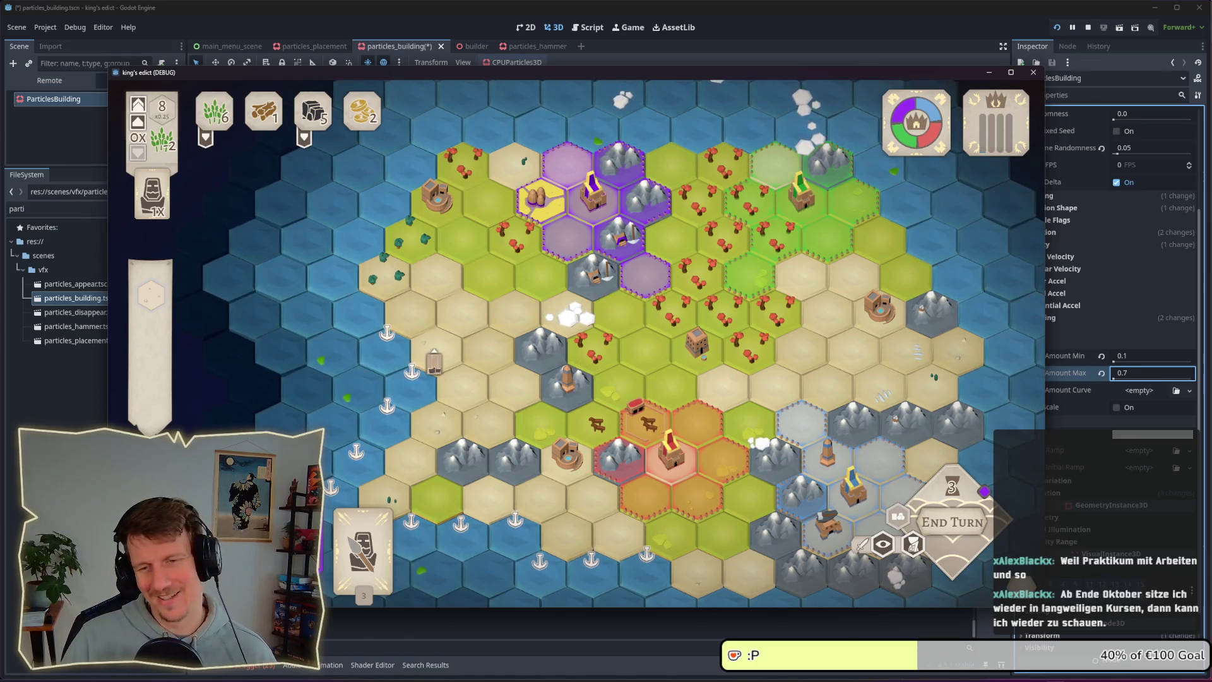
{"action": "scroll", "coordinate": [432, 364], "scroll_direction": "up", "scroll_amount": 3}
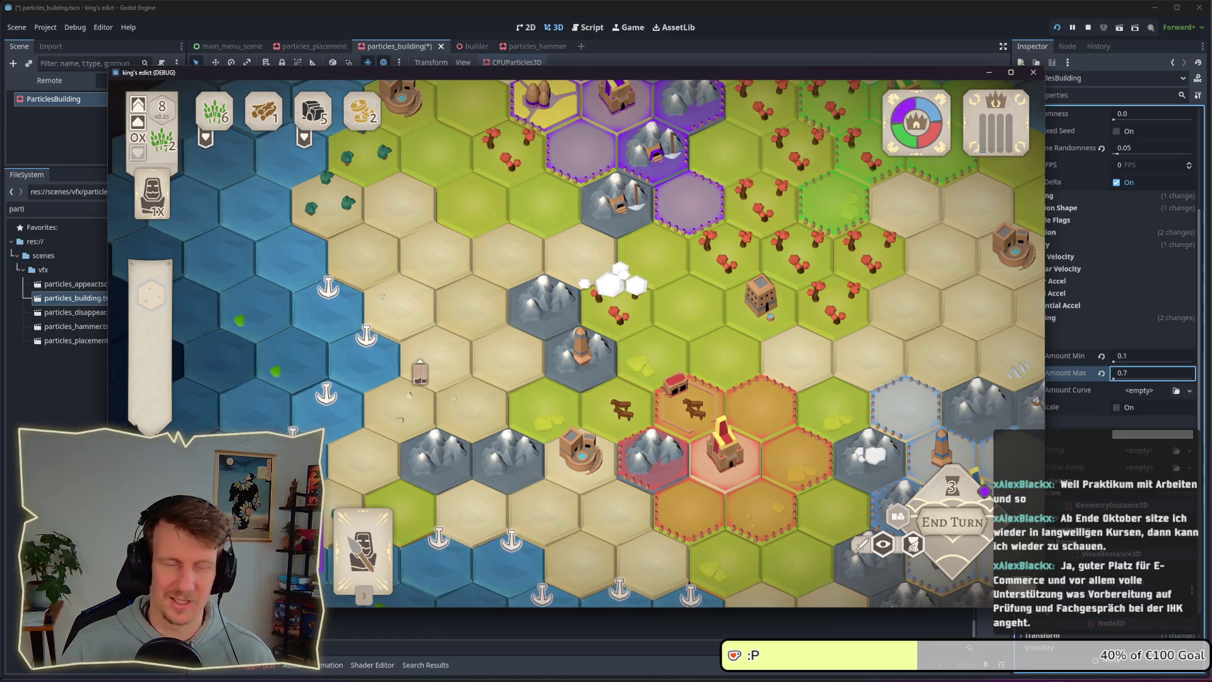
- Try placing the ship card on water hexes along the western coast, undoing each placement
{"action": "key", "text": "a"}
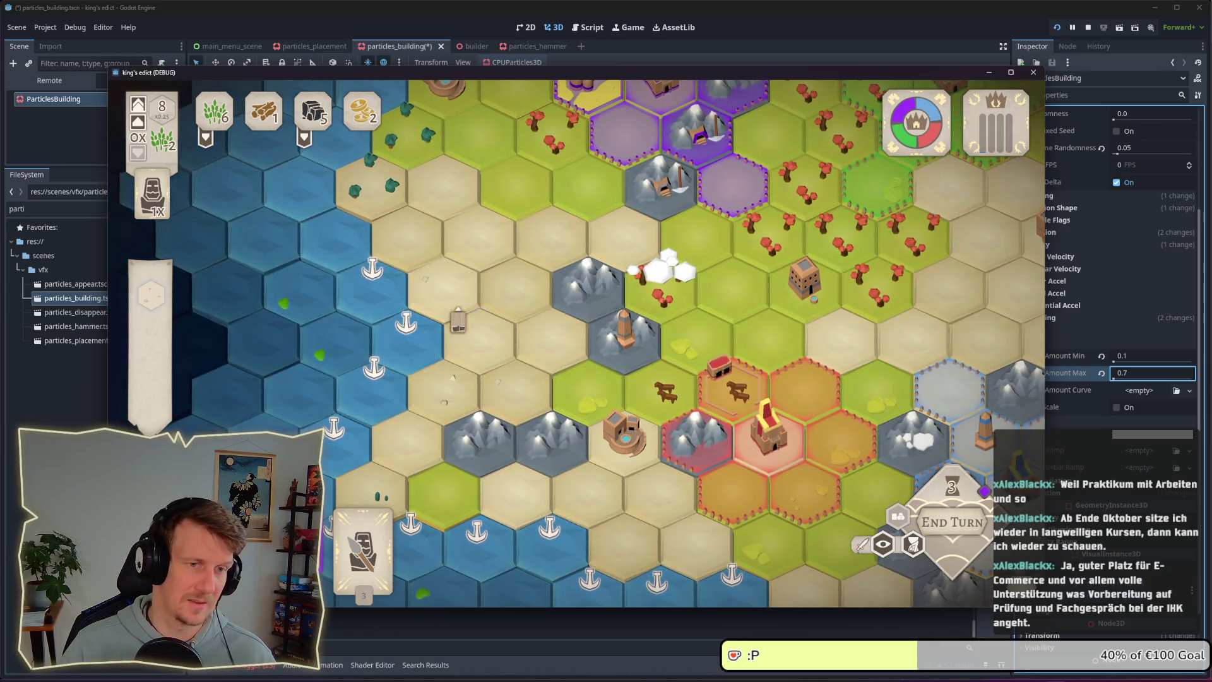
{"action": "left_click", "coordinate": [427, 354]}
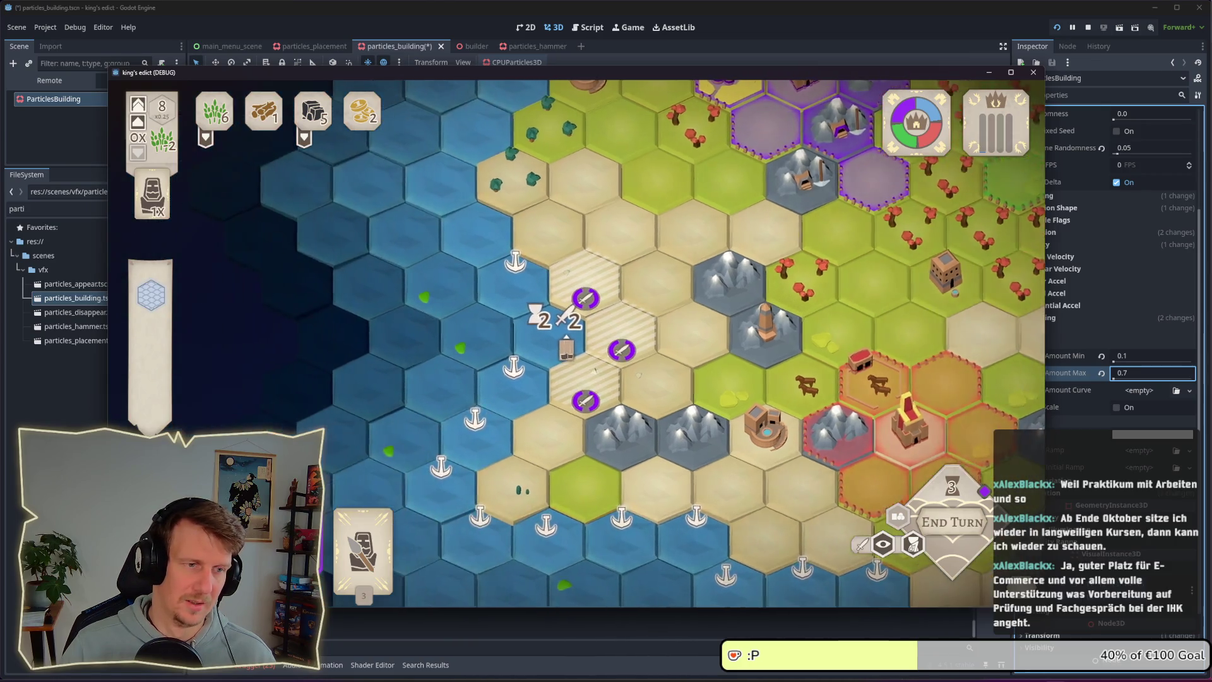
{"action": "scroll", "coordinate": [480, 341], "scroll_direction": "up", "scroll_amount": 3}
{"action": "left_click", "coordinate": [572, 341]}
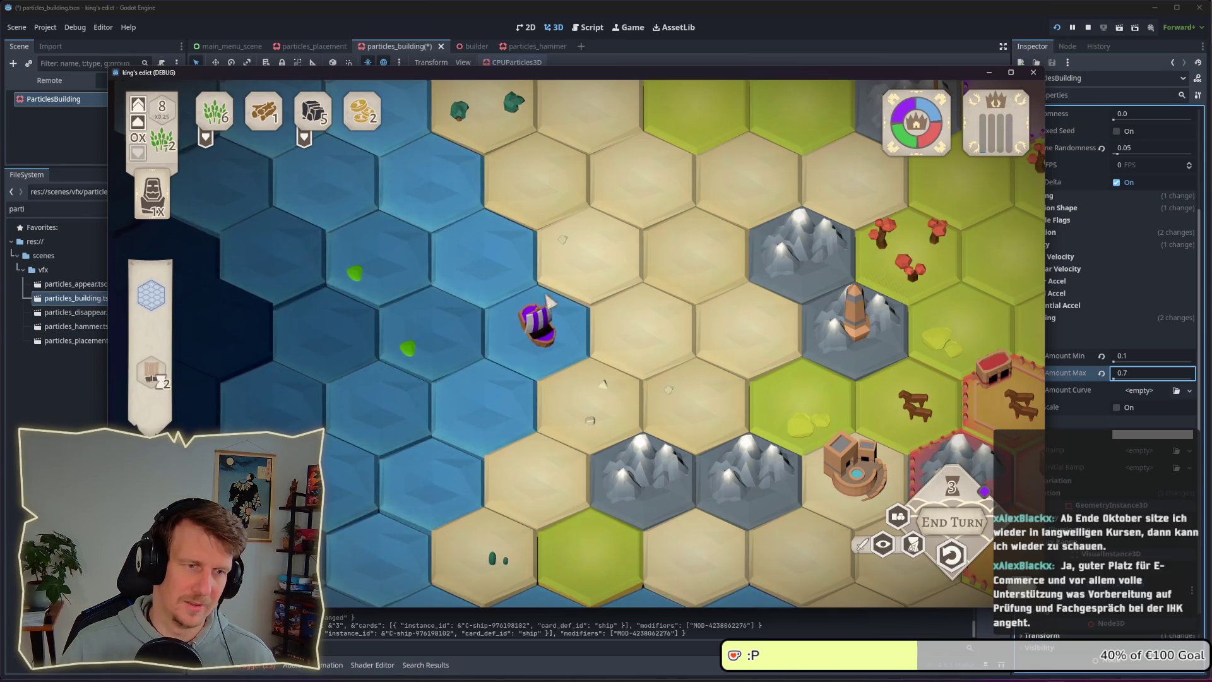
{"action": "key", "text": "s"}
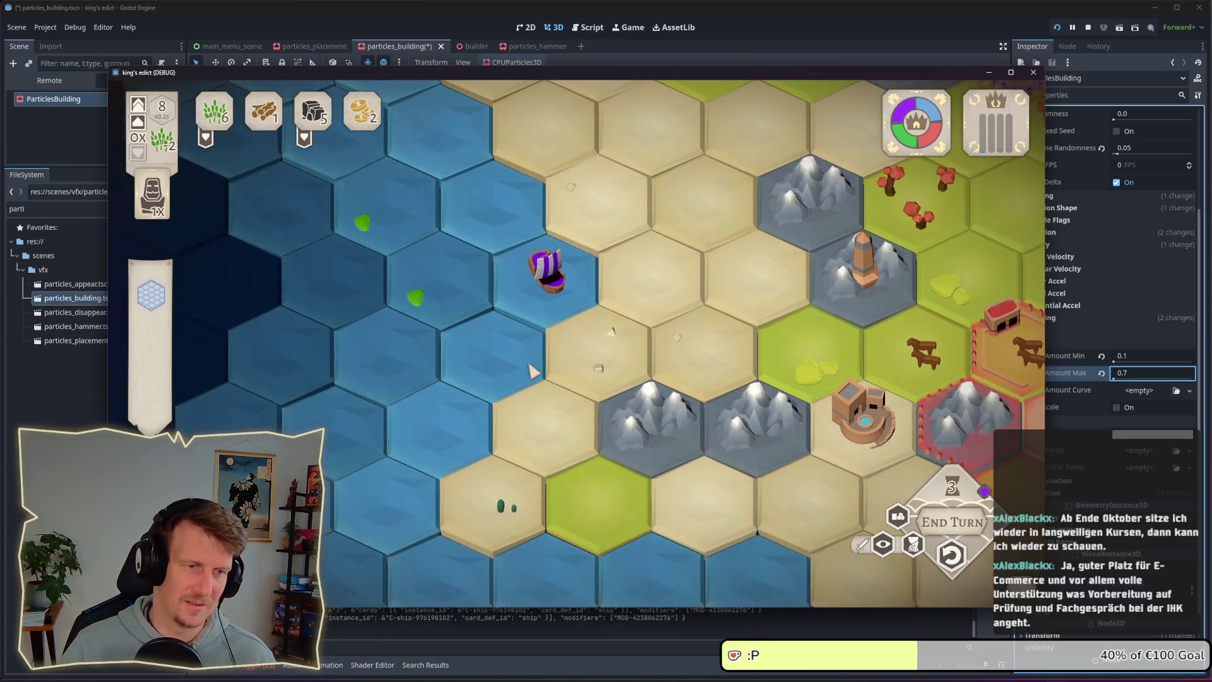
{"action": "scroll", "coordinate": [531, 337], "scroll_direction": "down", "scroll_amount": 2}
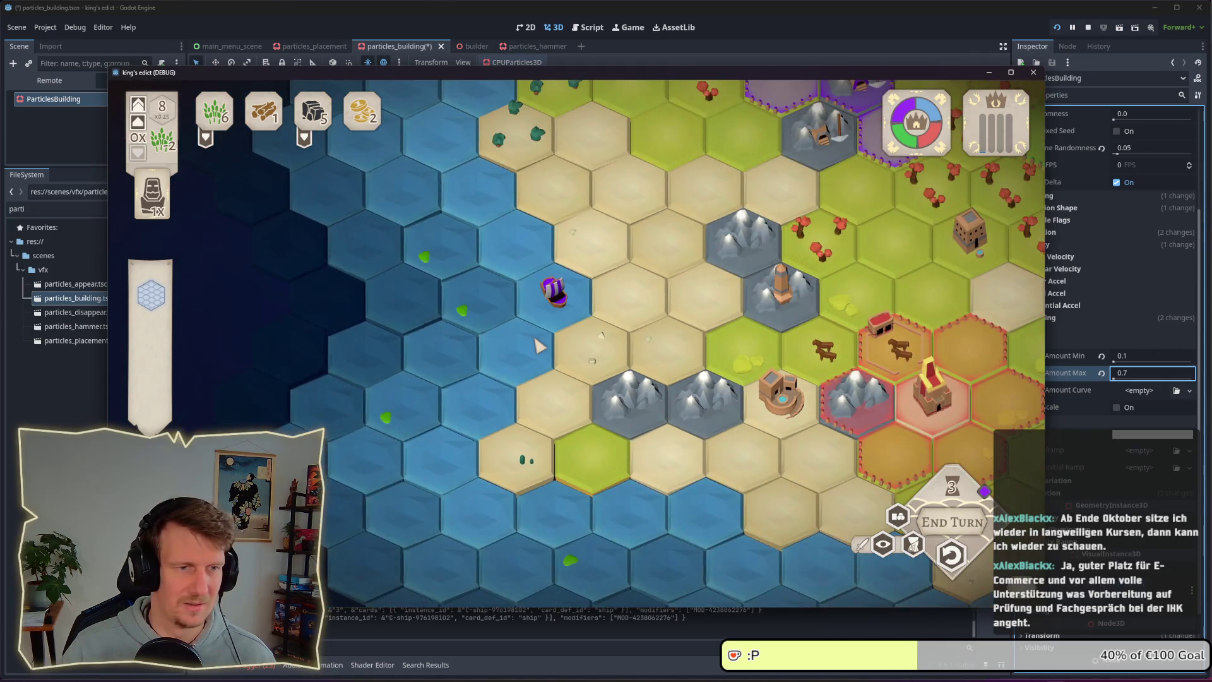
{"action": "key", "text": "ctrl+z"}
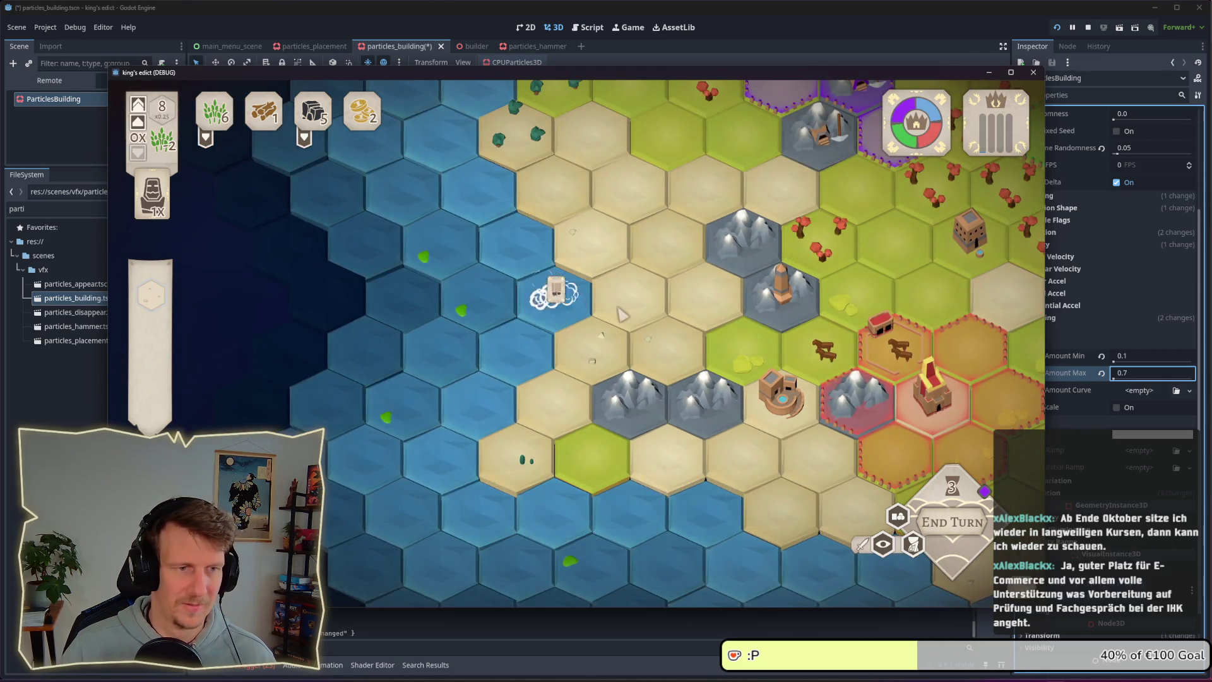
{"action": "key", "text": "3"}
{"action": "left_click", "coordinate": [558, 302]}
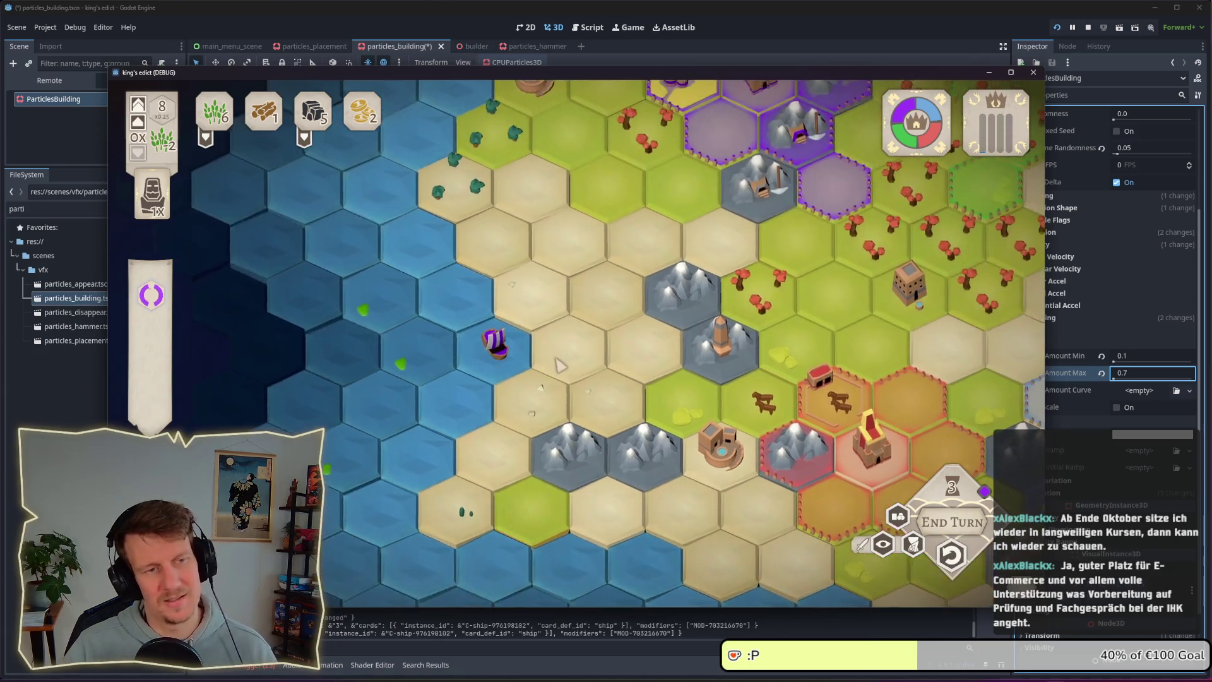
{"action": "key", "text": "ctrl+z"}
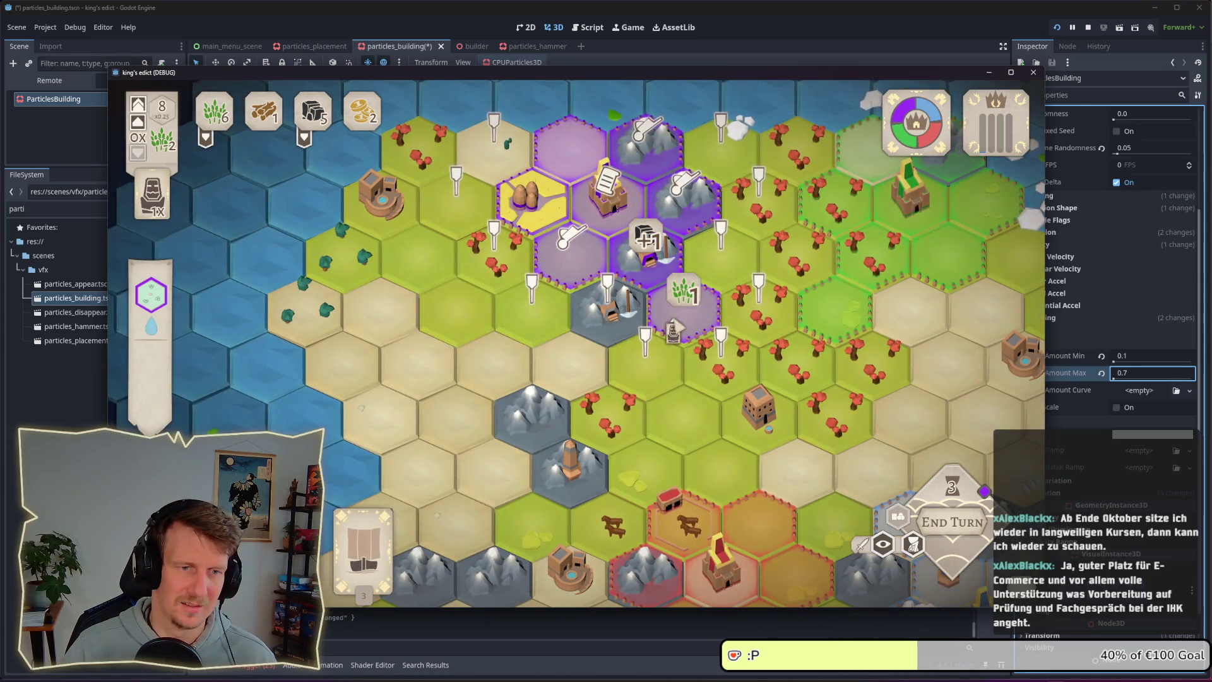
- Deploy a serf on a purple territory hex and put a worker on the mine hex
{"action": "left_click", "coordinate": [678, 319]}
{"action": "key", "text": "ctrl+z"}
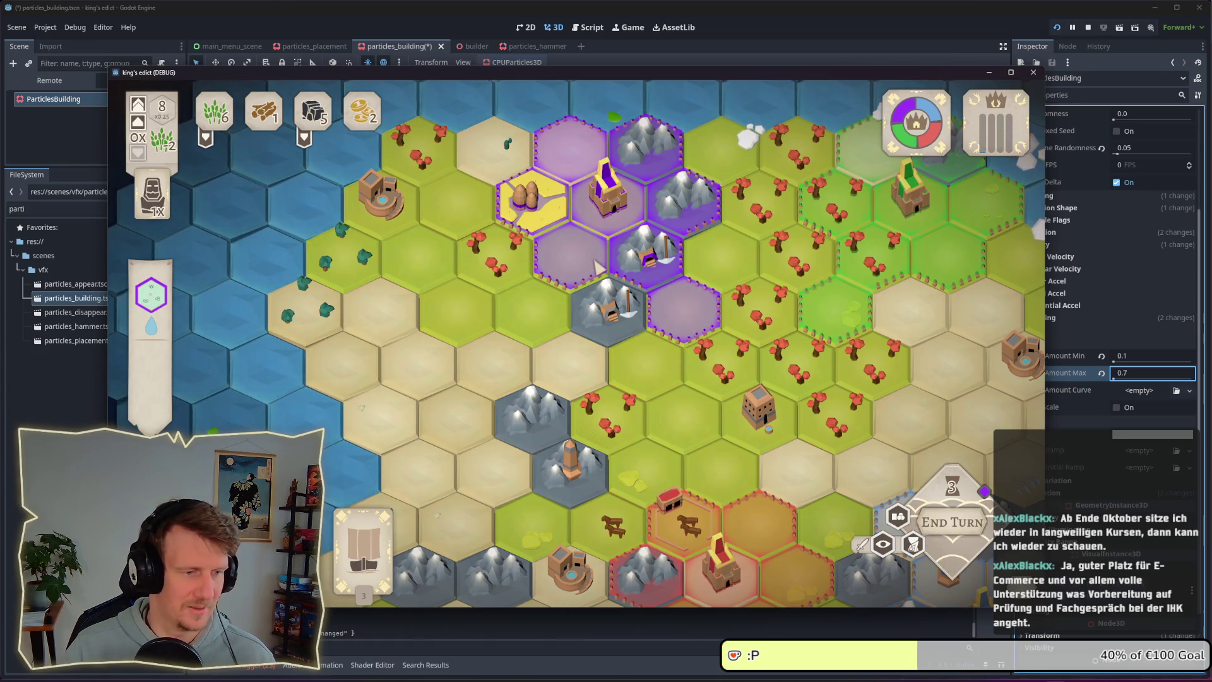
{"action": "left_click", "coordinate": [593, 259]}
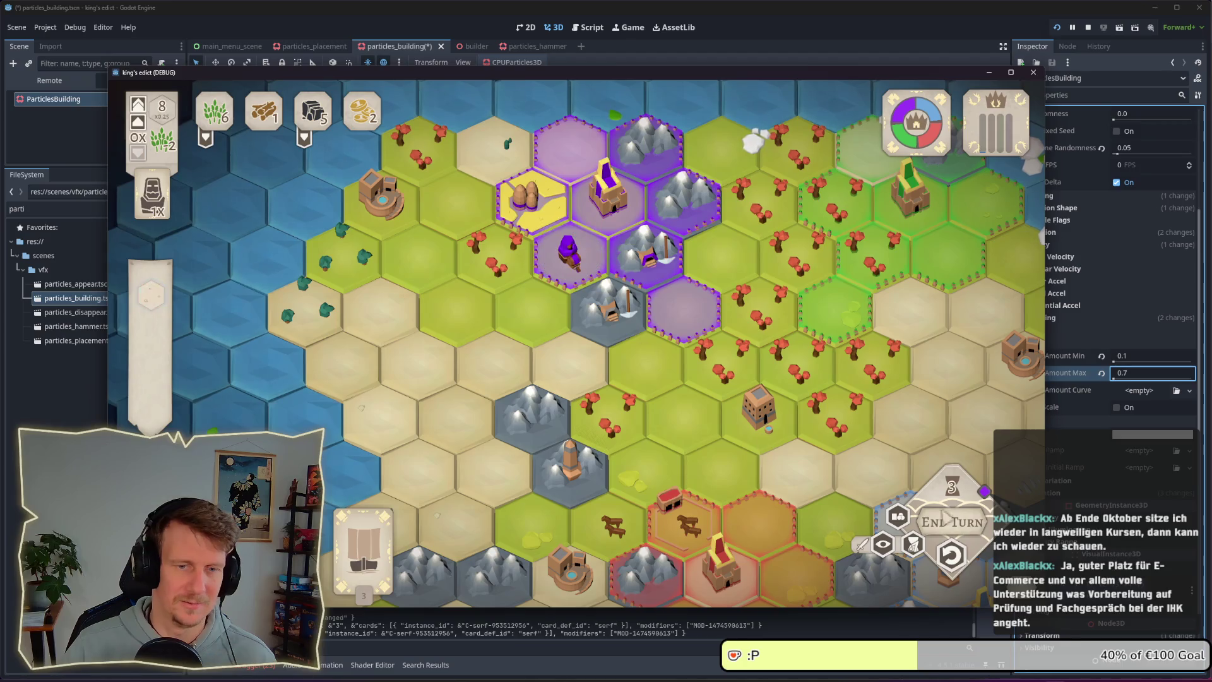
{"action": "left_click", "coordinate": [623, 218]}
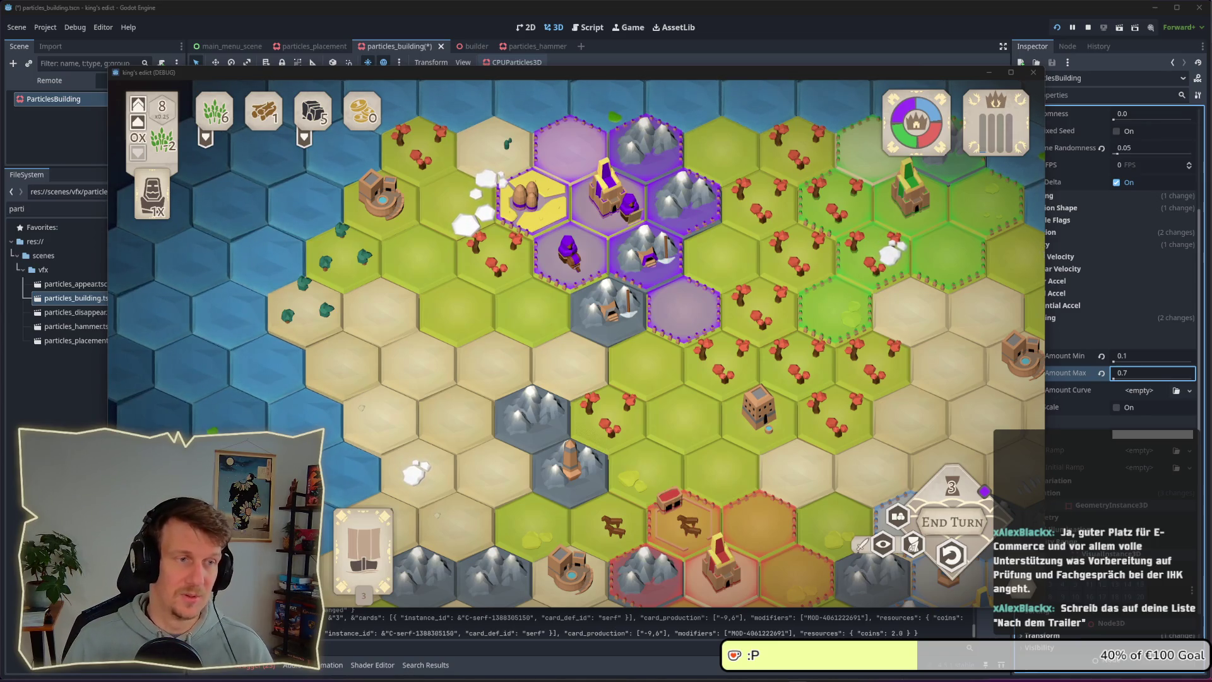
{"action": "mouse_move", "coordinate": [551, 208]}
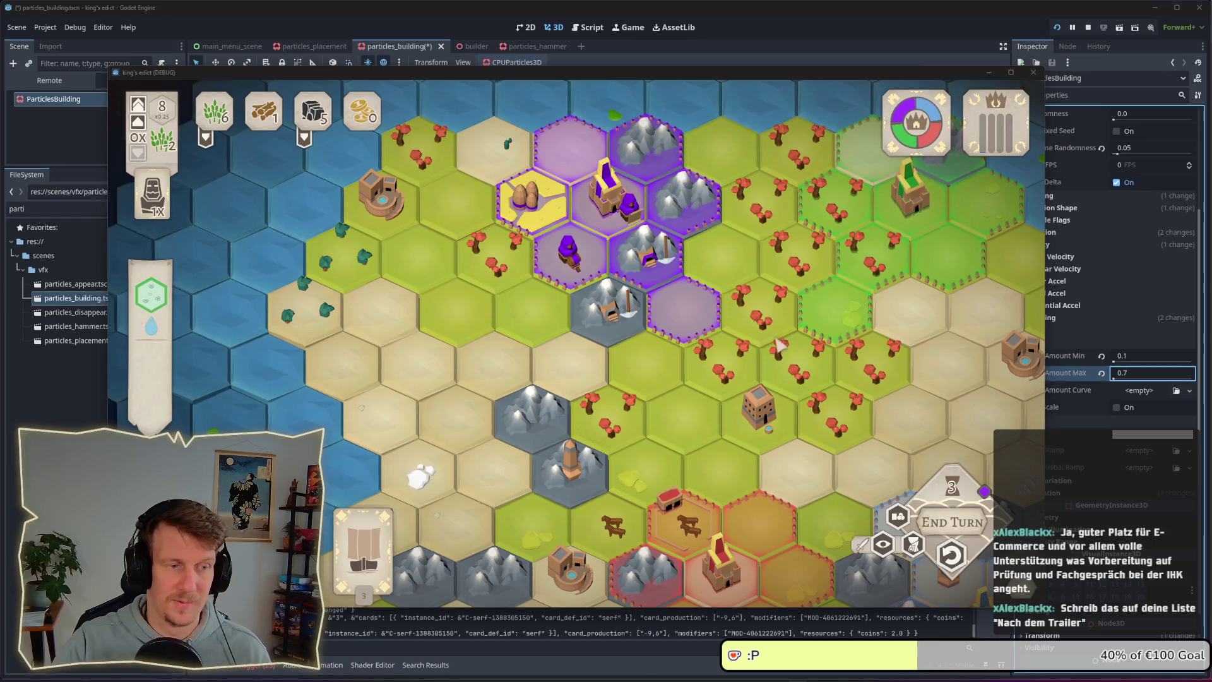
{"action": "left_click", "coordinate": [597, 217]}
{"action": "left_click", "coordinate": [647, 256]}
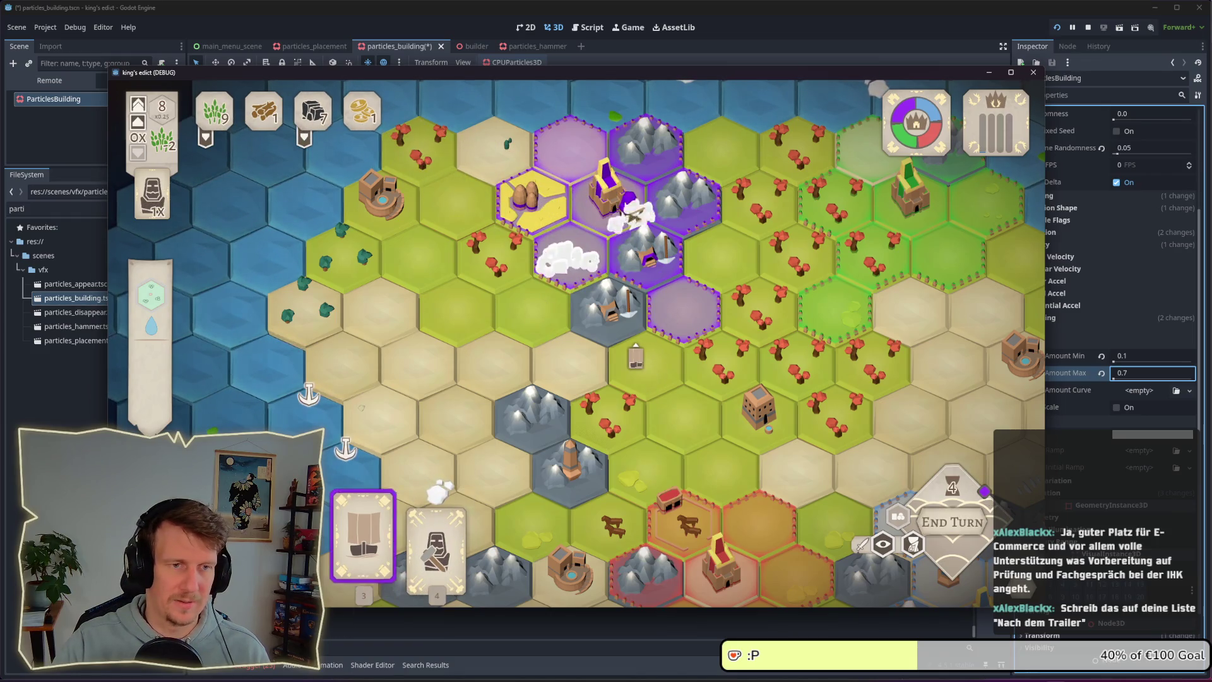
- Play the builder card on a hex beside the castle to build a second farm
{"action": "left_click", "coordinate": [436, 537]}
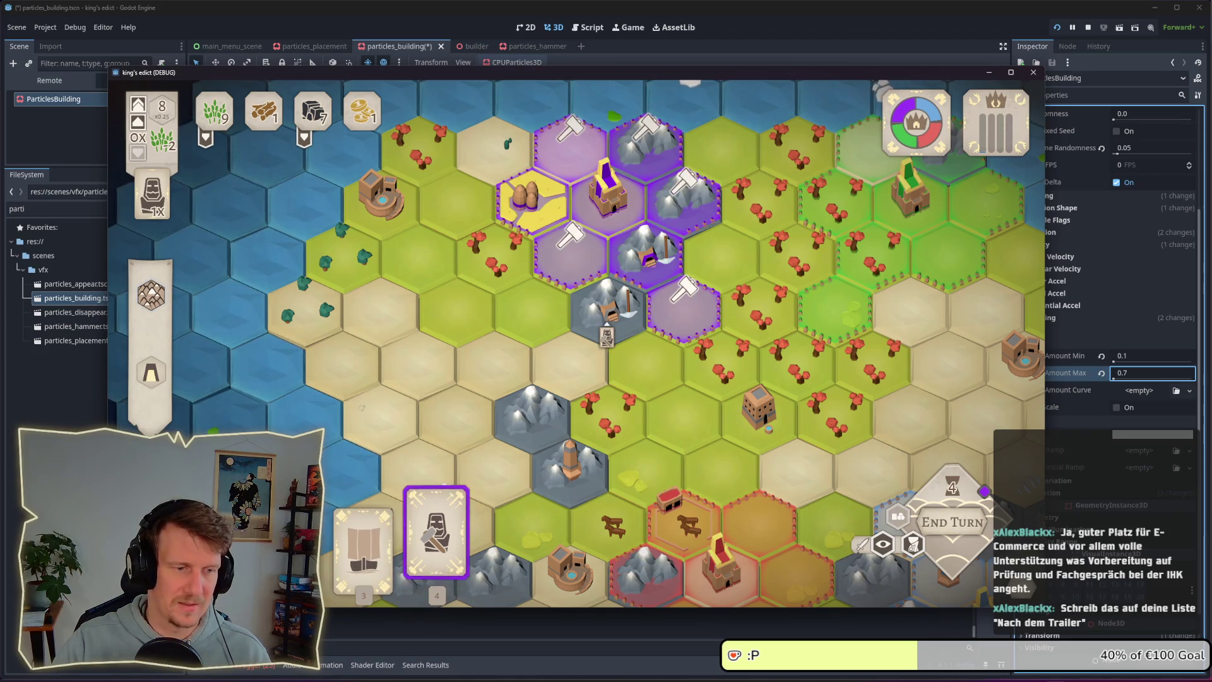
{"action": "left_click", "coordinate": [682, 316]}
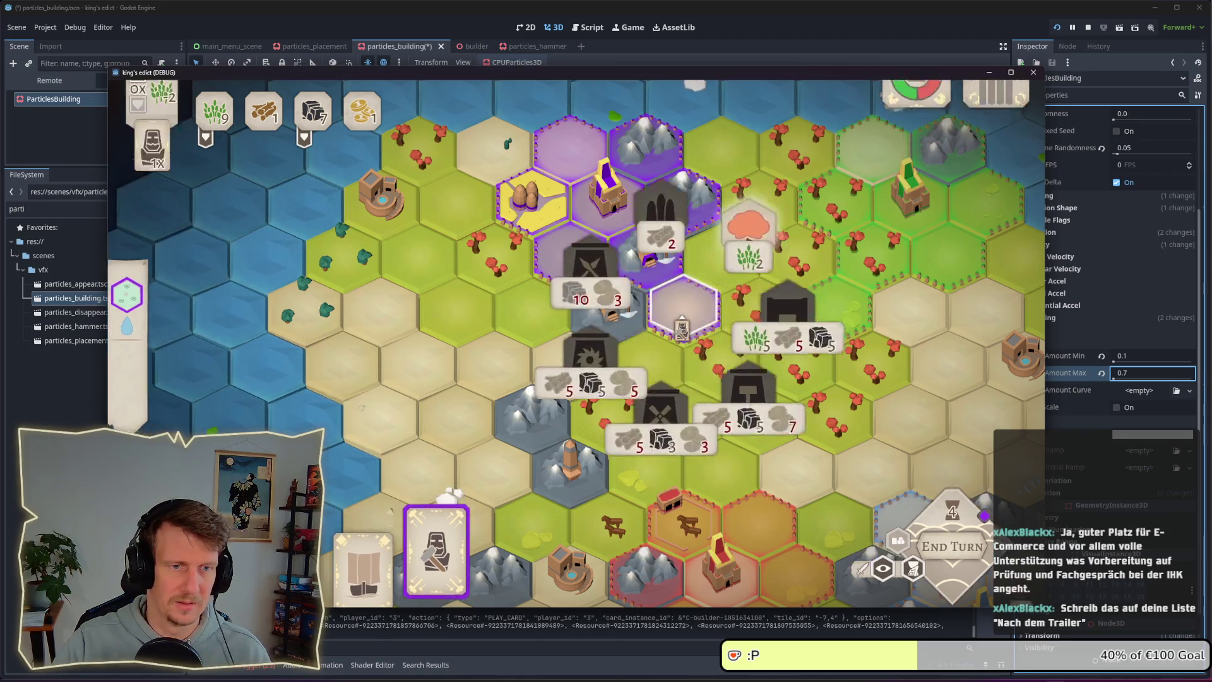
{"action": "left_click", "coordinate": [571, 259]}
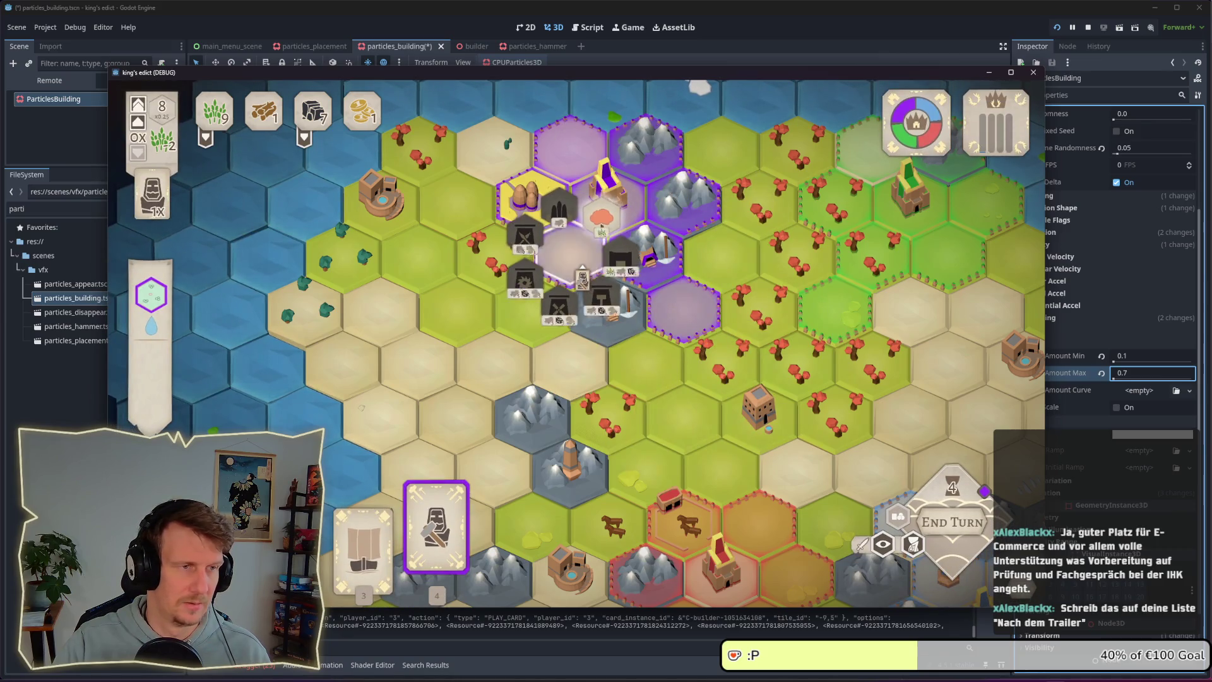
{"action": "left_click", "coordinate": [584, 279]}
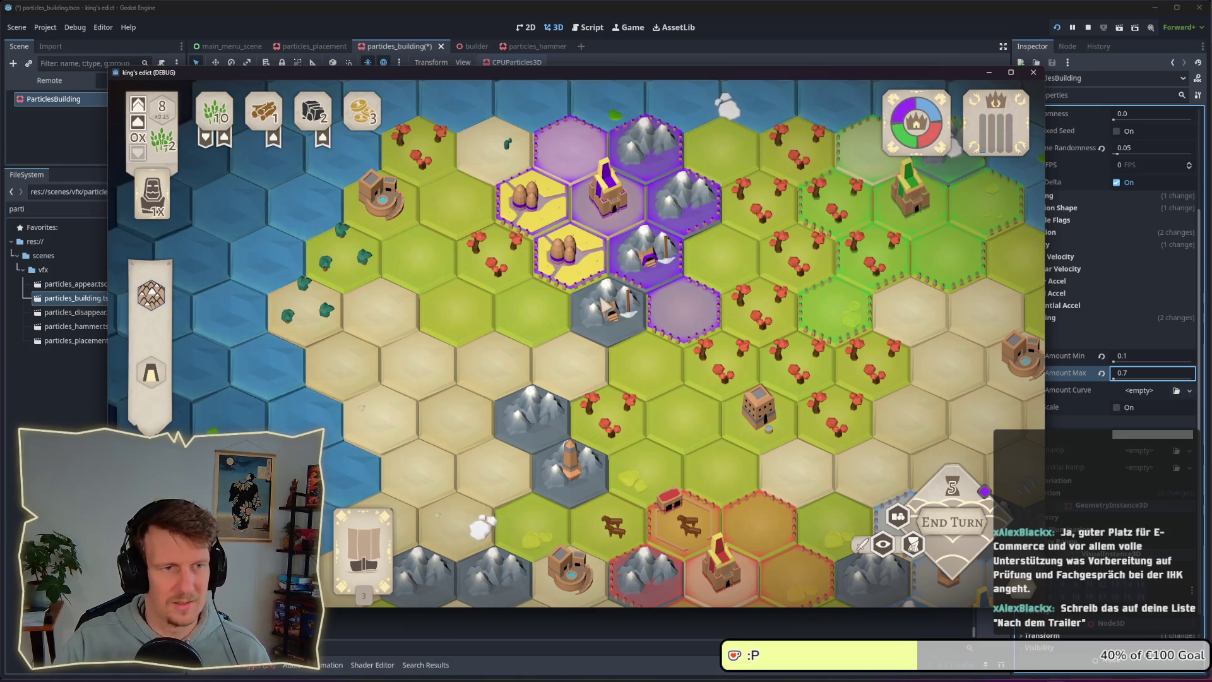
{"action": "scroll", "coordinate": [588, 369], "scroll_direction": "down", "scroll_amount": 2}
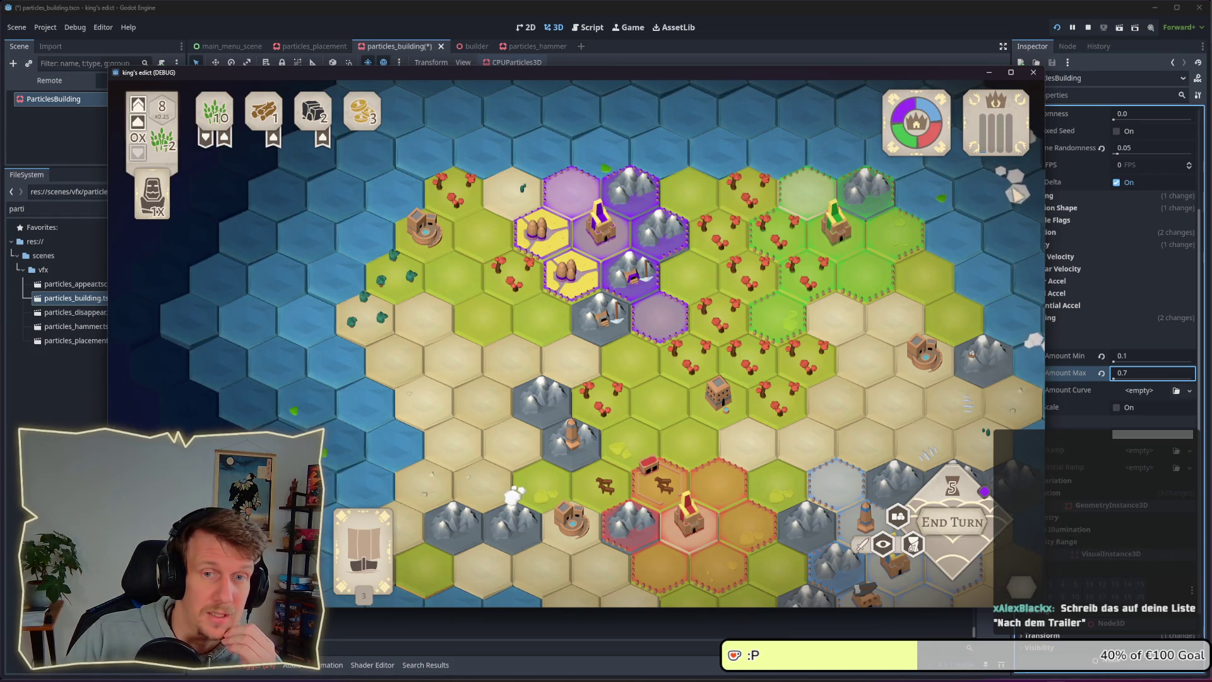
{"action": "scroll", "coordinate": [596, 339], "scroll_direction": "down", "scroll_amount": 2}
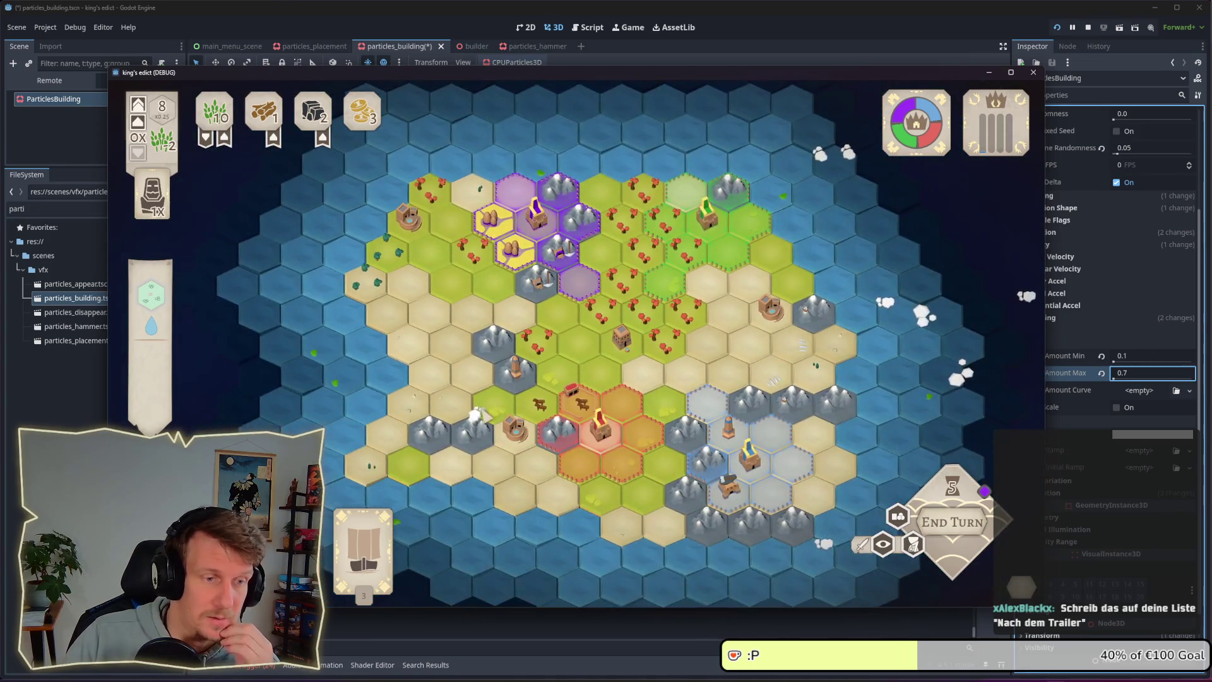
{"action": "scroll", "coordinate": [596, 340], "scroll_direction": "up", "scroll_amount": 1}
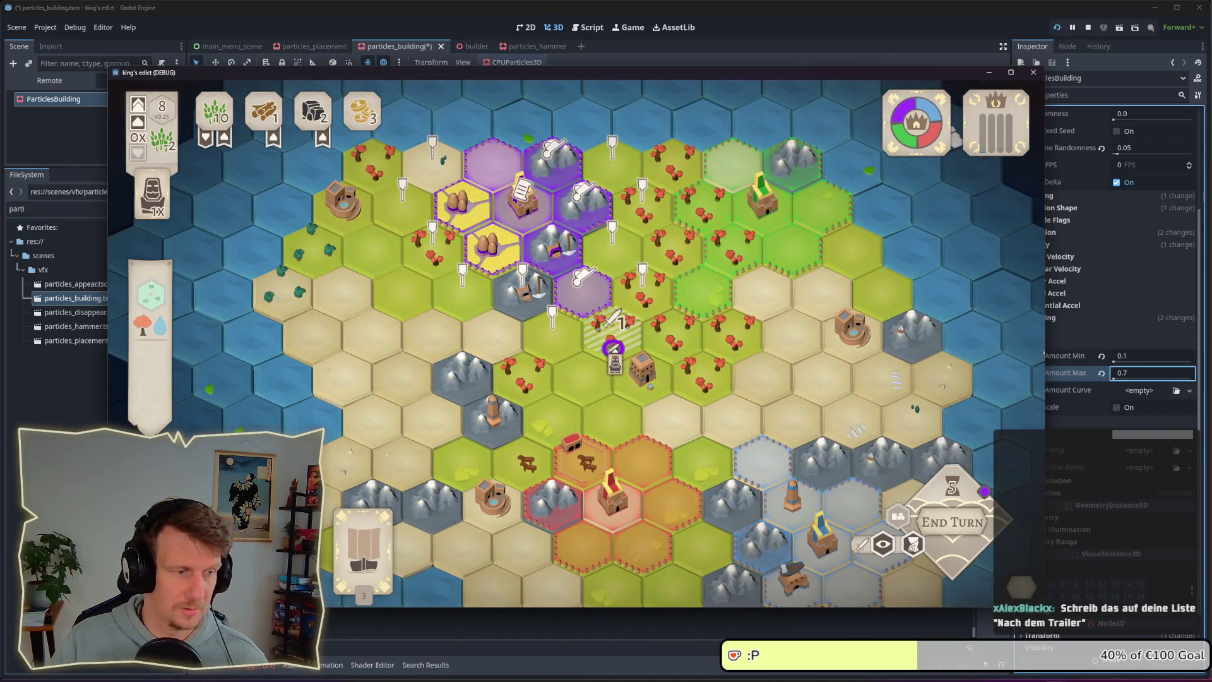
{"action": "left_click", "coordinate": [606, 325]}
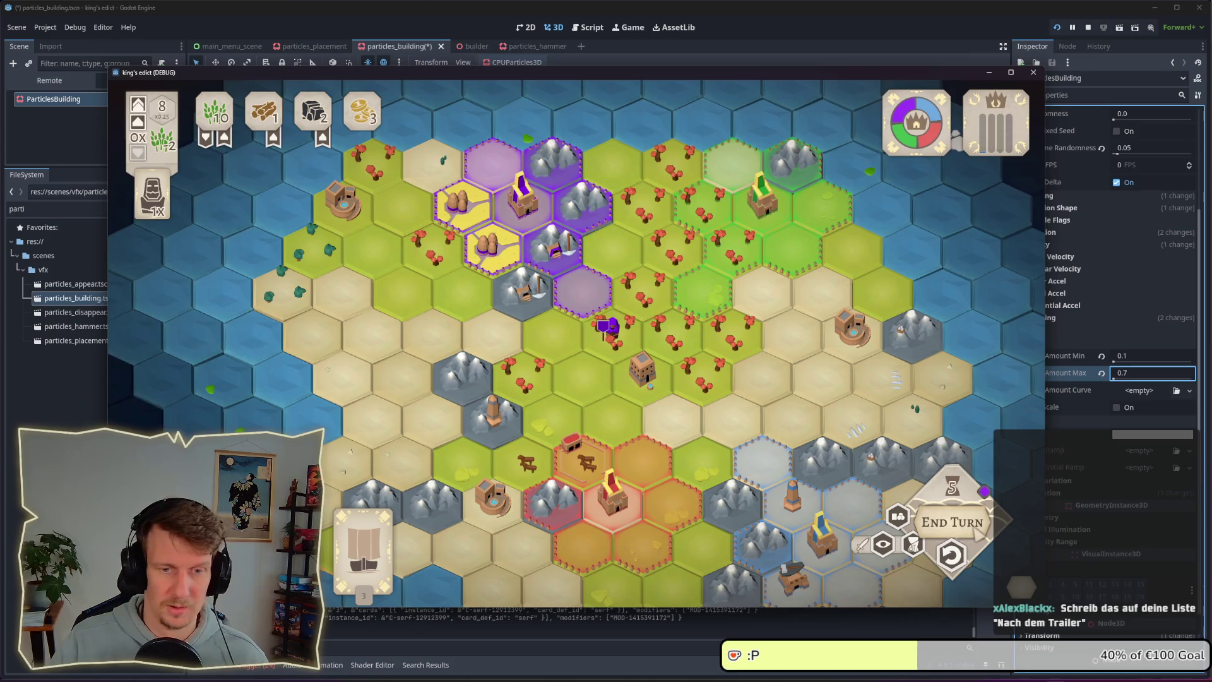
{"action": "left_click", "coordinate": [629, 347]}
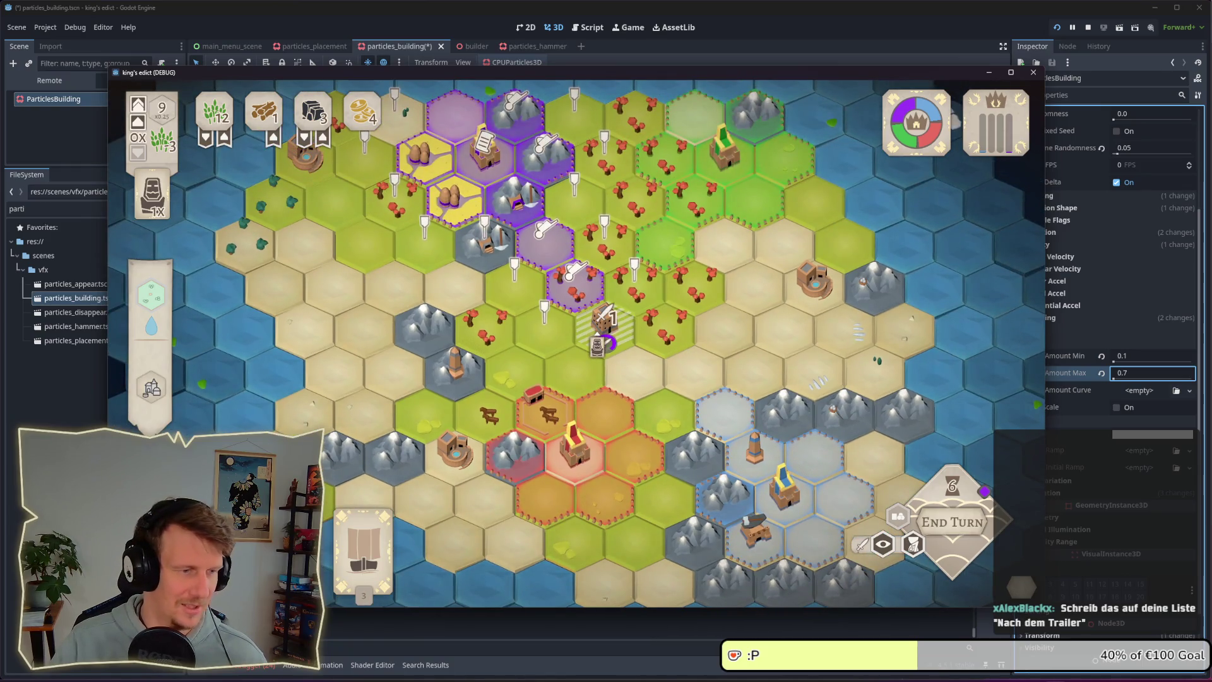
{"action": "left_click", "coordinate": [606, 335]}
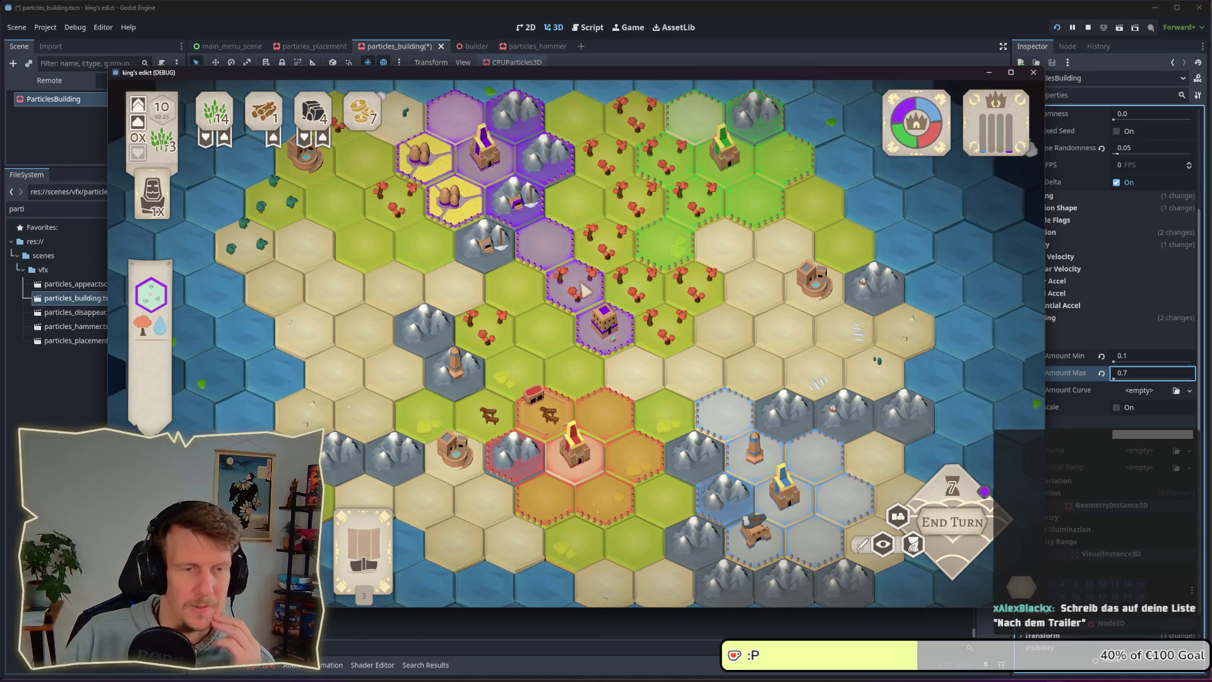
{"action": "scroll", "coordinate": [581, 290], "scroll_direction": "down", "scroll_amount": 2}
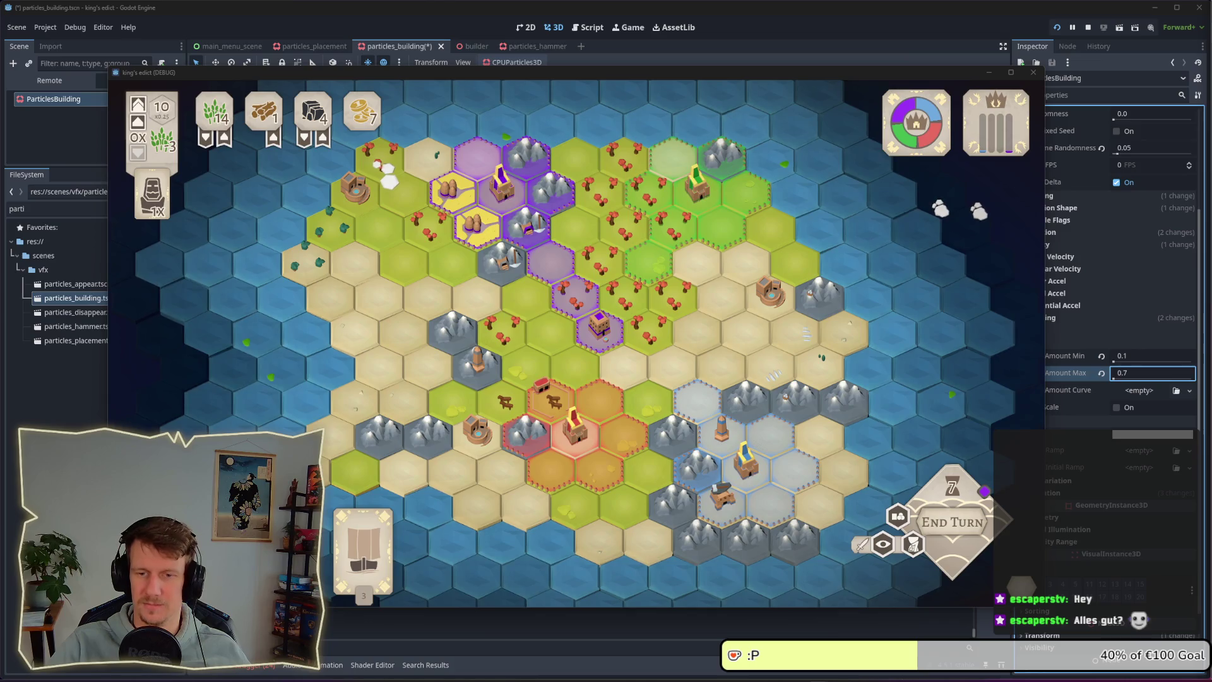
- Select the unit left of the mine, then end the turn to run production
{"action": "mouse_move", "coordinate": [590, 350]}
{"action": "scroll", "coordinate": [590, 349], "scroll_direction": "up", "scroll_amount": 2}
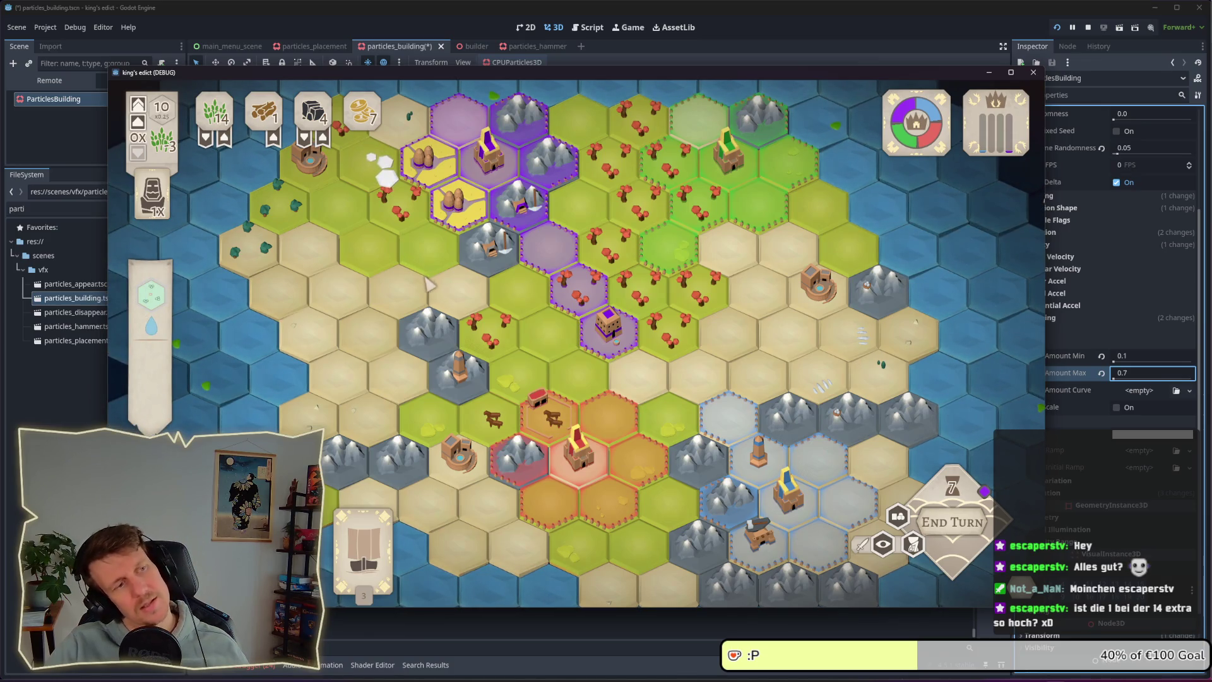
{"action": "scroll", "coordinate": [428, 284], "scroll_direction": "up", "scroll_amount": 3}
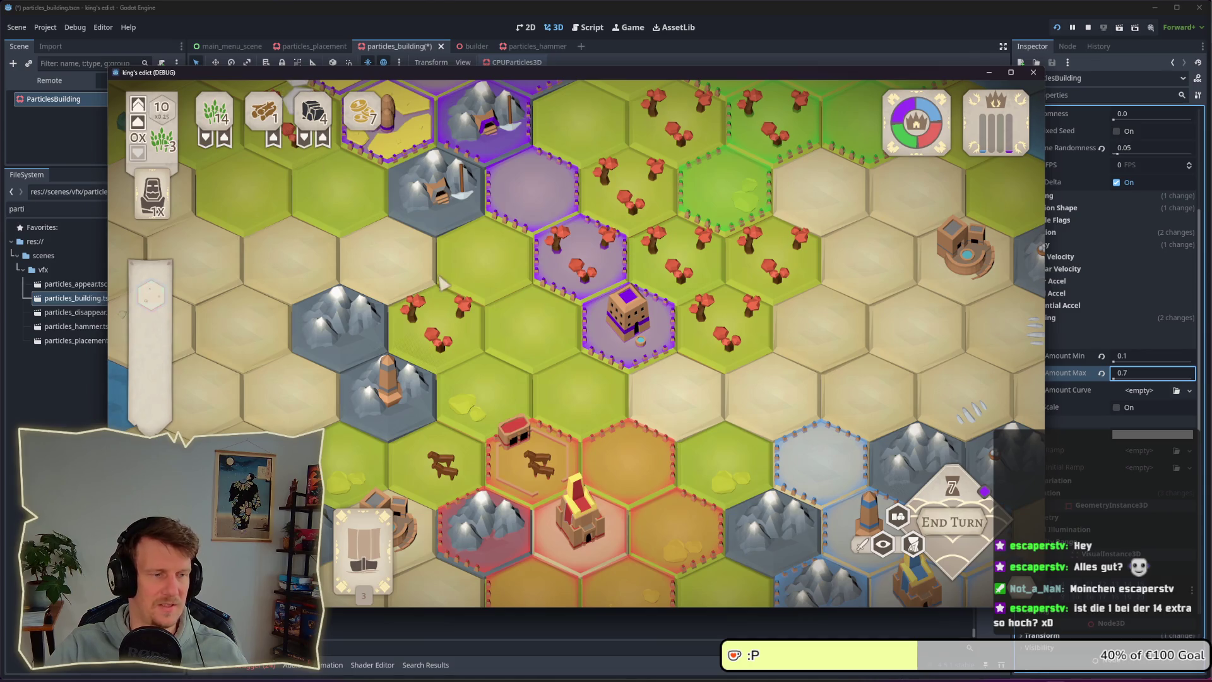
{"action": "left_click", "coordinate": [314, 218]}
{"action": "left_click_drag", "start_coordinate": [884, 443], "coordinate": [970, 524]}
{"action": "left_click", "coordinate": [970, 522]}
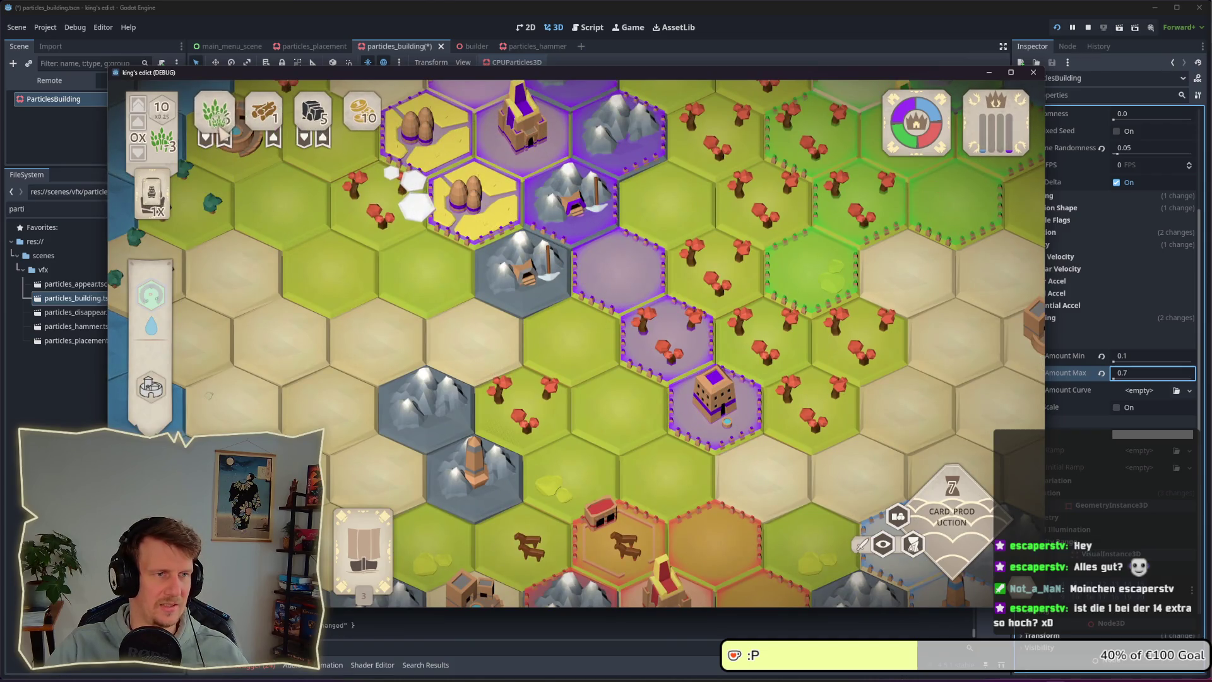
- Zoom out and select the unit on another hex to plan its move
{"action": "scroll", "coordinate": [436, 284], "scroll_direction": "down", "scroll_amount": 2}
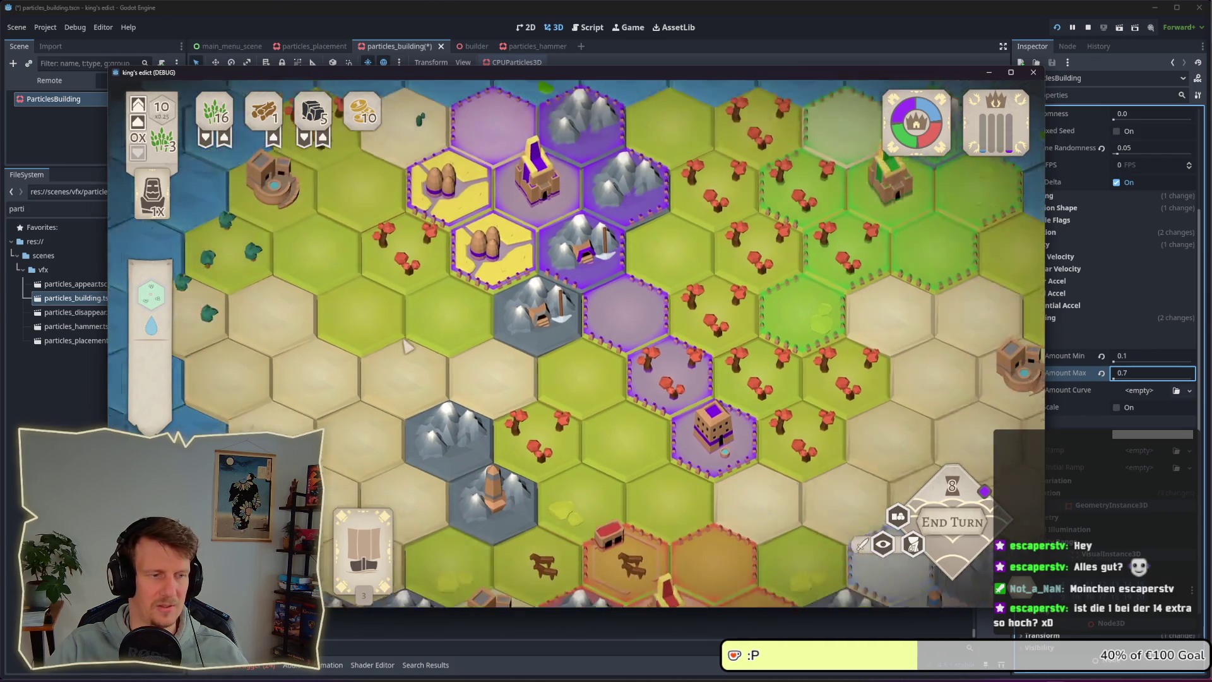
{"action": "scroll", "coordinate": [407, 346], "scroll_direction": "down", "scroll_amount": 1}
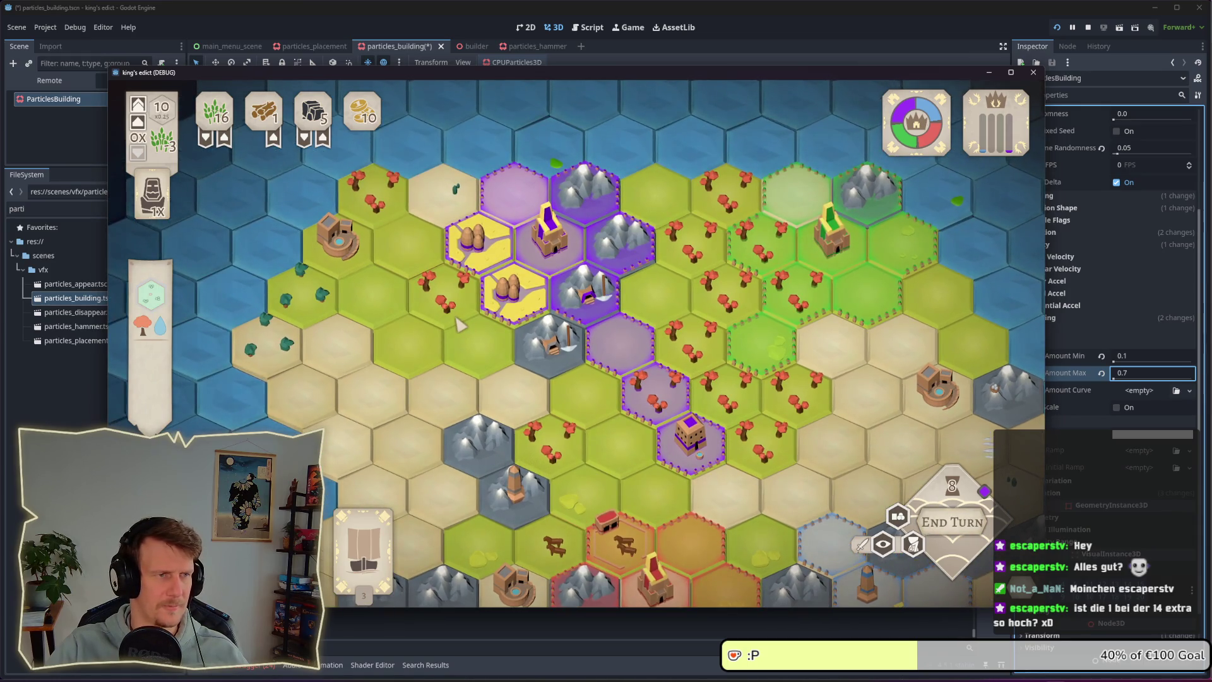
{"action": "left_click", "coordinate": [457, 321]}
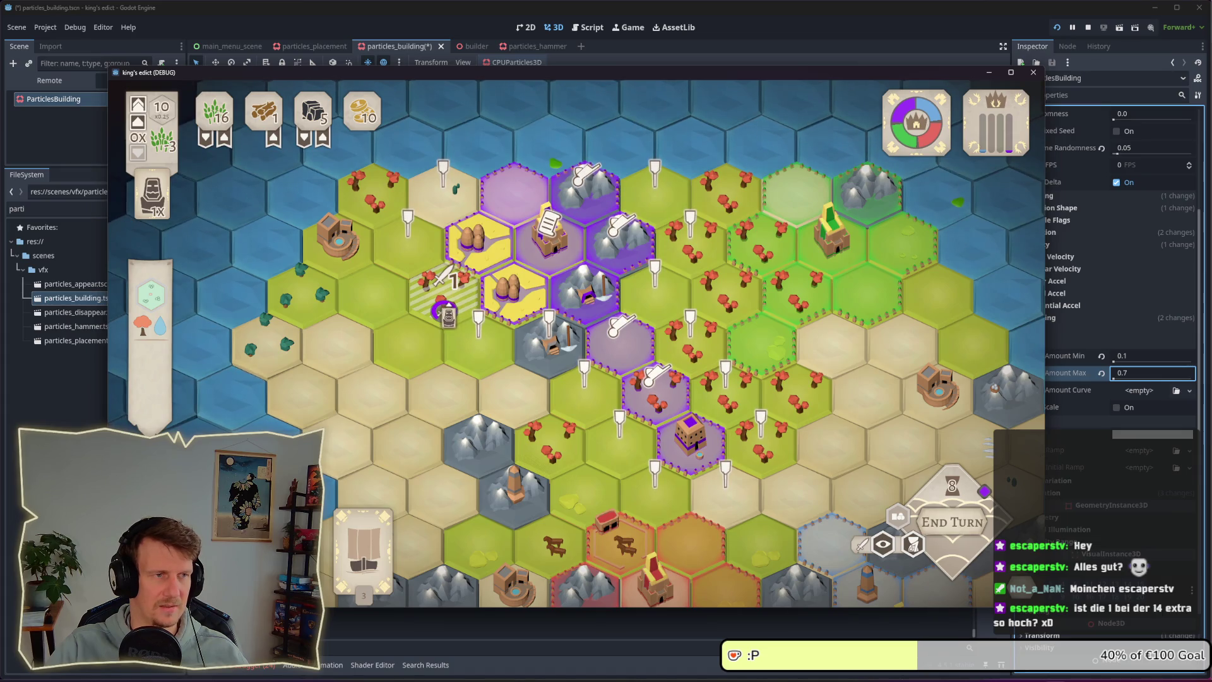
{"action": "key", "text": "Escape"}
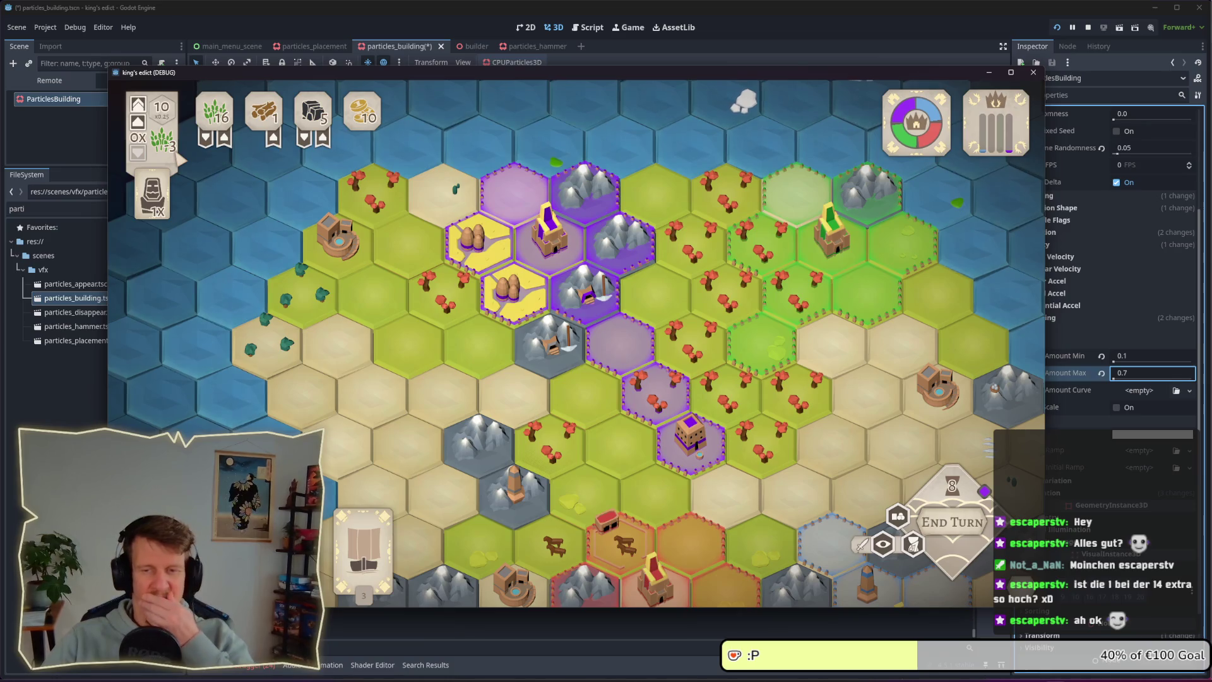
{"action": "left_click", "coordinate": [586, 316]}
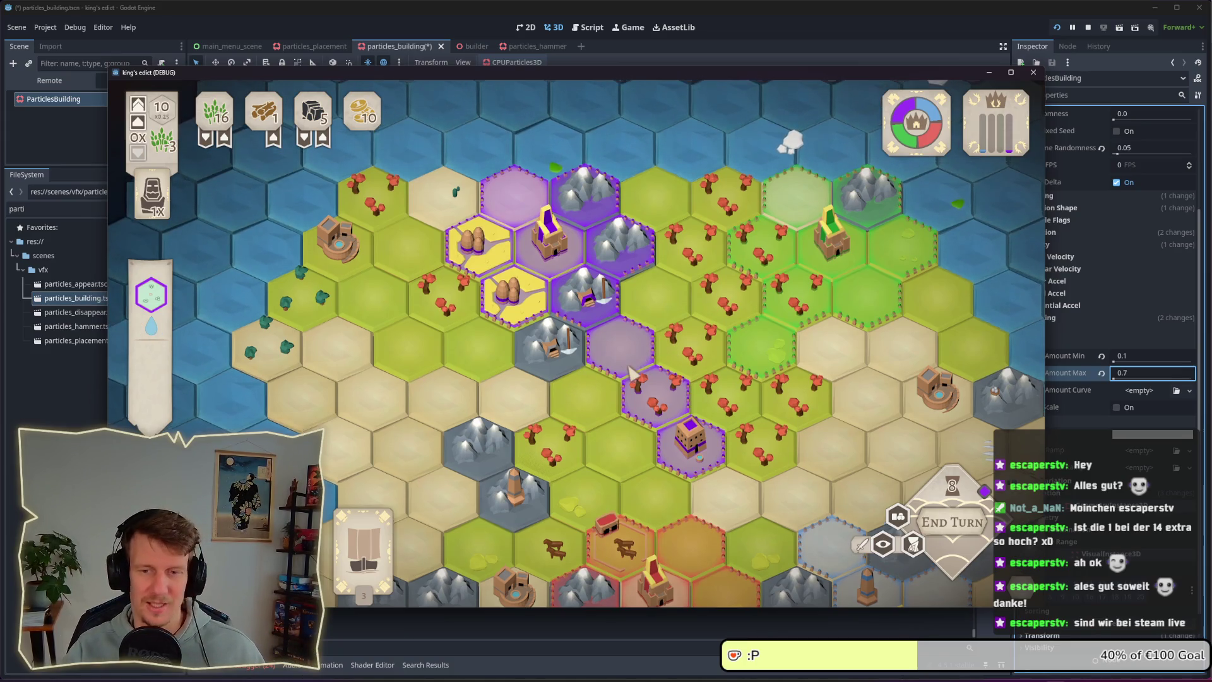
{"action": "left_click_drag", "start_coordinate": [630, 360], "coordinate": [617, 326]}
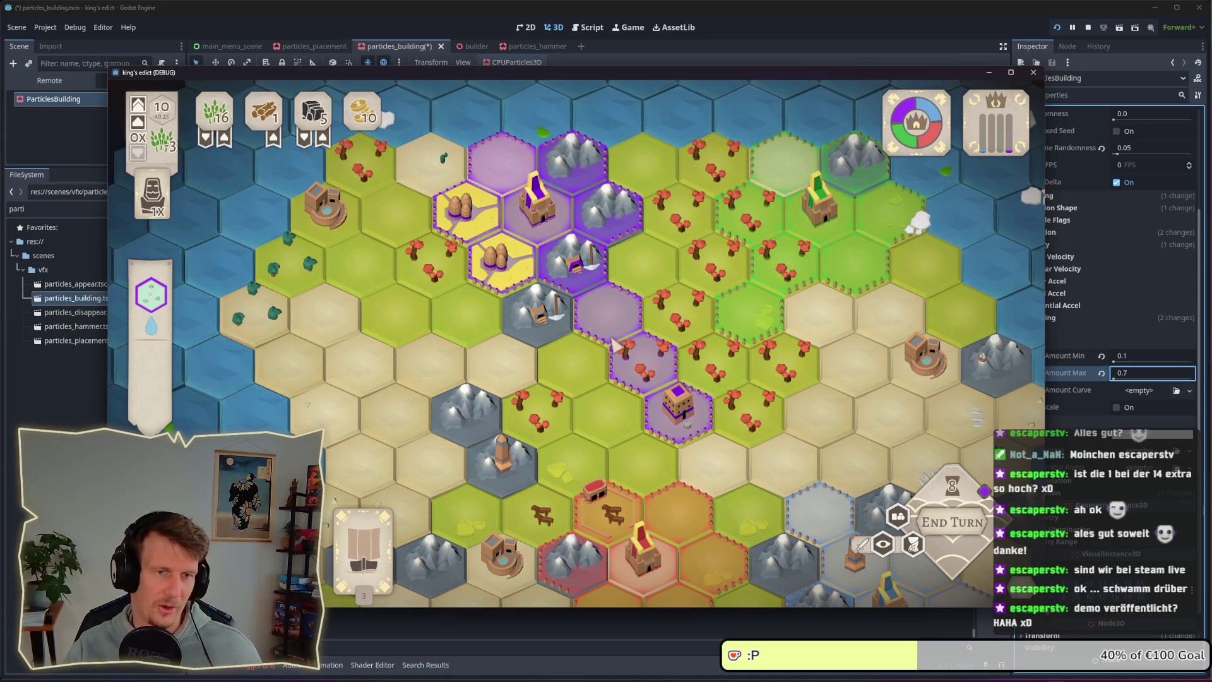
{"action": "scroll", "coordinate": [625, 391], "scroll_direction": "down", "scroll_amount": 2}
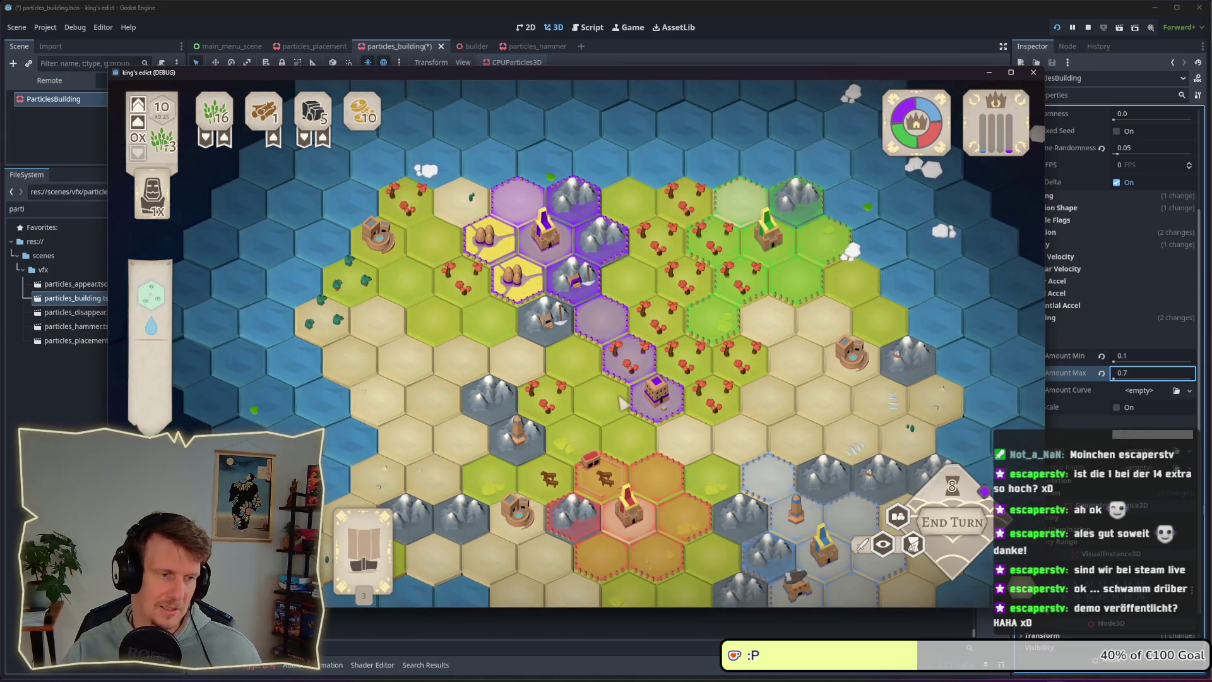
{"action": "key", "text": "s"}
{"action": "key", "text": "d"}
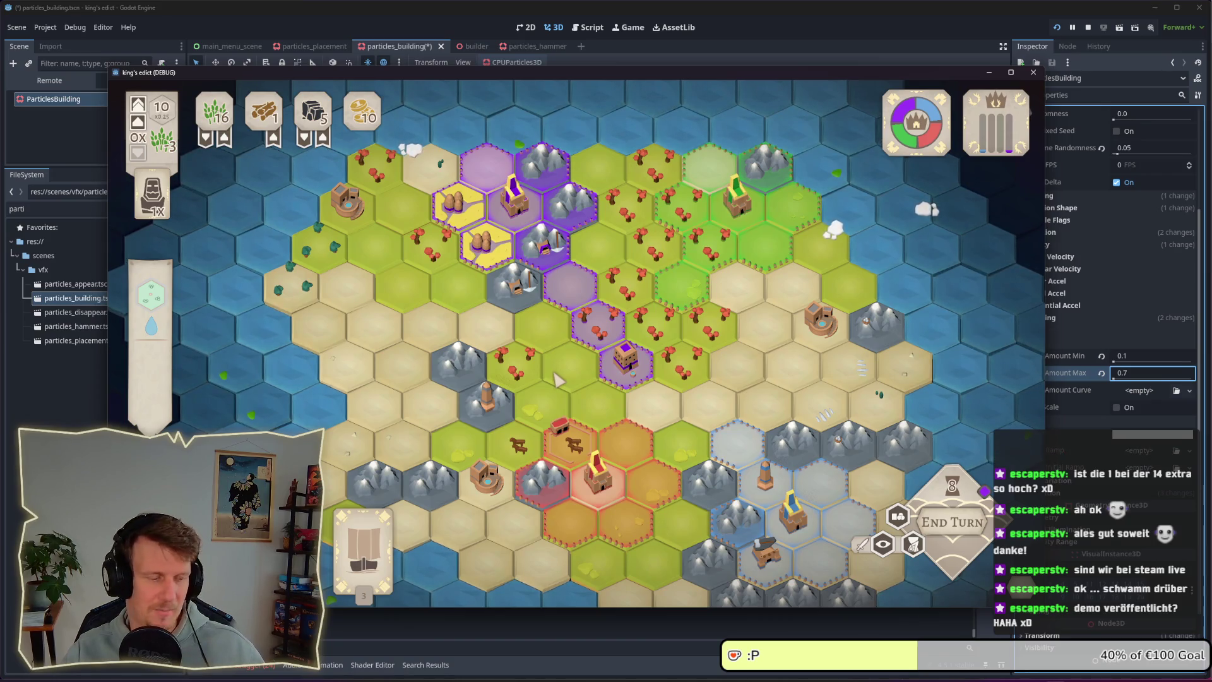
{"action": "left_click", "coordinate": [576, 378]}
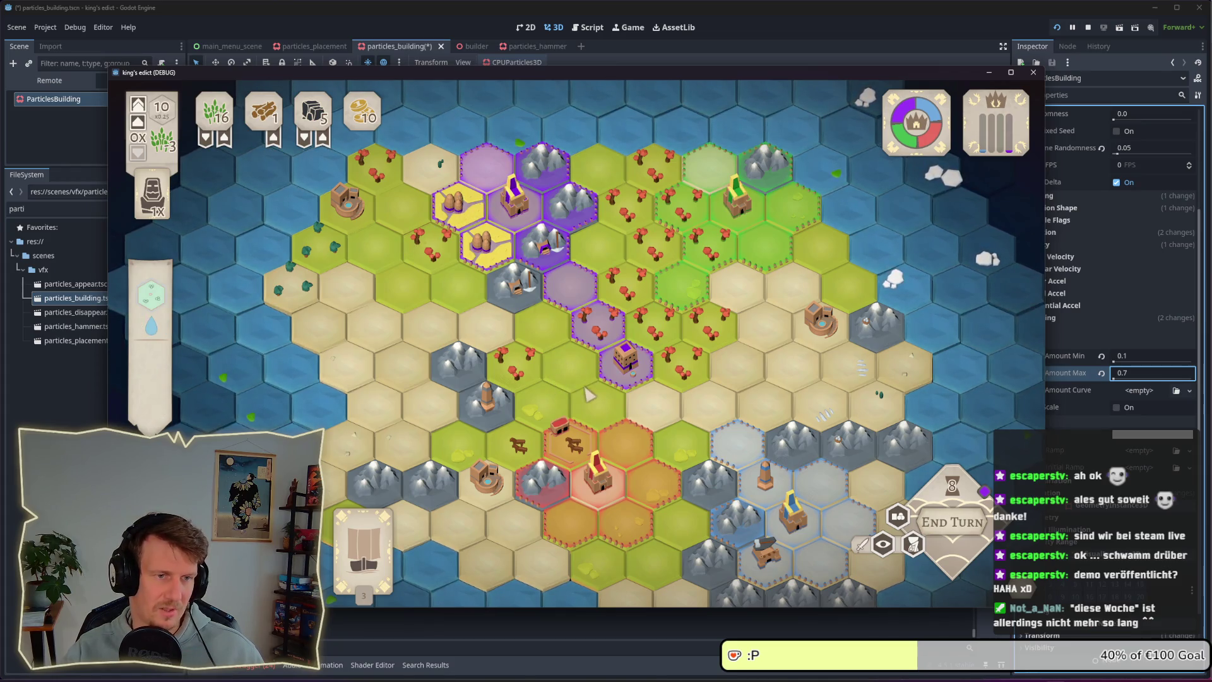
{"action": "key", "text": "s"}
{"action": "left_click_drag", "start_coordinate": [561, 372], "coordinate": [570, 380]}
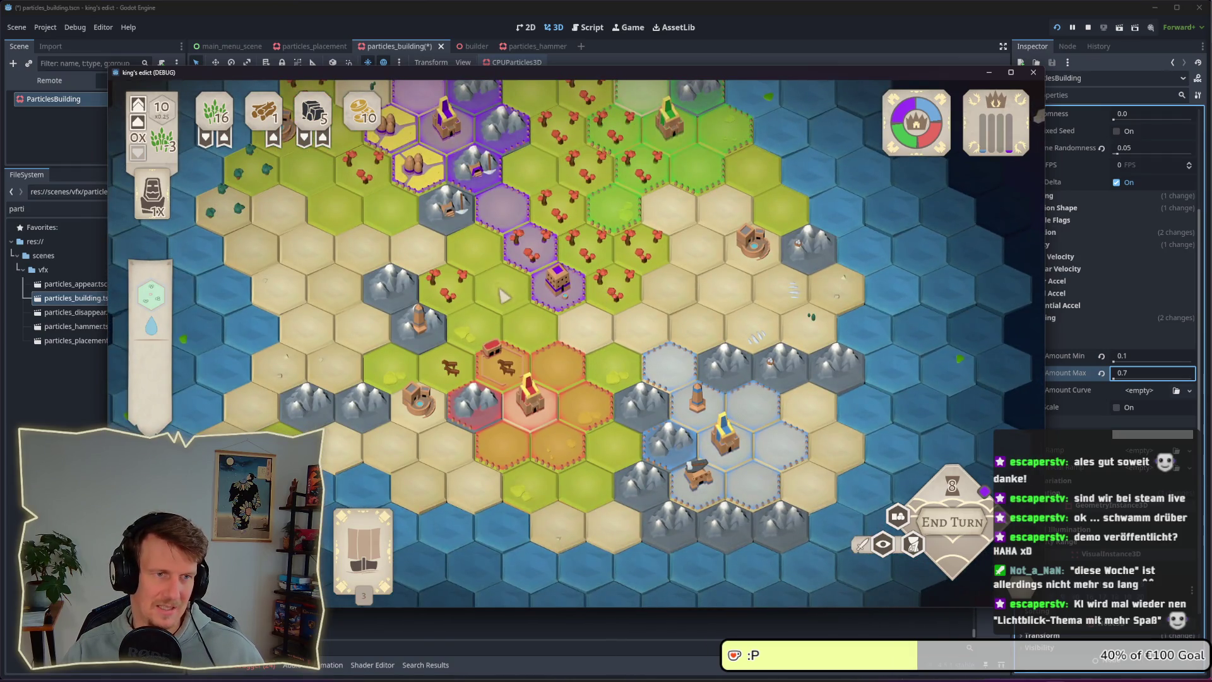
- Move the worker onto the striped target hex and claim it with a purple flag
{"action": "scroll", "coordinate": [536, 331], "scroll_direction": "down", "scroll_amount": 3}
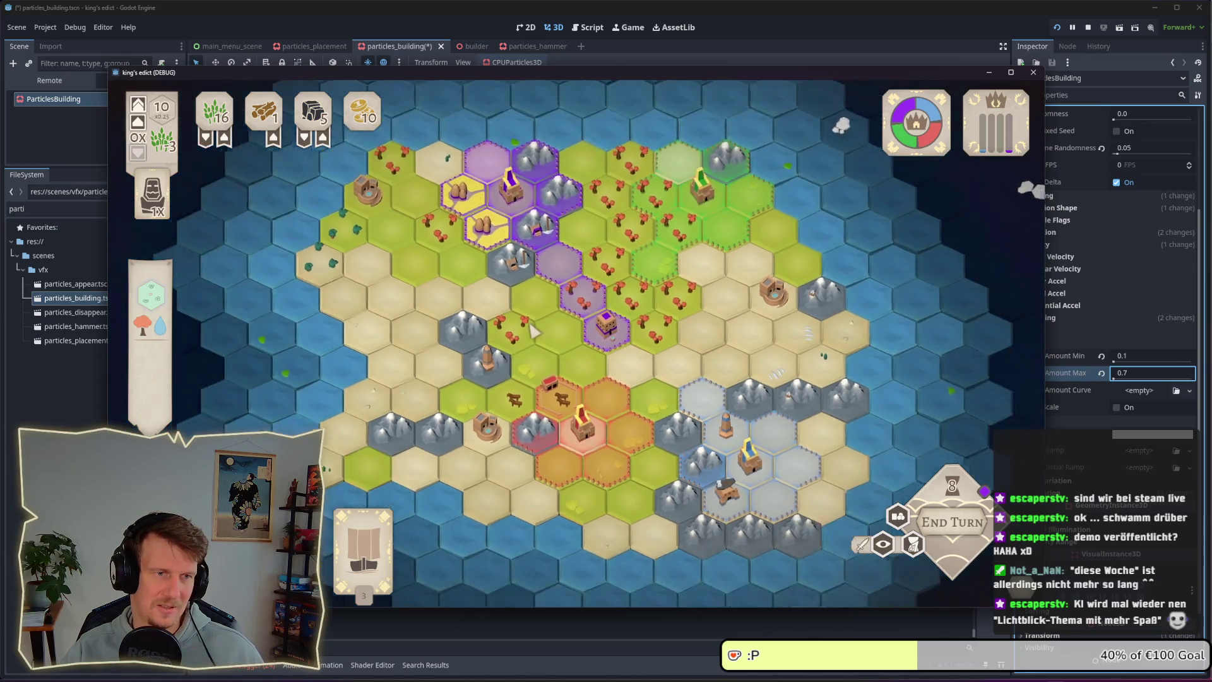
{"action": "scroll", "coordinate": [555, 271], "scroll_direction": "up", "scroll_amount": 2}
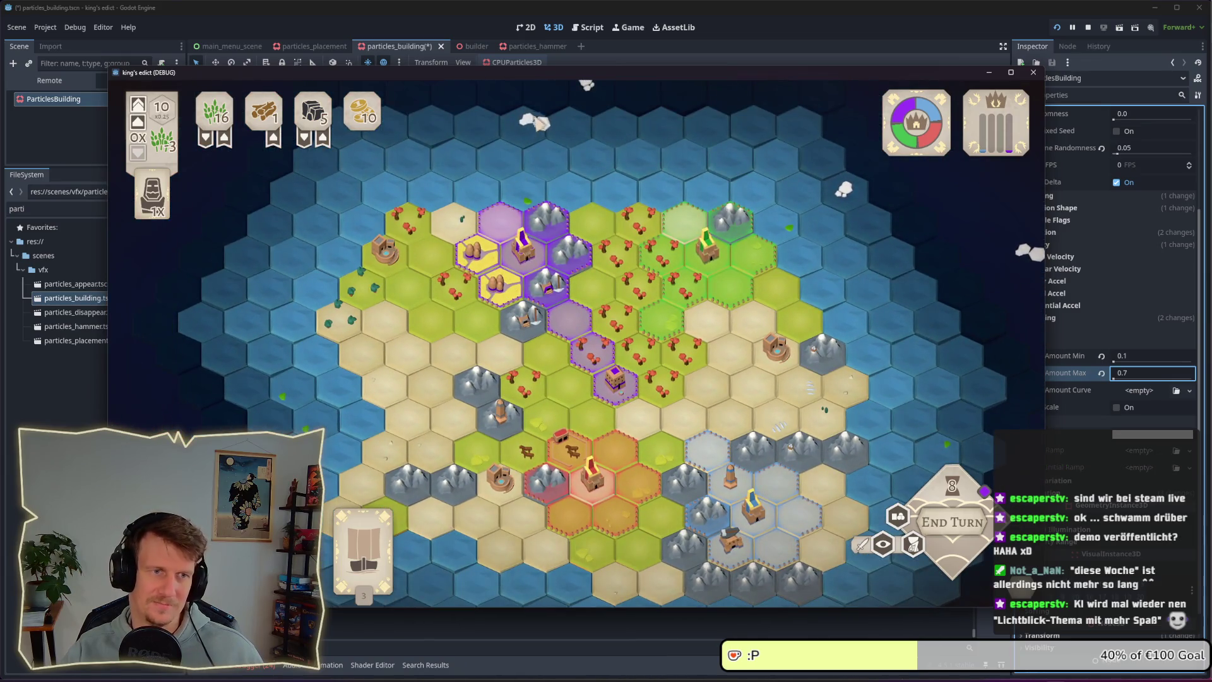
{"action": "scroll", "coordinate": [524, 316], "scroll_direction": "up", "scroll_amount": 3}
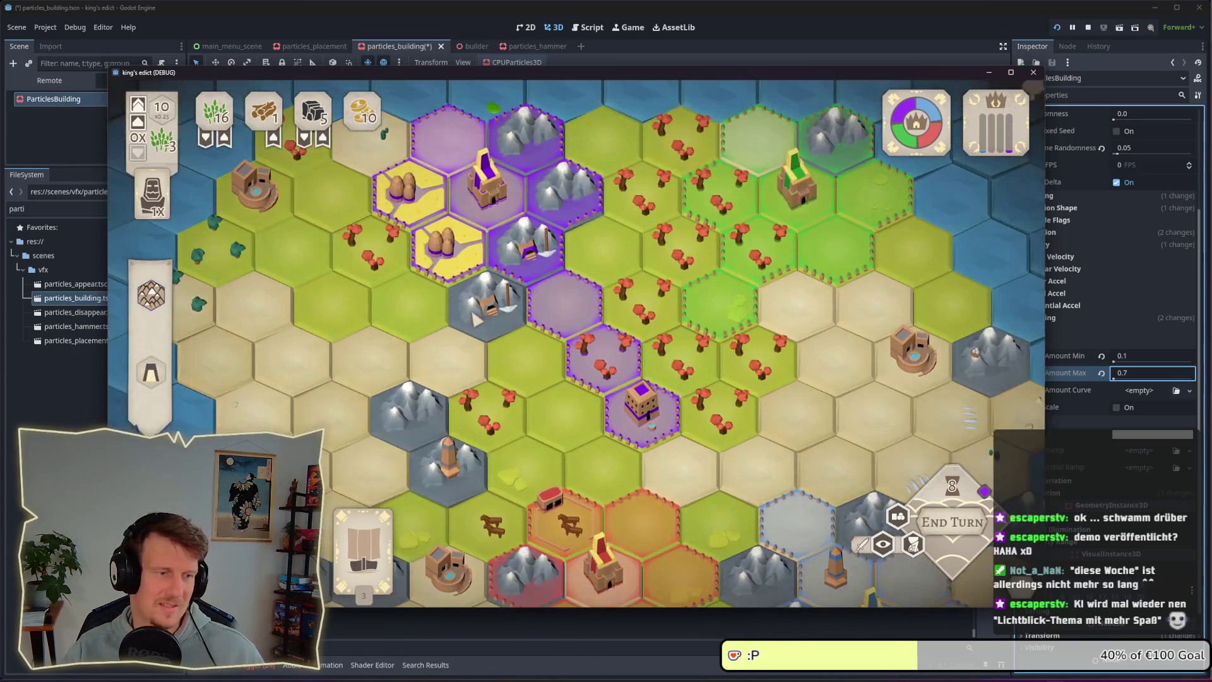
{"action": "left_click", "coordinate": [603, 351]}
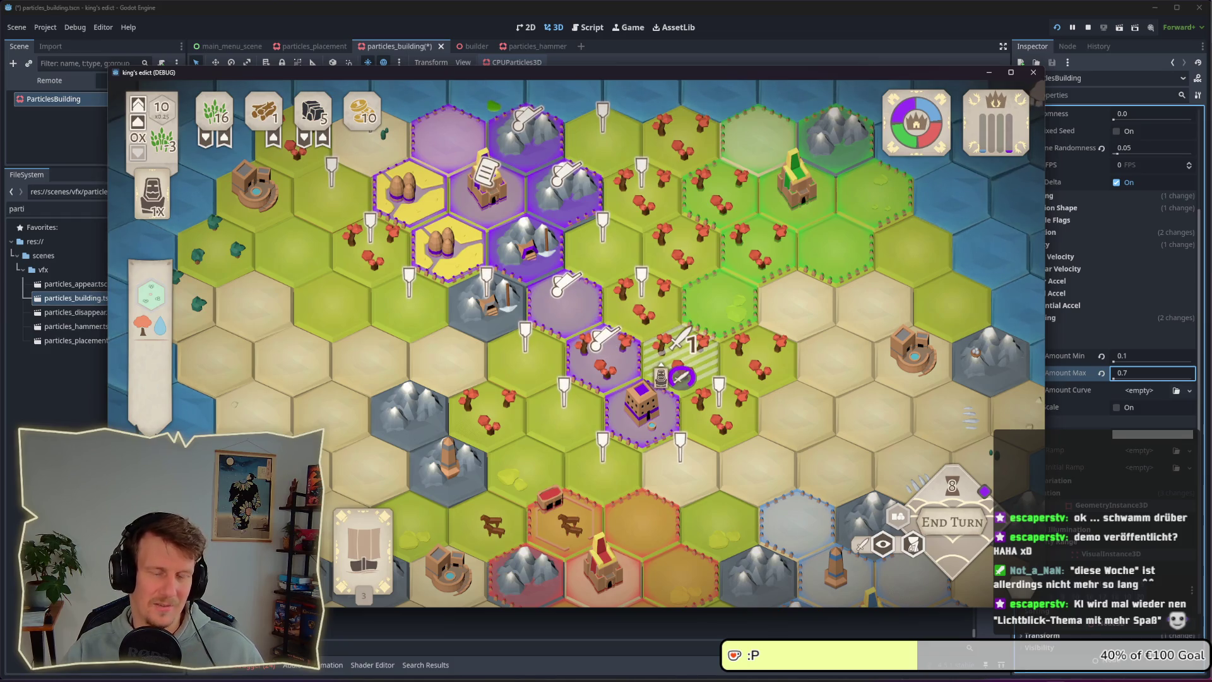
{"action": "left_click", "coordinate": [644, 295]}
{"action": "left_click", "coordinate": [675, 367]}
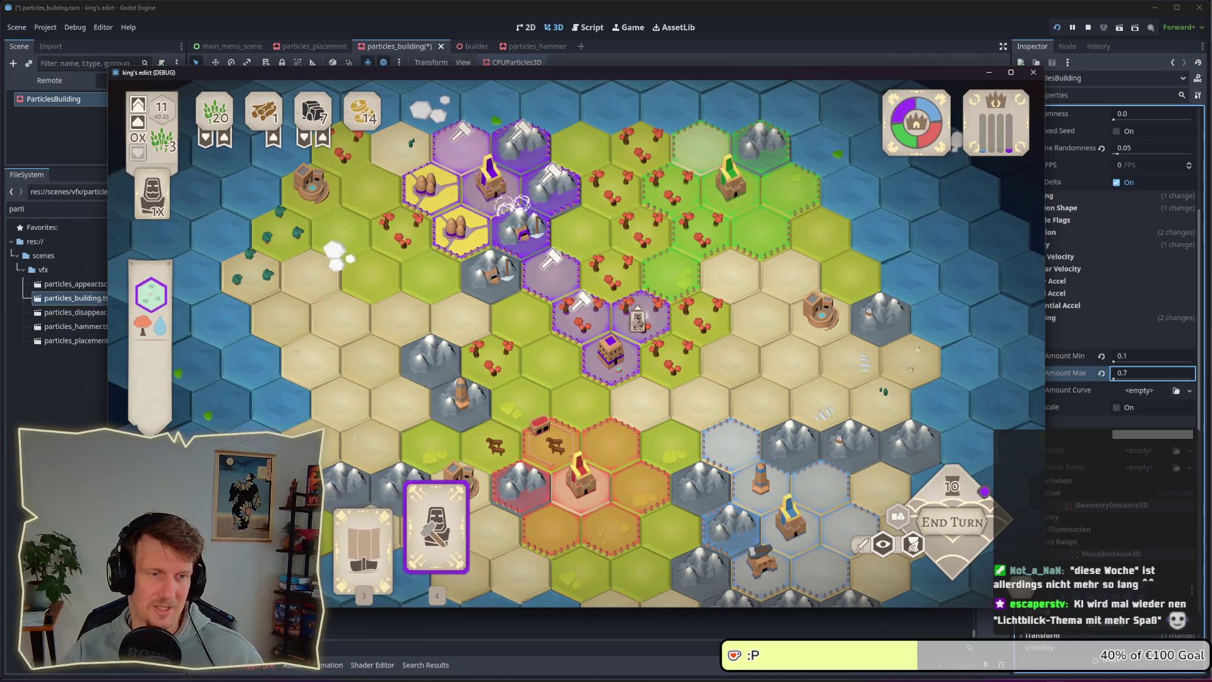
- Construct a building on the outlined tile with the hammer card, then end the turn to reach turn 11
{"action": "left_click", "coordinate": [633, 334]}
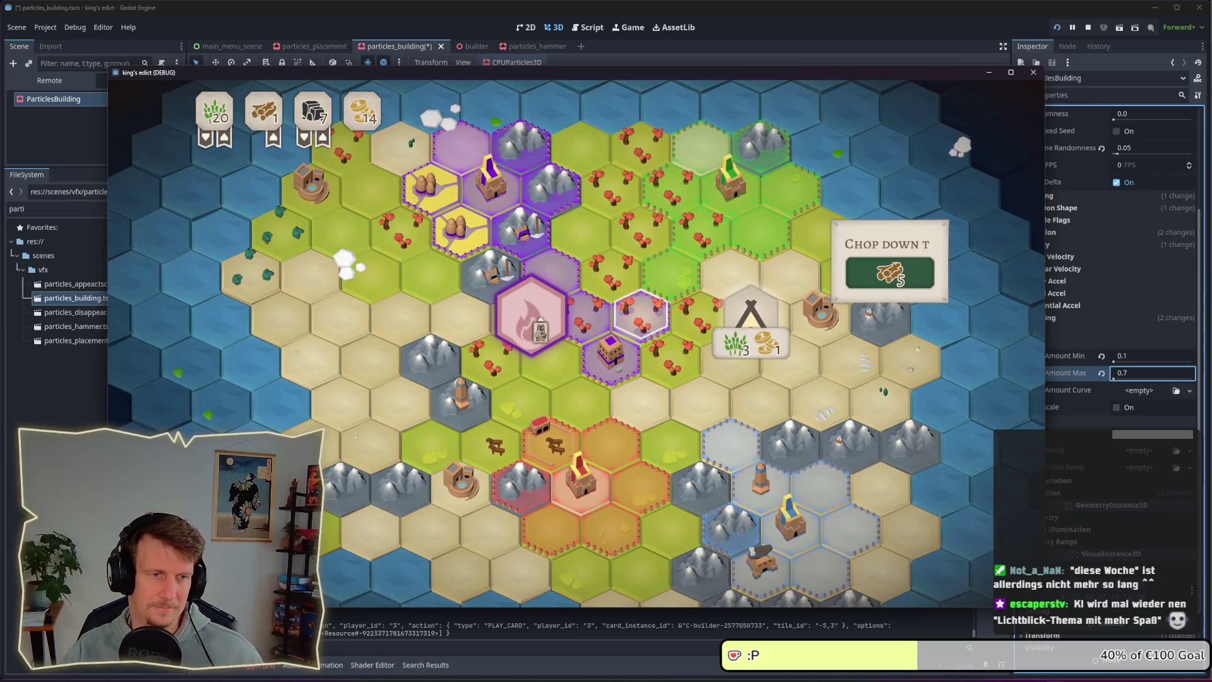
{"action": "left_click", "coordinate": [641, 311]}
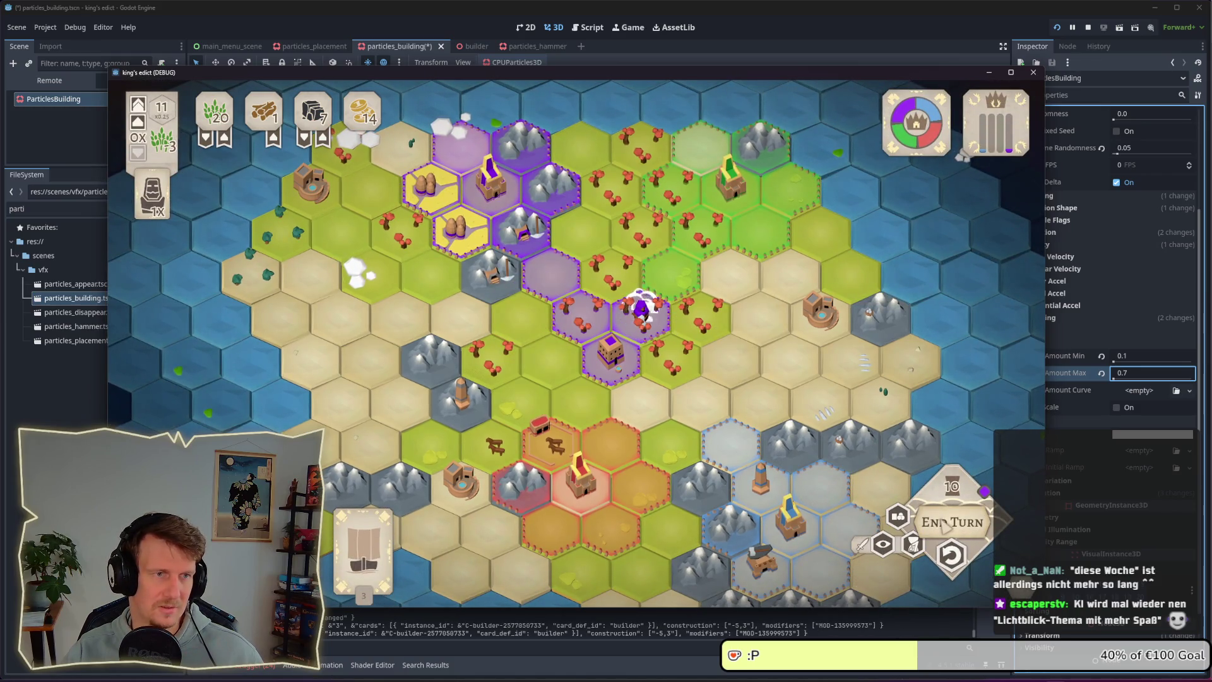
{"action": "left_click", "coordinate": [946, 524]}
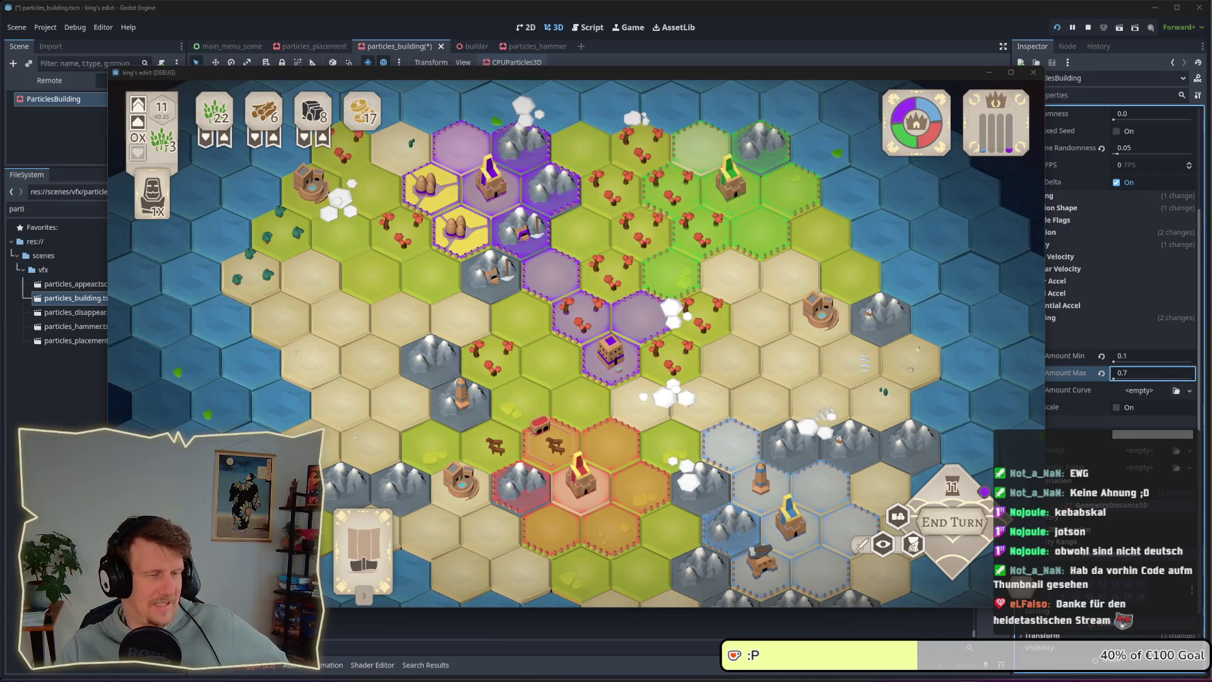
{"action": "mouse_move", "coordinate": [381, 296]}
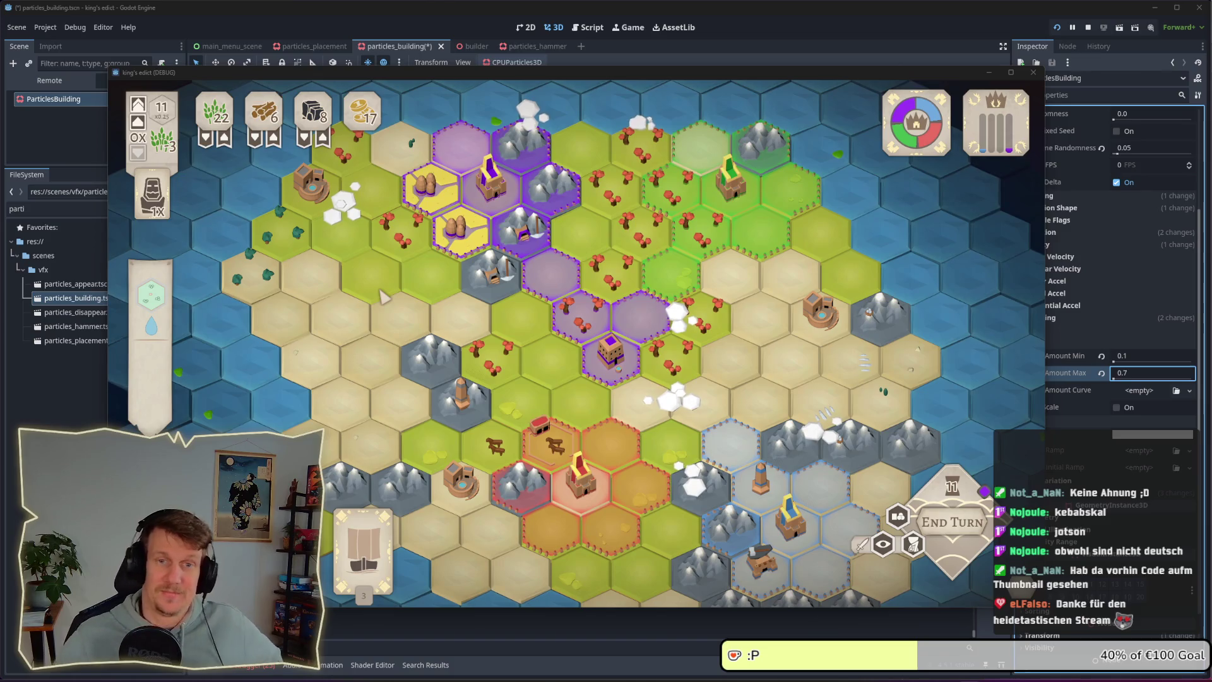